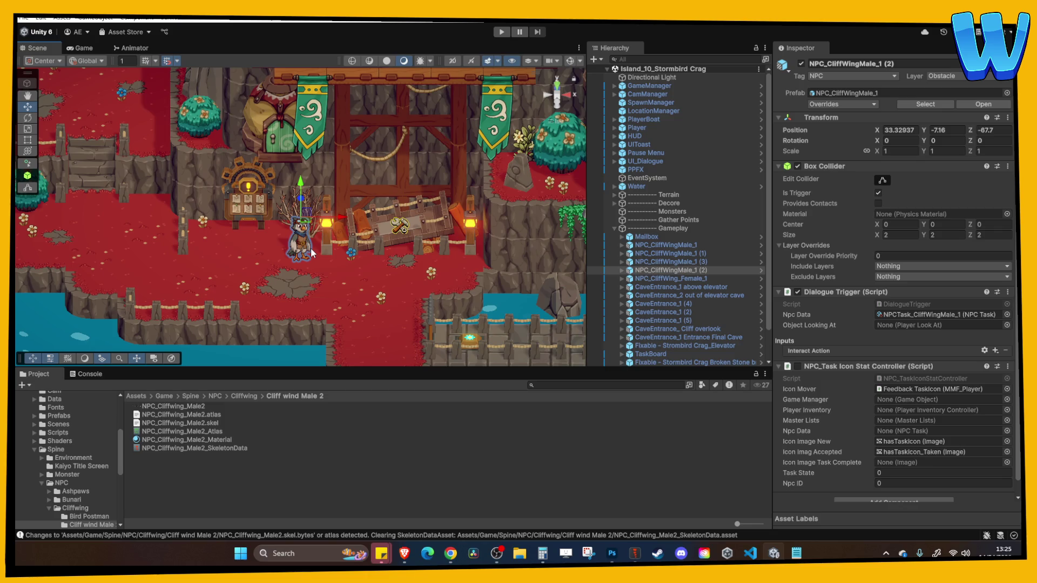
# Locate the placed NPC's source prefab, NPC_CliffWingMale_1, in the project
pyautogui.scroll(1, 335, 297)
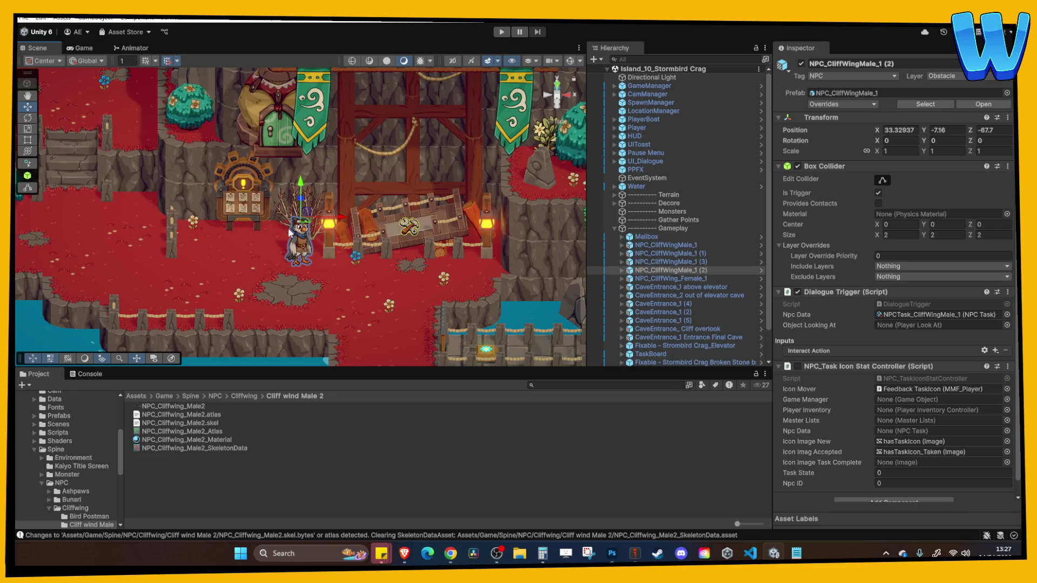
pyautogui.moveTo(278, 256); pyautogui.dragTo(293, 229)
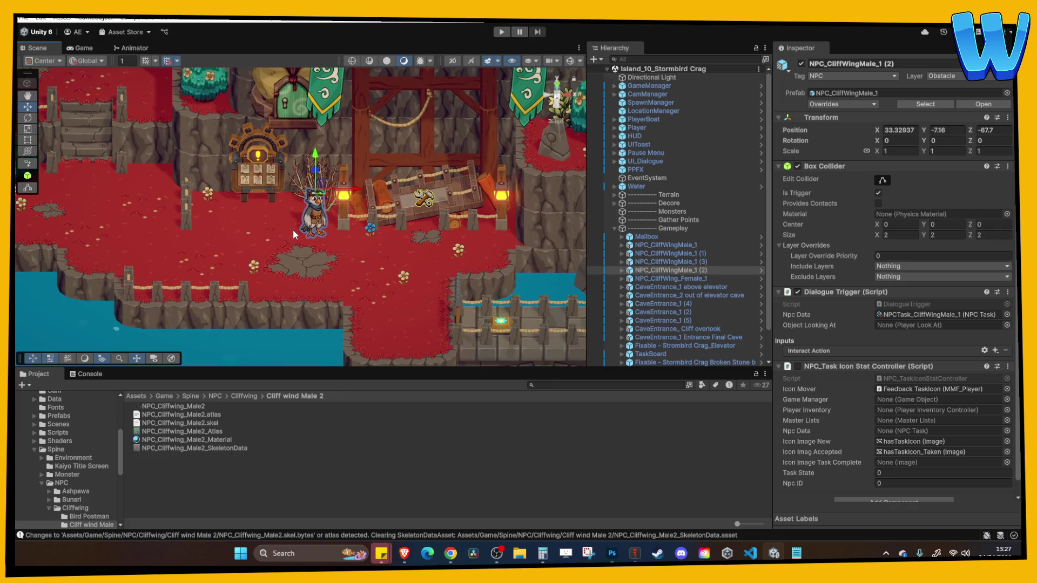
pyautogui.moveTo(300, 245); pyautogui.dragTo(301, 220)
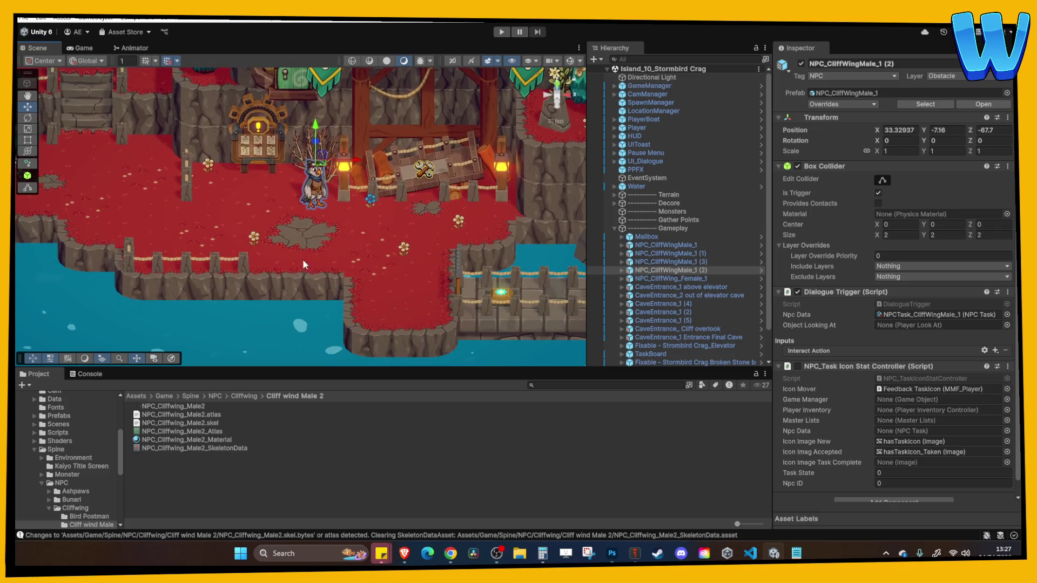
pyautogui.scroll(-2, 64, 511)
pyautogui.click(89, 494)
pyautogui.rightClick(697, 270)
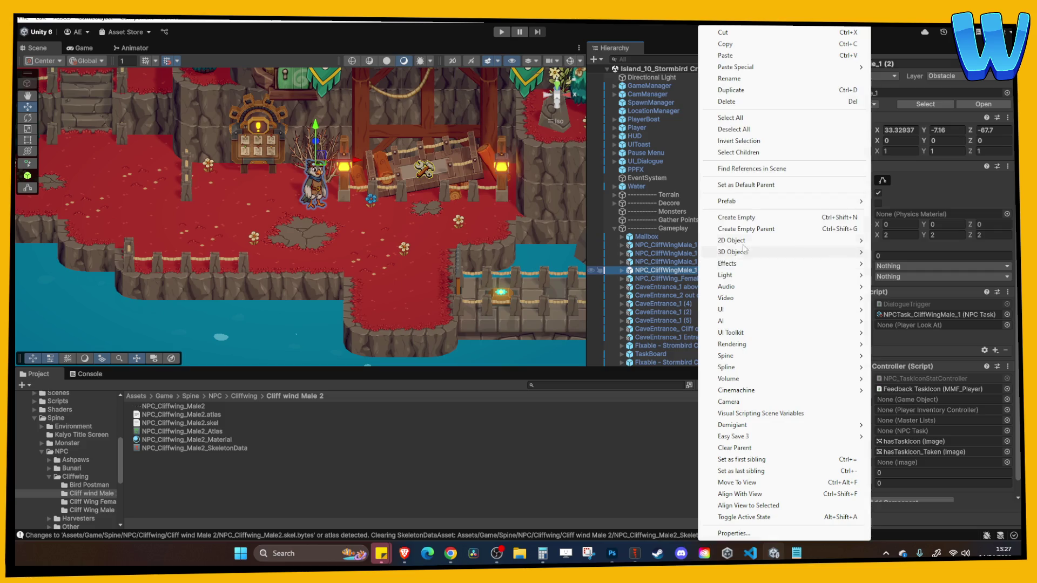
pyautogui.moveTo(782, 204)
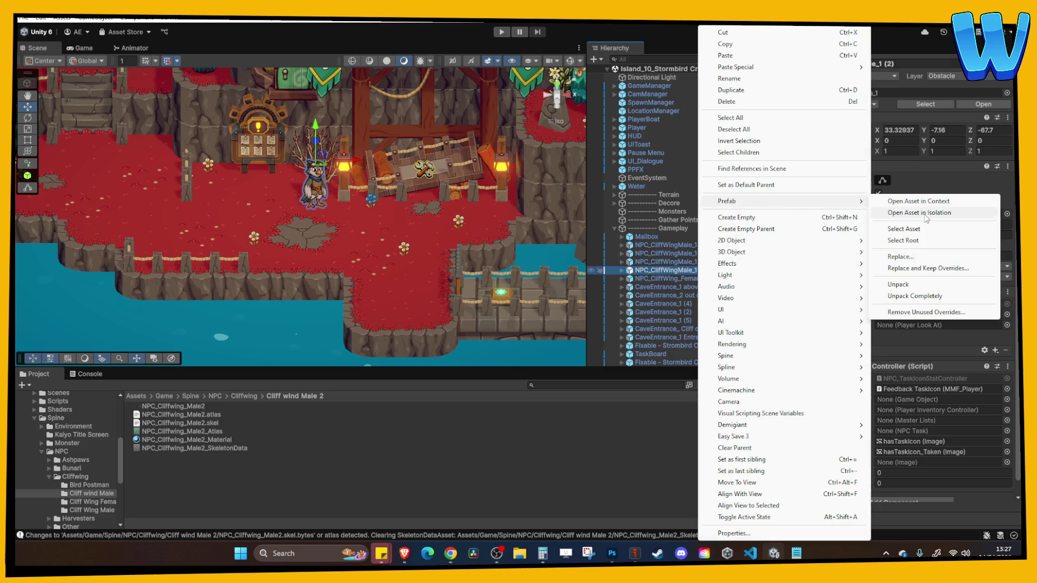
pyautogui.click(903, 229)
pyautogui.click(163, 478)
pyautogui.click(177, 425)
# Duplicate it as NPC_CliffWingMale_2 and open the copy in prefab mode
pyautogui.hotkey('ctrl', 'd')
pyautogui.click(198, 433)
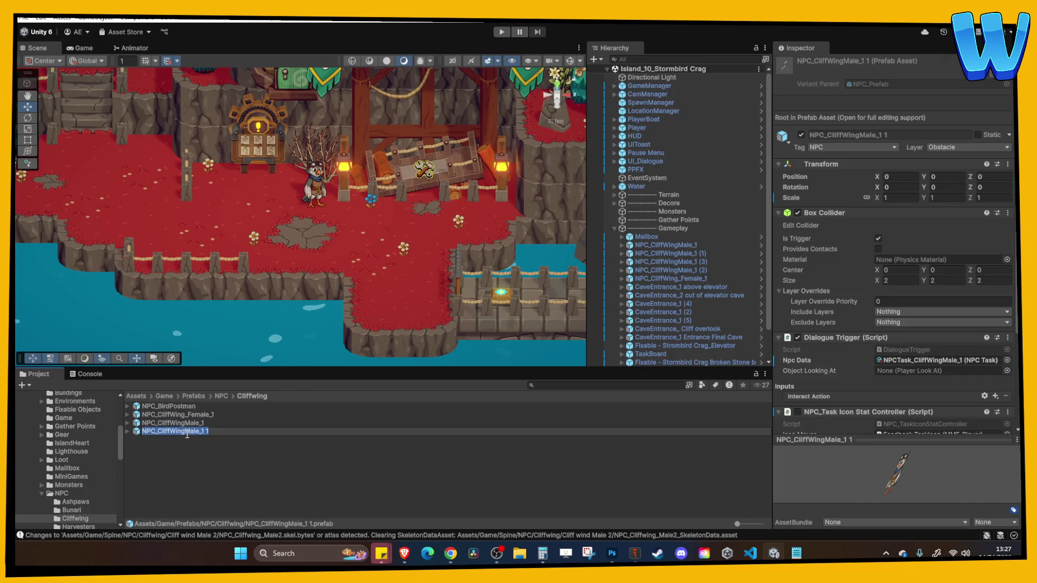
pyautogui.write('2')
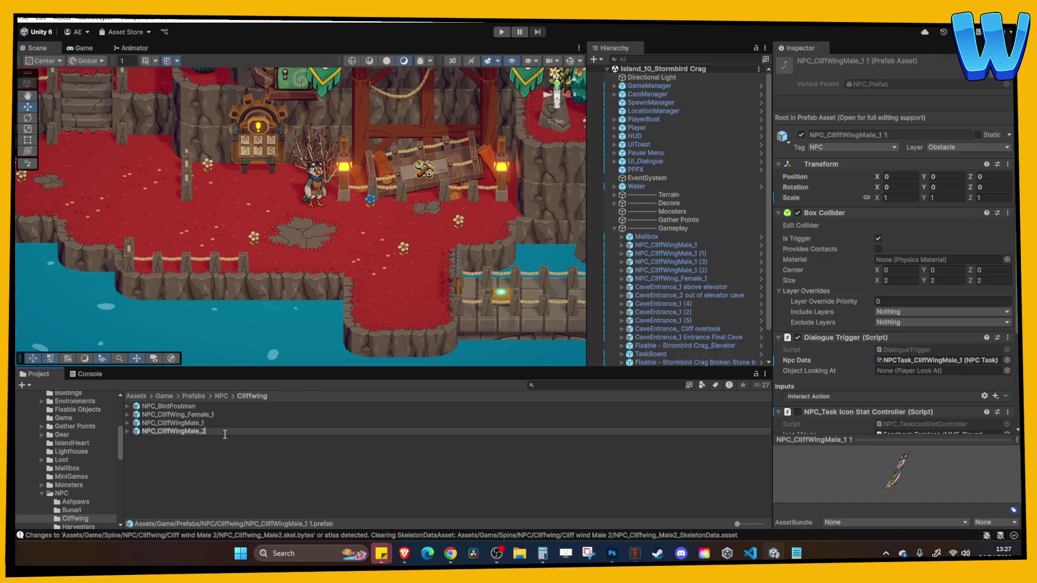
pyautogui.press('Return')
pyautogui.doubleClick(178, 433)
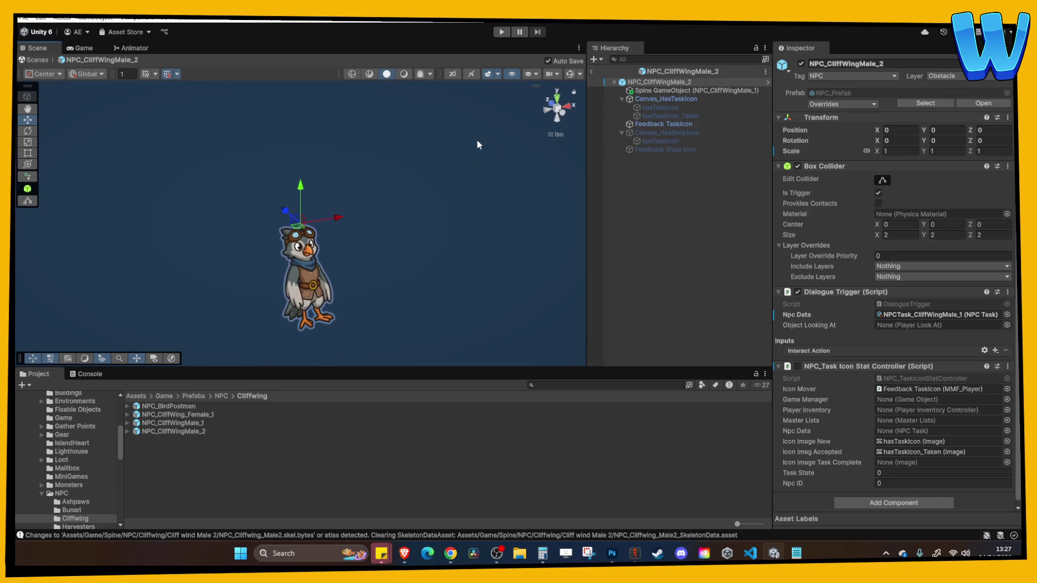
# Drag NPC_Cliffwing_Male2_SkeletonData from the Cliff wind Male 2 folder into the prefab
pyautogui.click(681, 91)
pyautogui.rightClick(680, 90)
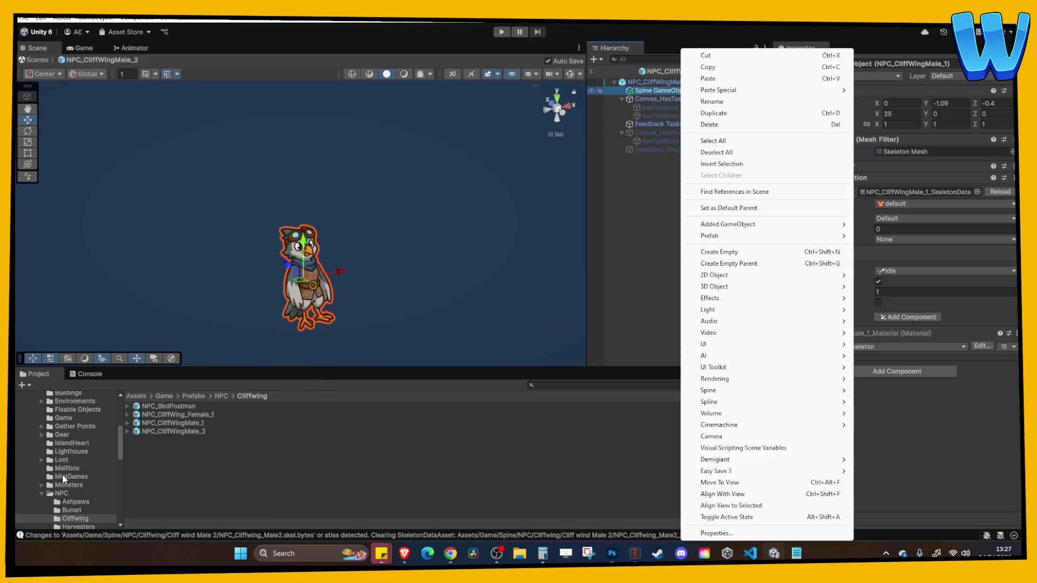
pyautogui.click(63, 470)
pyautogui.scroll(-5, 76, 465)
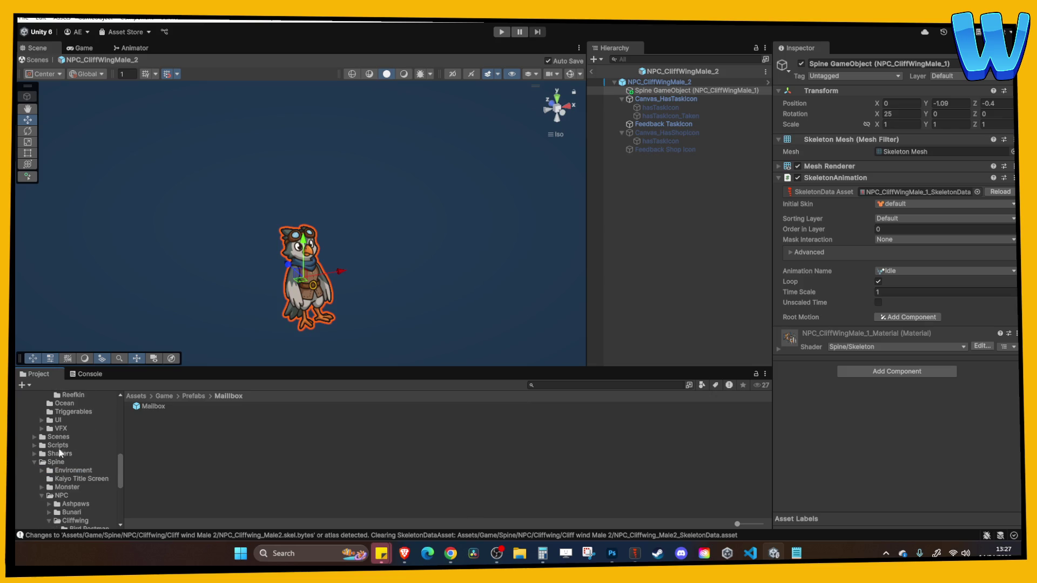
pyautogui.click(62, 495)
pyautogui.scroll(-2, 75, 499)
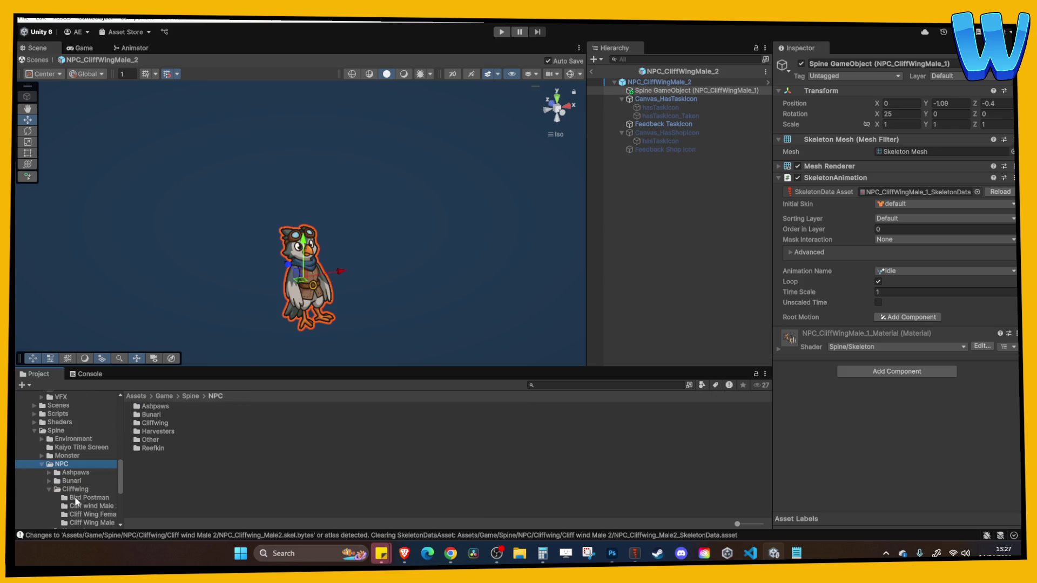
pyautogui.scroll(-2, 103, 494)
pyautogui.moveTo(124, 481); pyautogui.dragTo(134, 482)
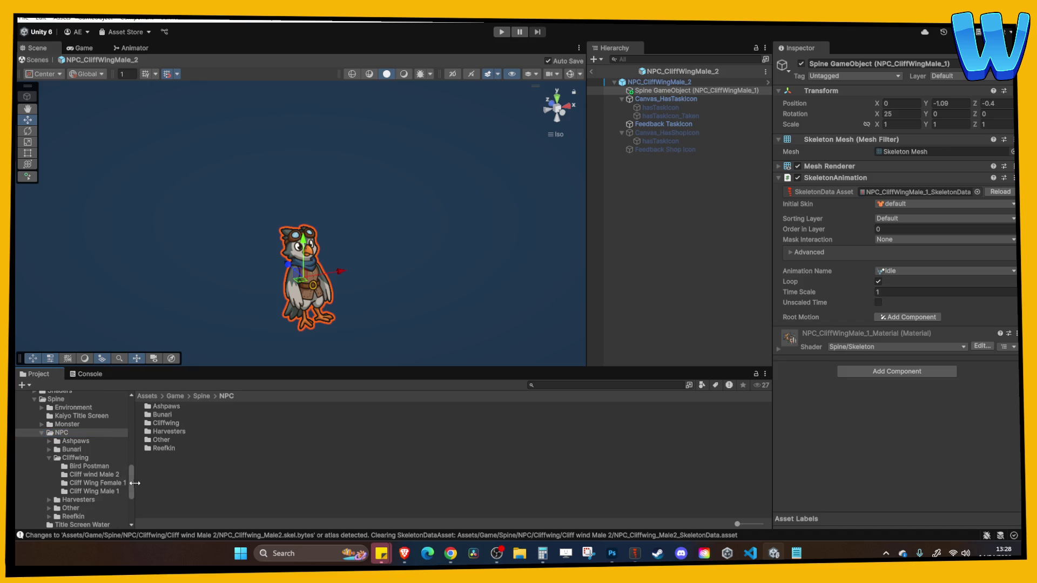
pyautogui.click(94, 475)
pyautogui.click(205, 449)
pyautogui.moveTo(203, 447)
pyautogui.mouseDown()
pyautogui.moveTo(432, 216)
pyautogui.moveTo(655, 85)
pyautogui.mouseUp()
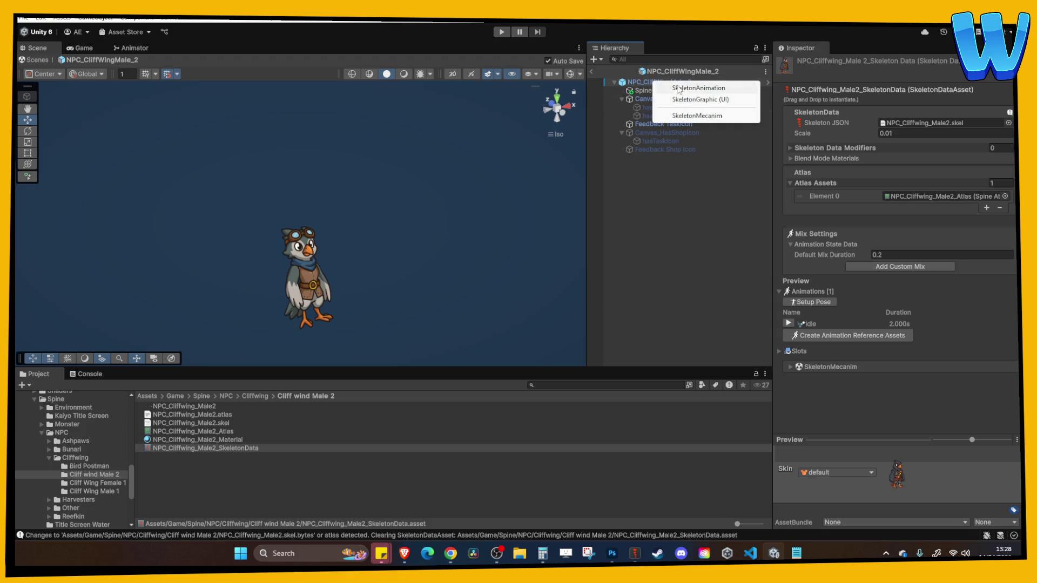
# Create it as a SkeletonAnimation object with X rotation 20
pyautogui.click(686, 96)
pyautogui.click(890, 114)
pyautogui.write('20')
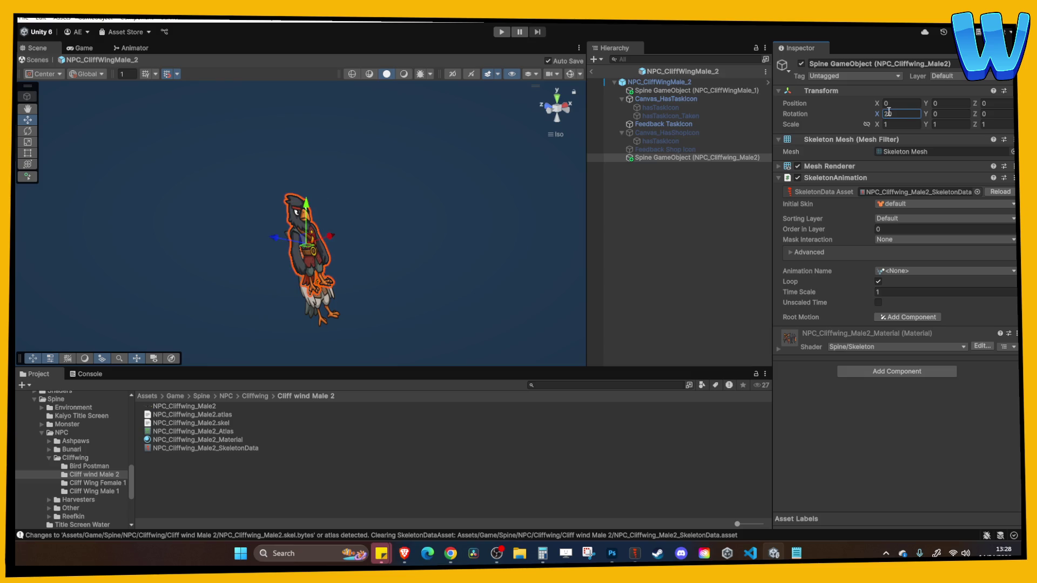
pyautogui.press('Return')
# Lower the bird along its local Y axis to sit like the old skeleton
pyautogui.moveTo(323, 163); pyautogui.dragTo(137, 72)
pyautogui.moveTo(177, 142)
pyautogui.mouseDown()
pyautogui.moveTo(153, 92)
pyautogui.moveTo(346, 191)
pyautogui.mouseUp()
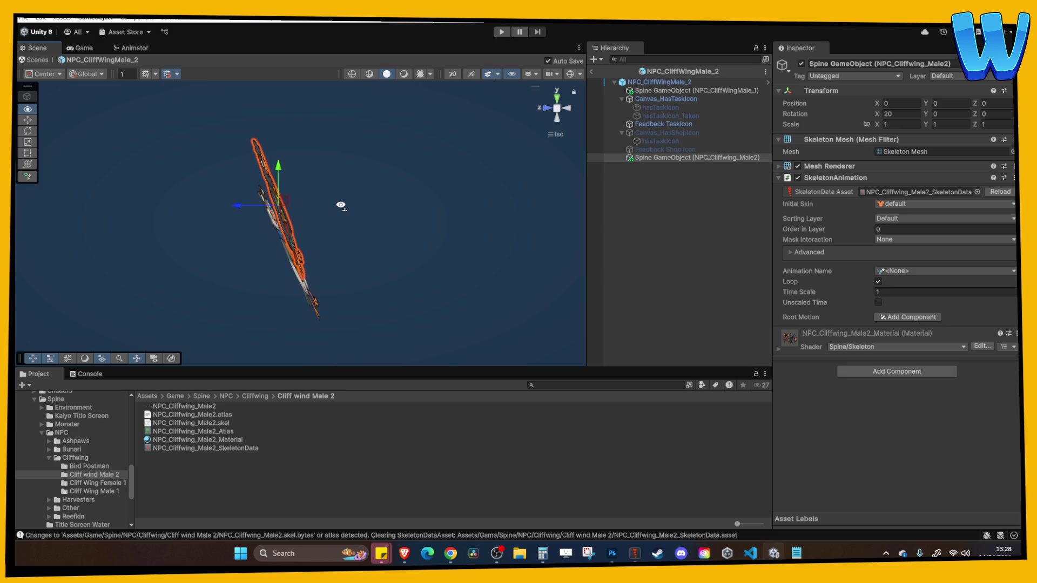
pyautogui.click(85, 74)
pyautogui.click(86, 98)
pyautogui.moveTo(265, 173)
pyautogui.mouseDown()
pyautogui.moveTo(267, 195)
pyautogui.moveTo(162, 205)
pyautogui.mouseUp()
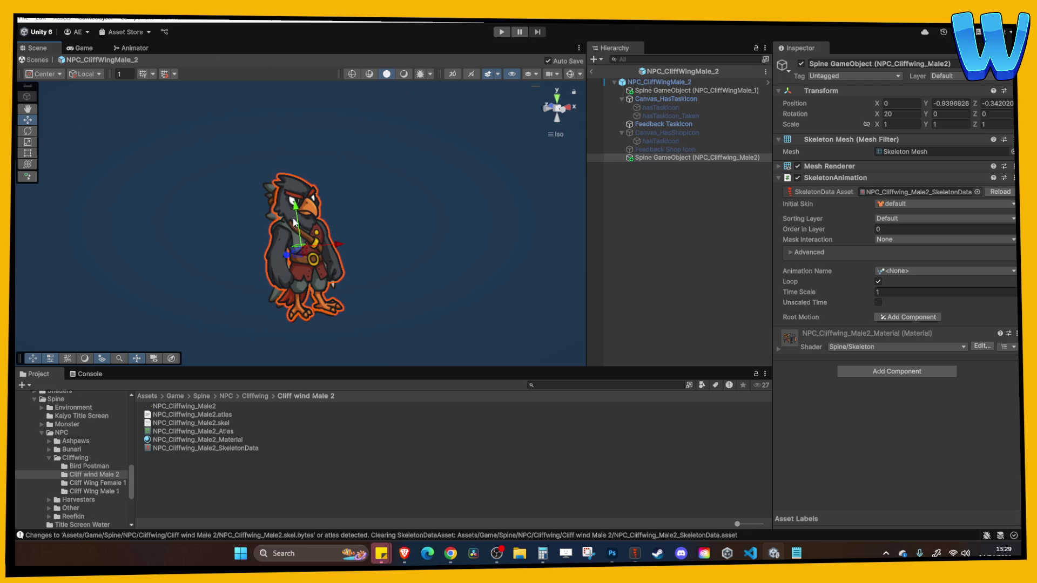
pyautogui.moveTo(351, 200); pyautogui.dragTo(411, 222)
# Move the Male2 skeleton below the old one and set its animation to Idle
pyautogui.click(672, 158)
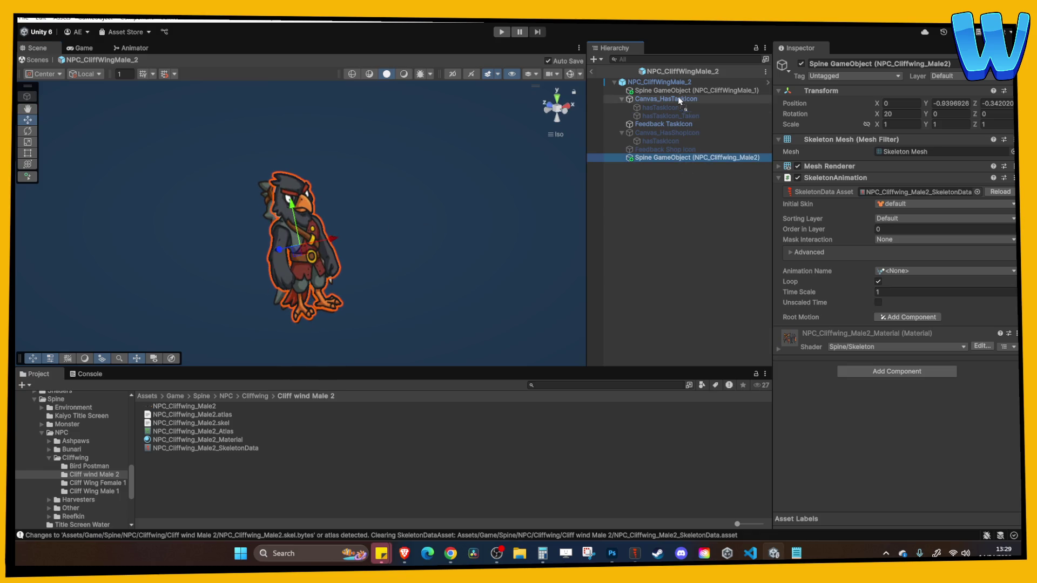
pyautogui.moveTo(661, 158); pyautogui.dragTo(663, 95)
pyautogui.click(668, 90)
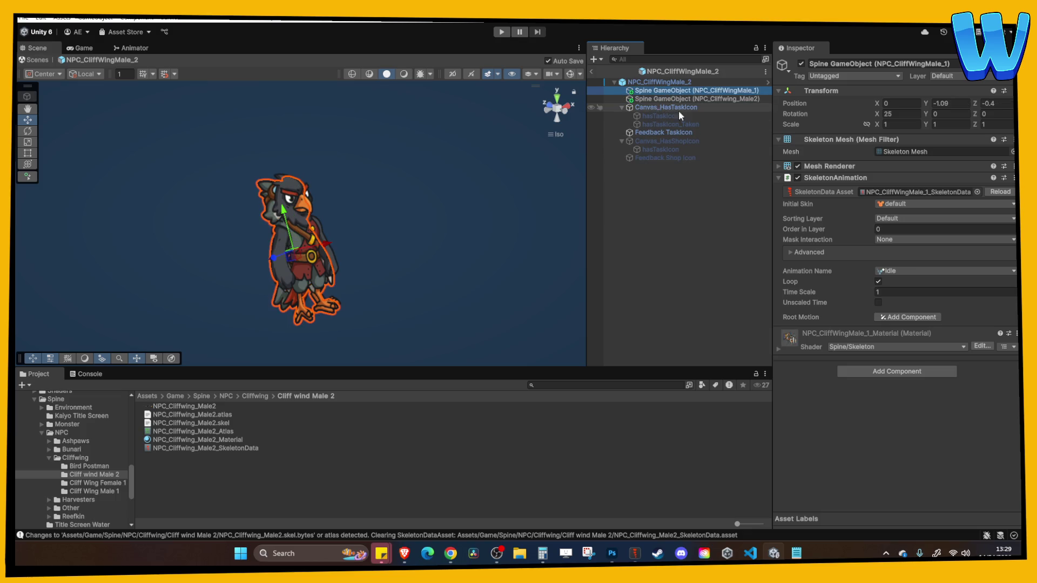
pyautogui.click(697, 99)
pyautogui.click(906, 269)
pyautogui.click(920, 290)
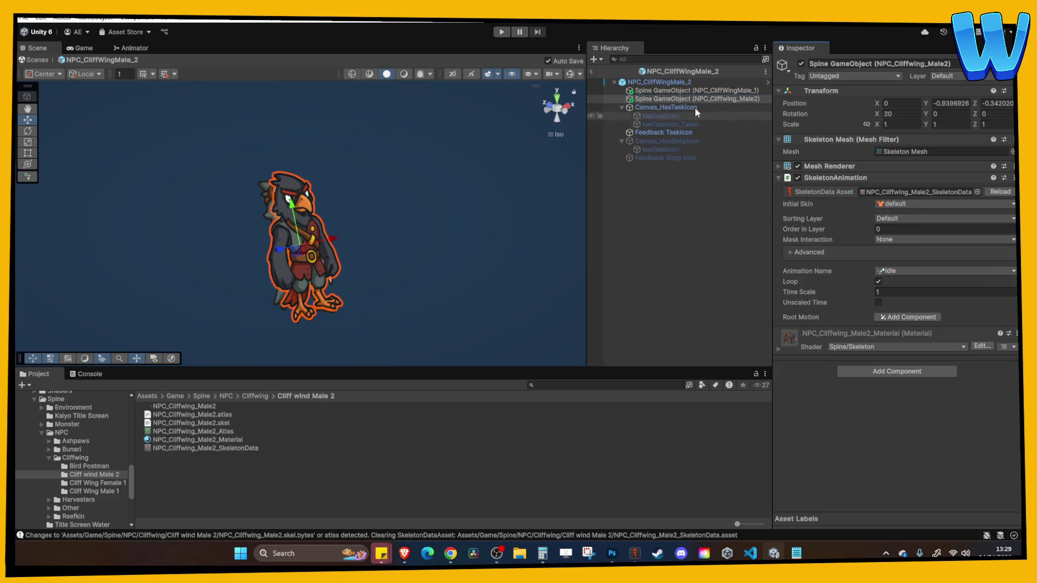
# Delete the old owl skeleton from the NPC_CliffWingMale_2 prefab
pyautogui.click(660, 82)
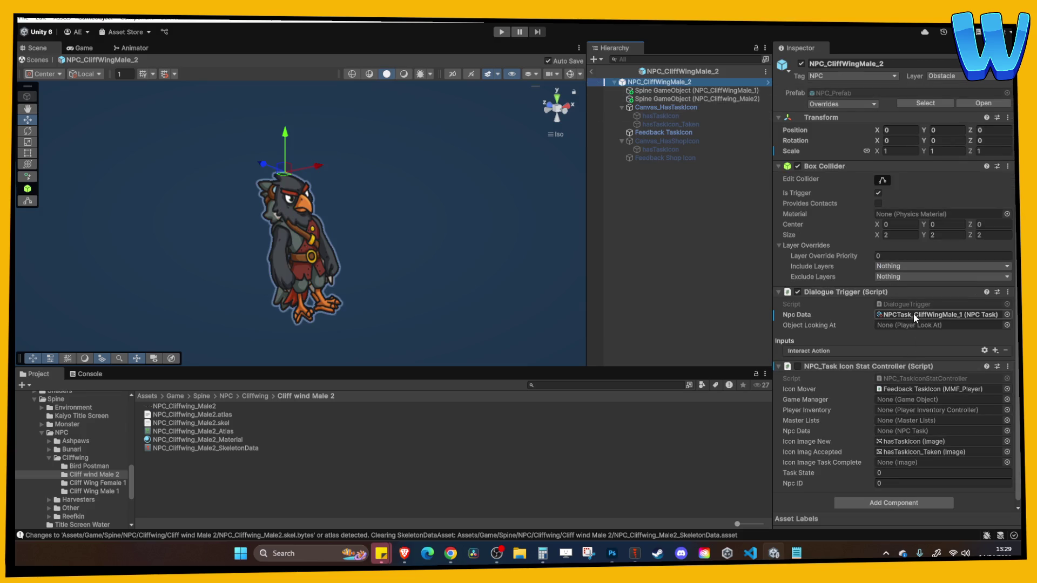
pyautogui.scroll(-1, 876, 329)
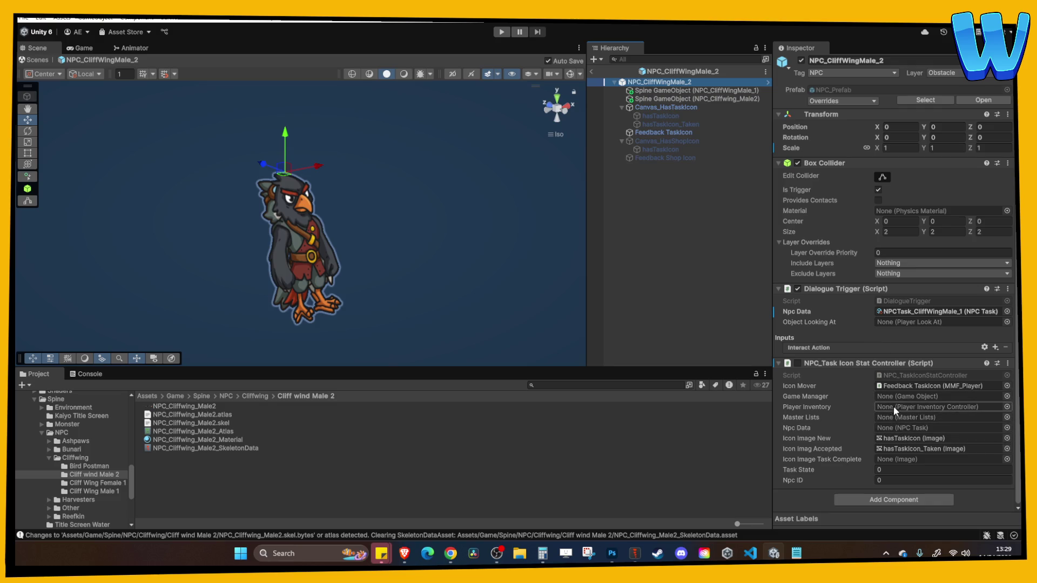
pyautogui.click(703, 90)
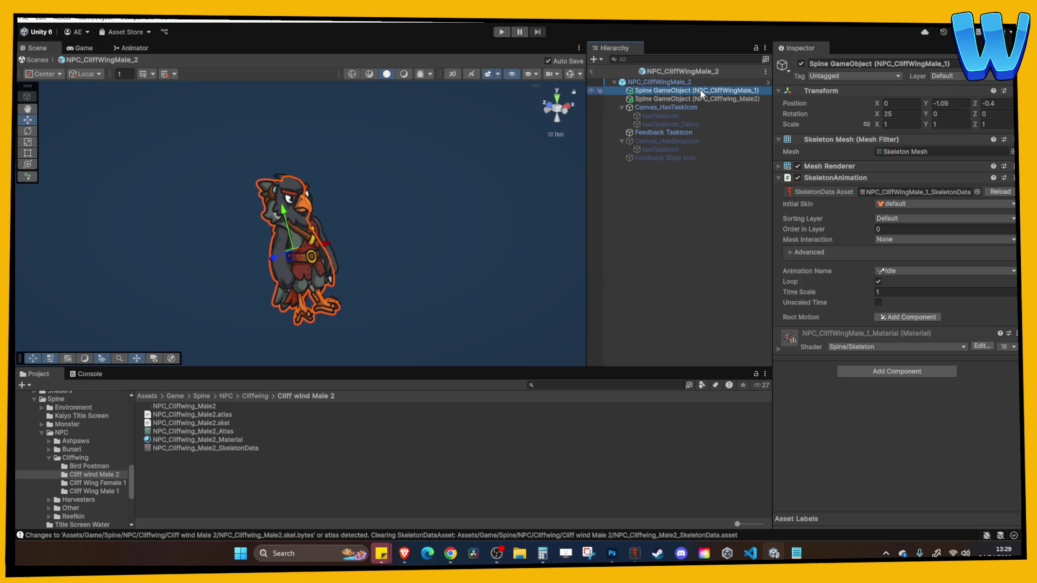
pyautogui.press('Delete')
pyautogui.press('Up')
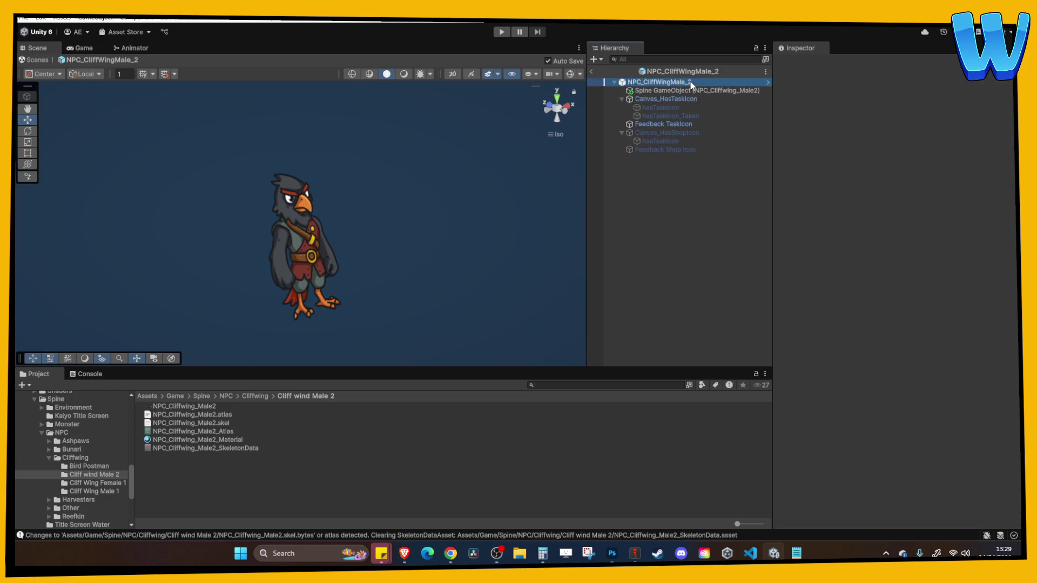
# Copy the prefab's NPCTask_CliffWingMale_1 data to NPCTask_CliffWingMale_2 and begin editing its NPC name
pyautogui.click(940, 315)
pyautogui.click(225, 424)
pyautogui.hotkey('ctrl', 'd')
pyautogui.press('F2')
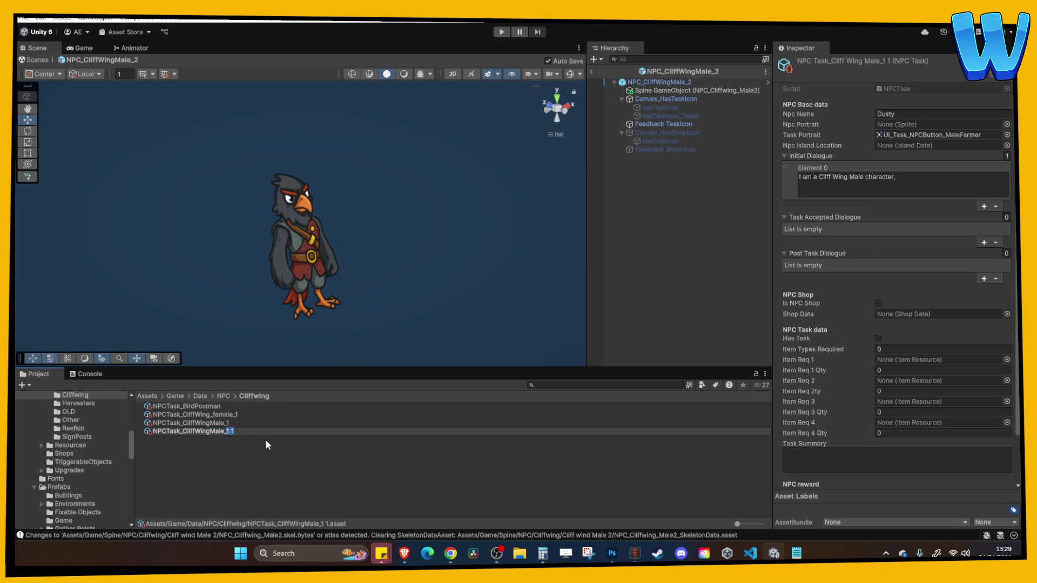
pyautogui.write('2')
pyautogui.press('Return')
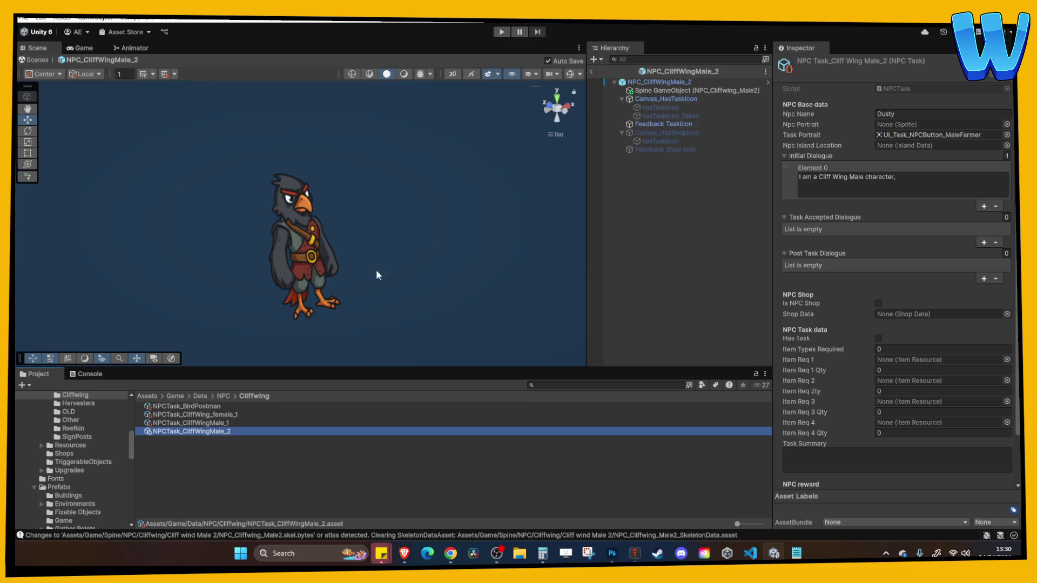
pyautogui.click(909, 112)
pyautogui.write('Rufus')
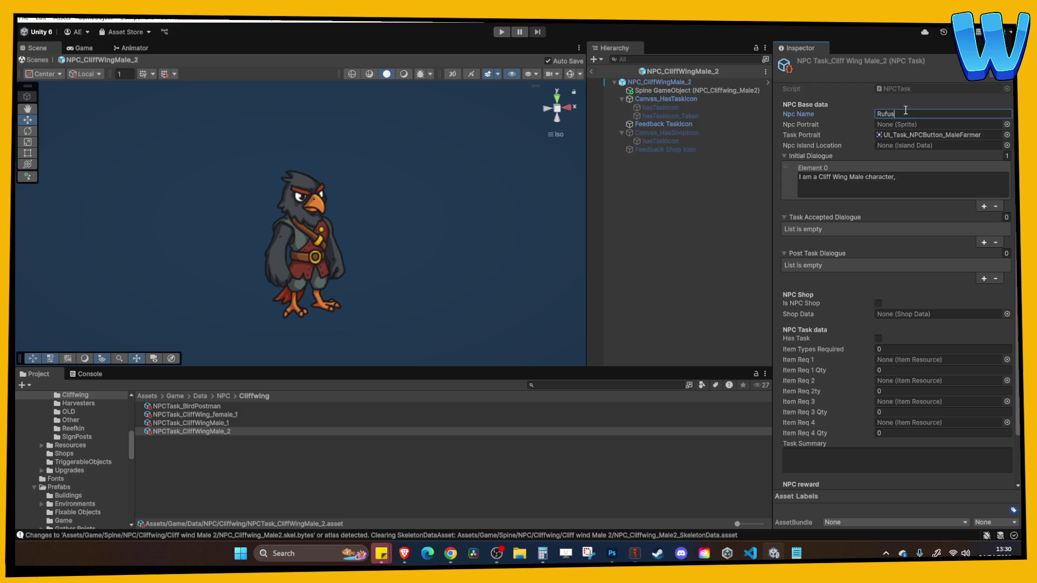
# Replace the first initial dialogue line with a new one about its elevator
pyautogui.click(863, 181)
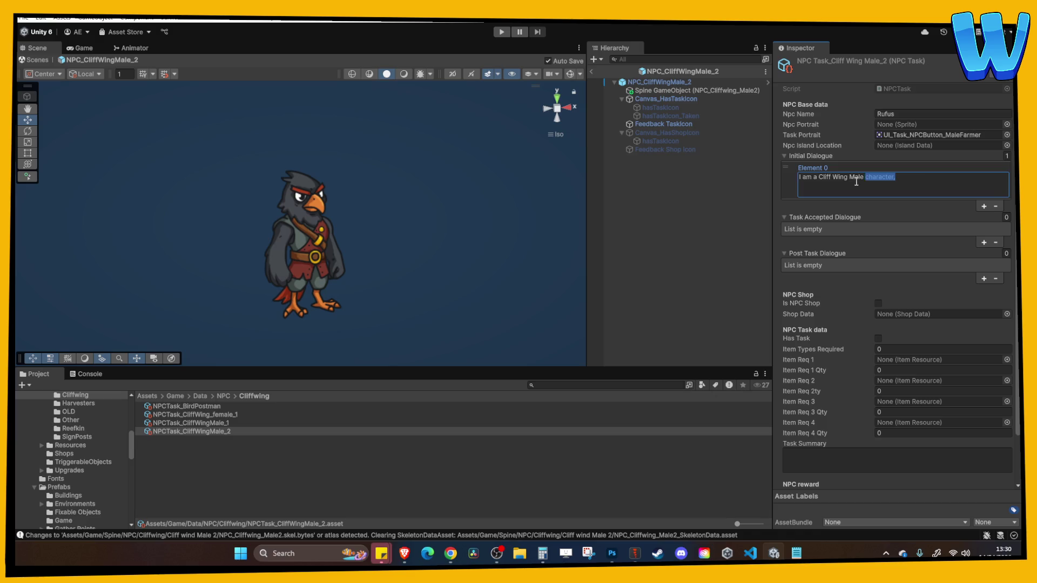
pyautogui.hotkey('ctrl', 'a')
pyautogui.write('My')
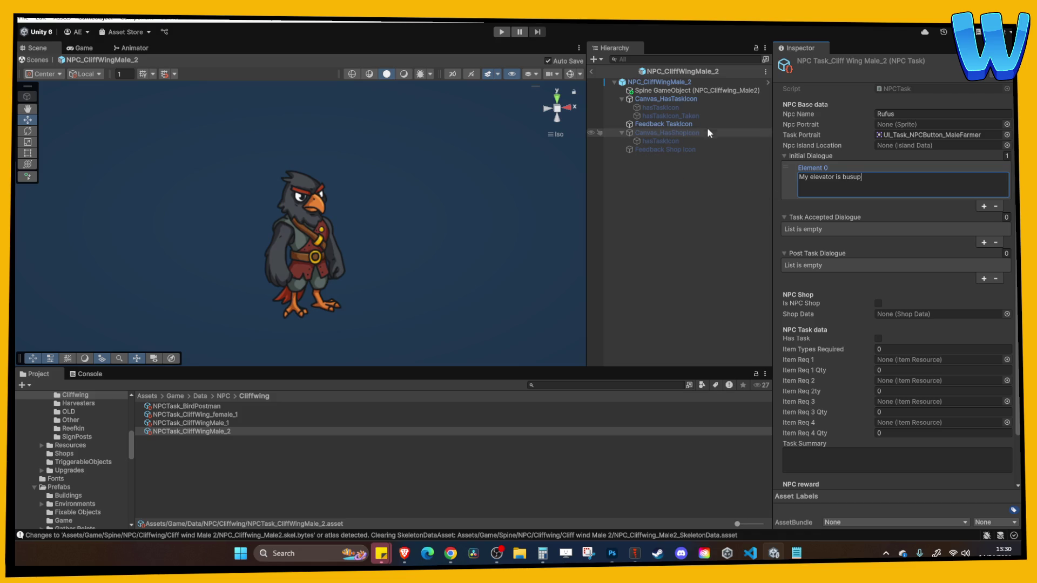
# Assign NPCTask_CliffWingMale_2 as the prefab root's Npc Data
pyautogui.click(693, 82)
pyautogui.click(940, 314)
pyautogui.moveTo(190, 431)
pyautogui.mouseDown()
pyautogui.moveTo(694, 174)
pyautogui.moveTo(864, 316)
pyautogui.moveTo(931, 320)
pyautogui.mouseUp()
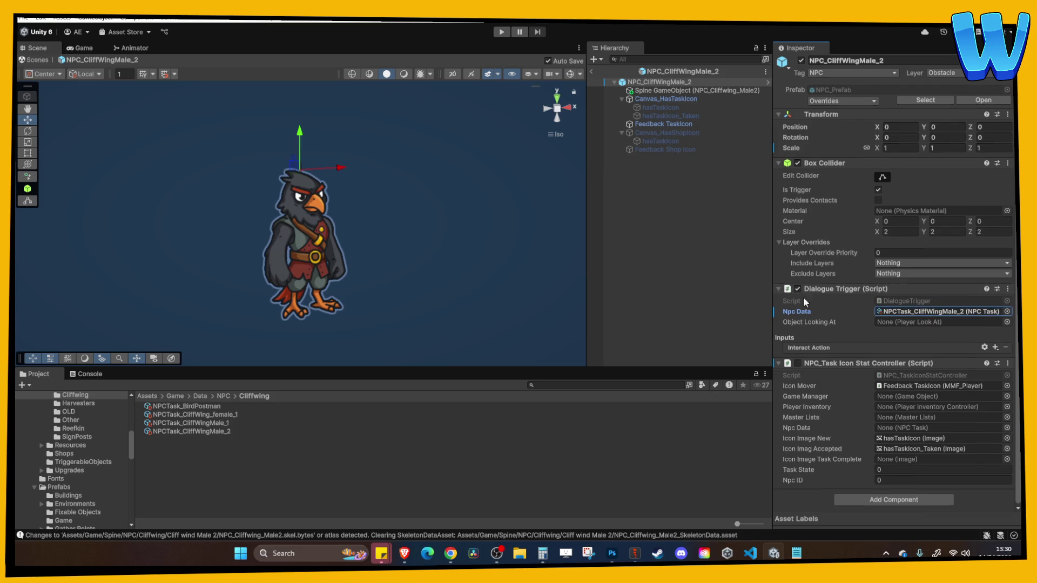
# Back in the level, delete the old NPC_CliffWingMale_1 (2) copy
pyautogui.click(591, 71)
pyautogui.scroll(-2, 694, 289)
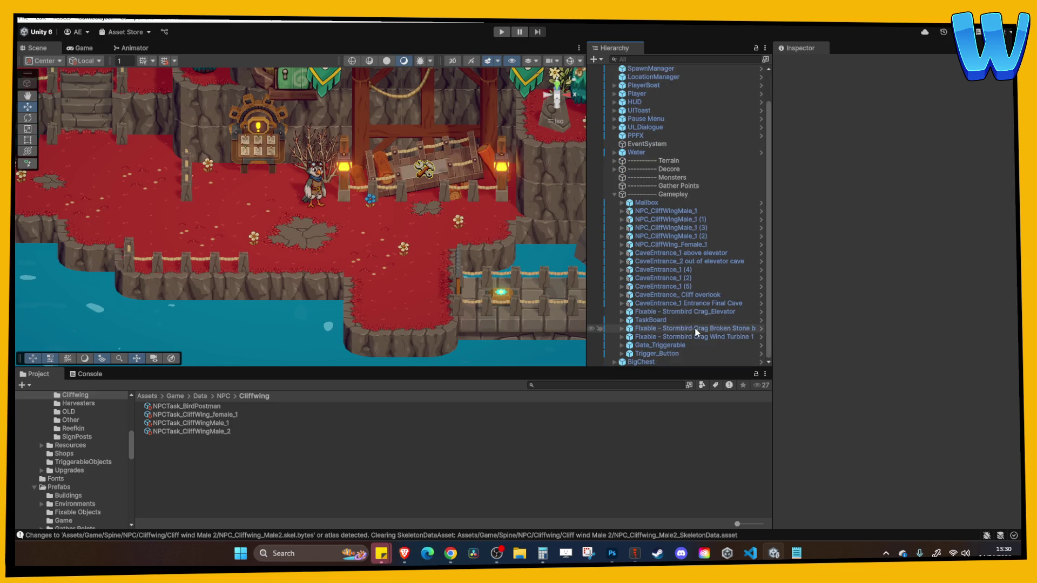
pyautogui.click(322, 189)
pyautogui.rightClick(681, 235)
pyautogui.moveTo(756, 201)
pyautogui.click(886, 229)
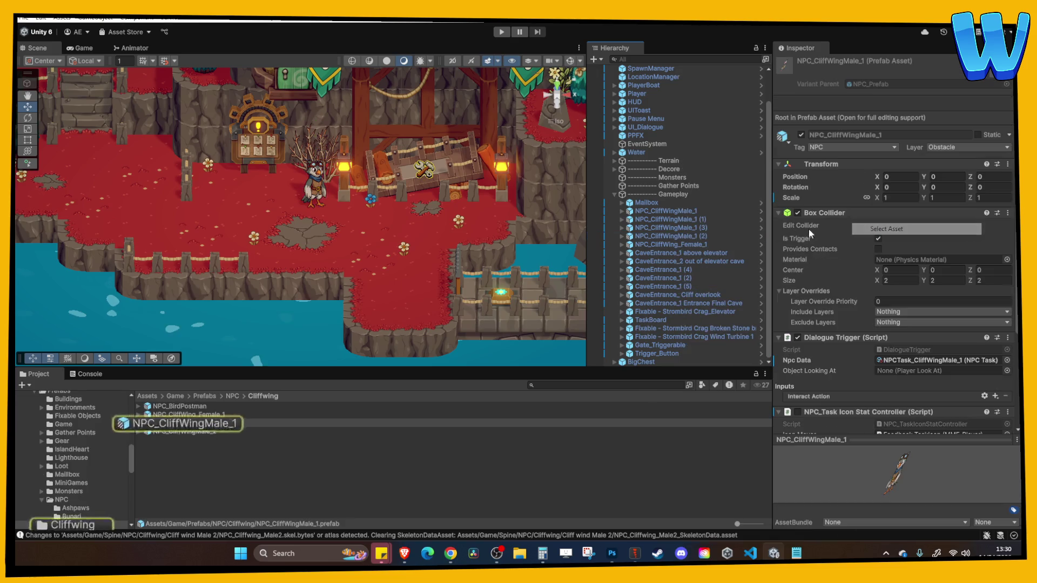
pyautogui.click(322, 188)
pyautogui.press('Delete')
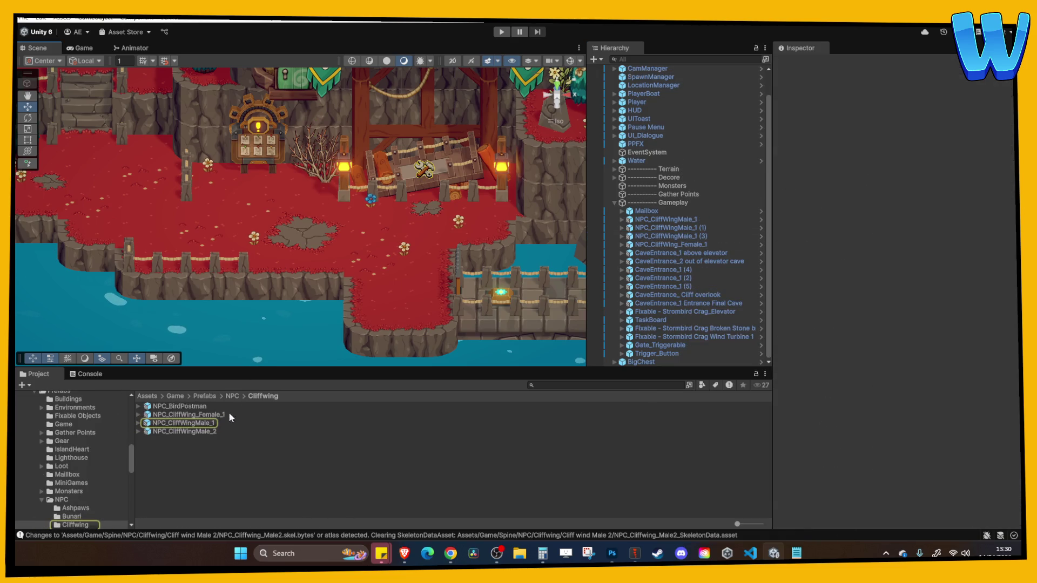
# Place an NPC_CliffWingMale_2 instance on the ground beside the quest board and start Play mode
pyautogui.moveTo(305, 209); pyautogui.dragTo(305, 208)
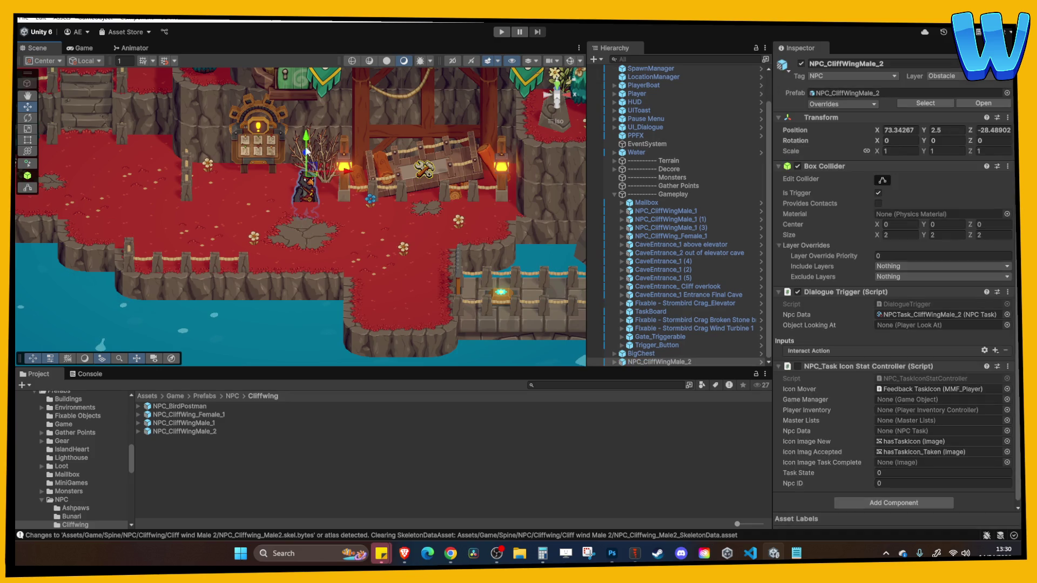
pyautogui.press('f')
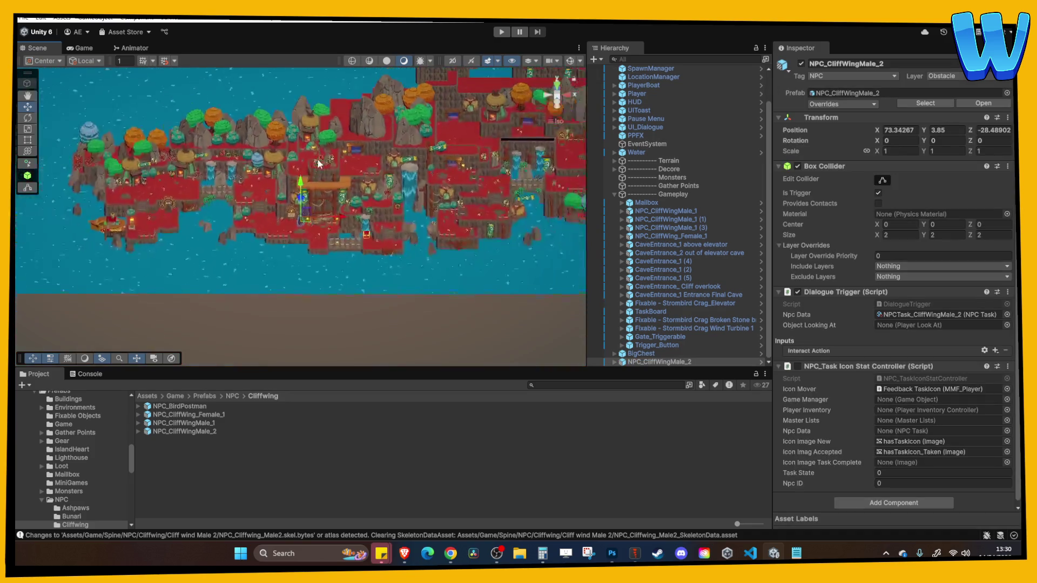
pyautogui.moveTo(310, 182); pyautogui.dragTo(315, 196)
pyautogui.scroll(-5, 314, 197)
pyautogui.scroll(6, 314, 196)
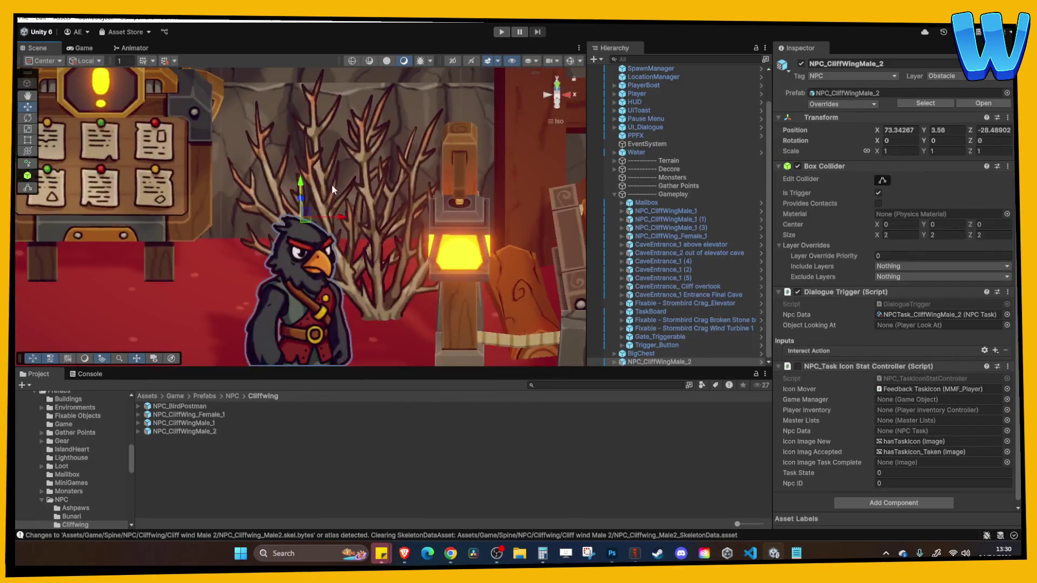
pyautogui.scroll(-2, 330, 184)
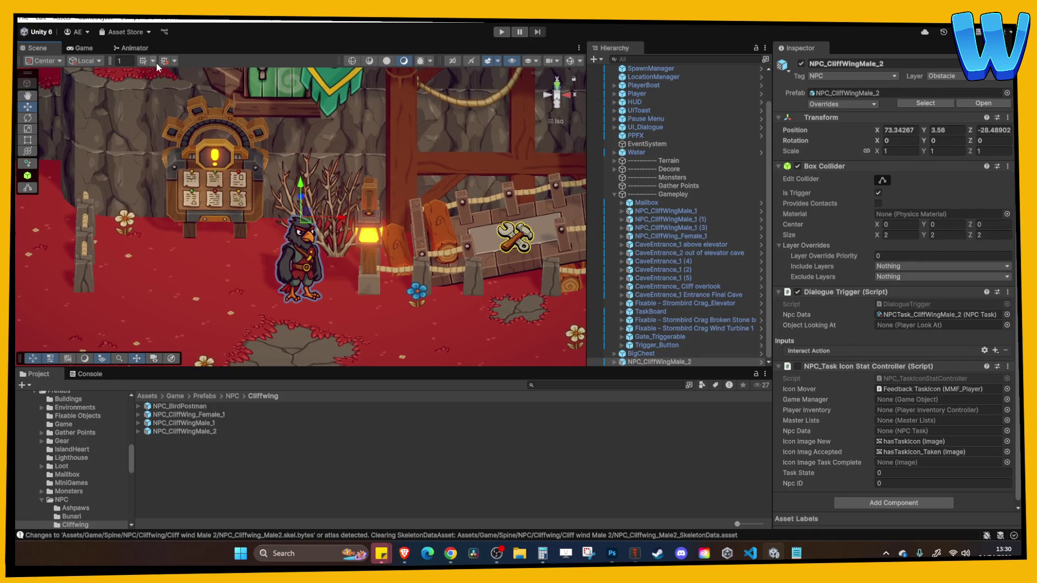
pyautogui.moveTo(343, 224)
pyautogui.mouseDown()
pyautogui.moveTo(312, 187)
pyautogui.moveTo(323, 201)
pyautogui.moveTo(337, 184)
pyautogui.moveTo(314, 205)
pyautogui.moveTo(324, 213)
pyautogui.mouseUp()
pyautogui.click(502, 32)
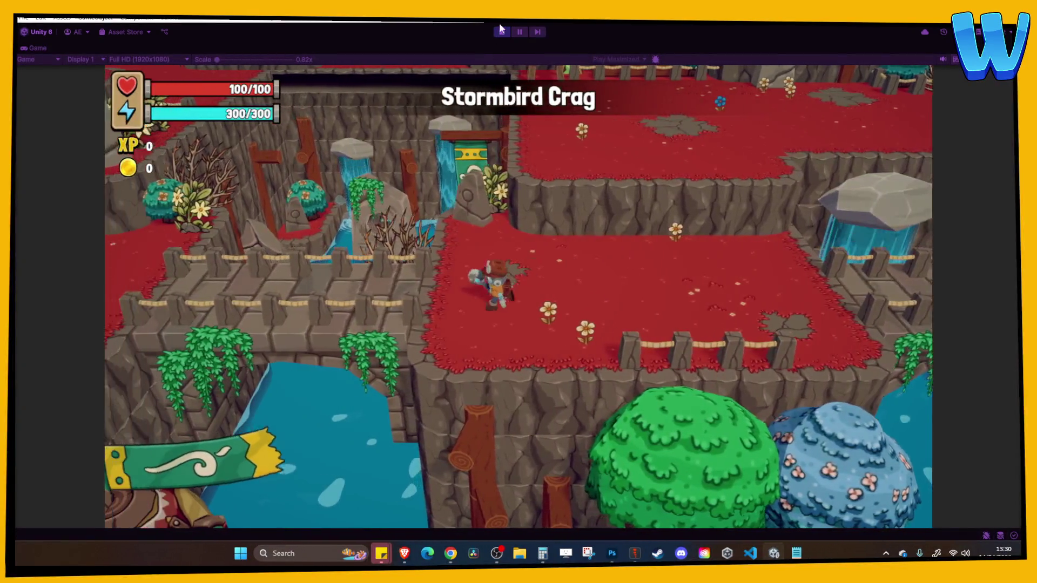
# Stop the test and move the Player, using global handles, to Z -35 beside the new bird NPC
pyautogui.click(502, 32)
pyautogui.scroll(-10, 442, 227)
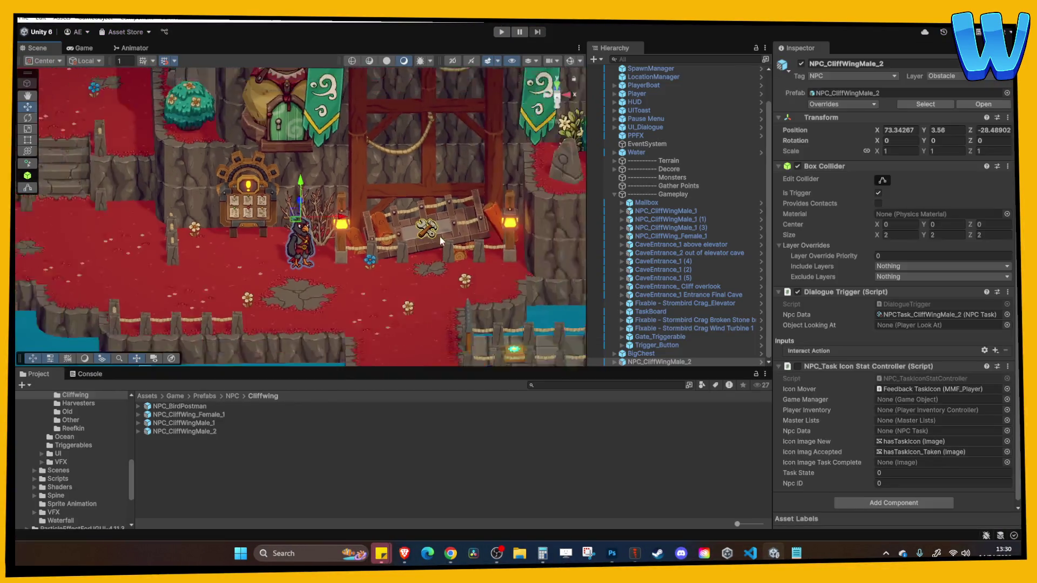
pyautogui.press('Right')
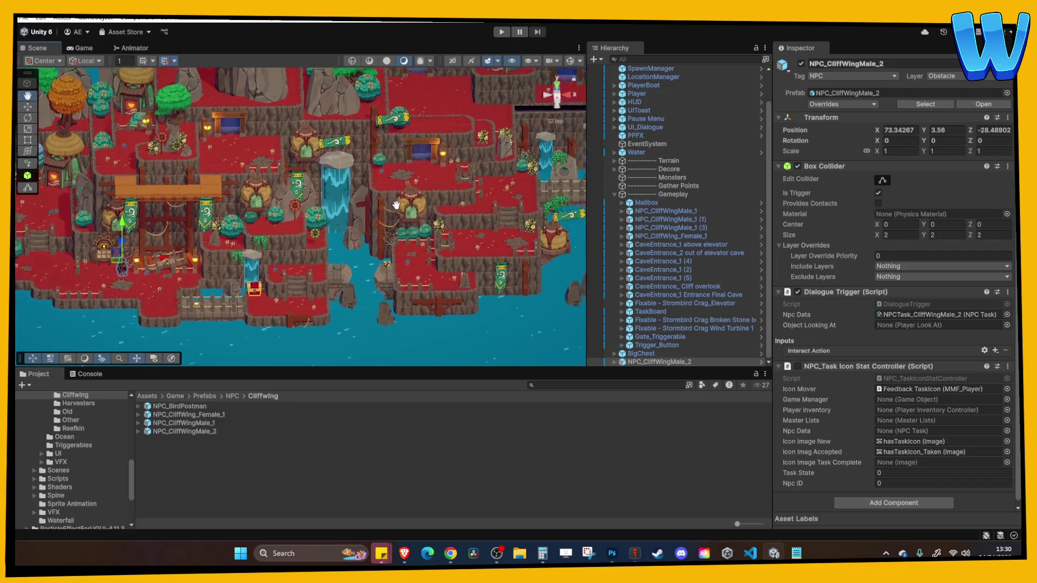
pyautogui.click(520, 185)
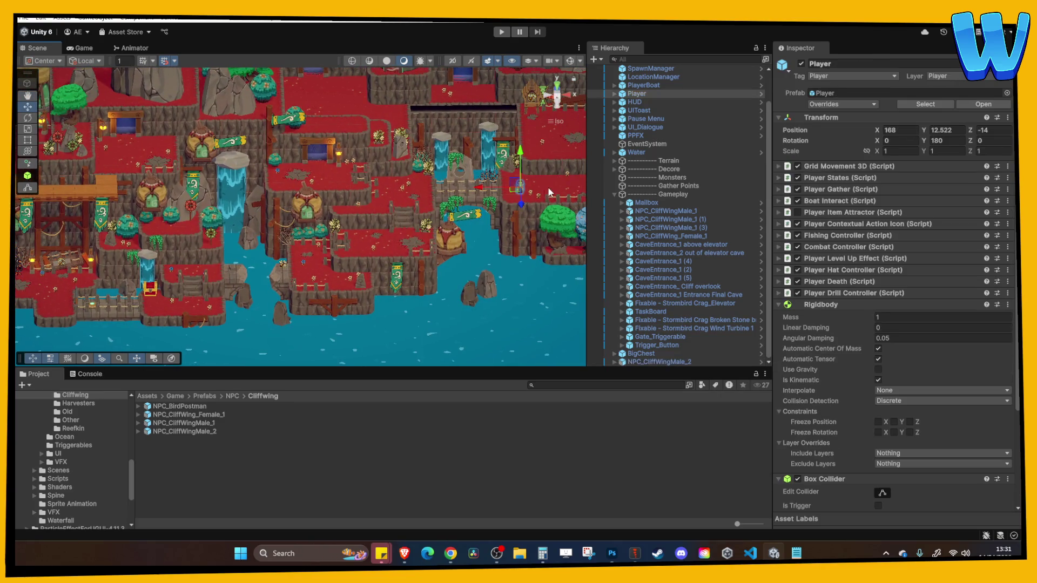
pyautogui.moveTo(484, 189); pyautogui.dragTo(69, 200)
pyautogui.click(86, 60)
pyautogui.click(87, 74)
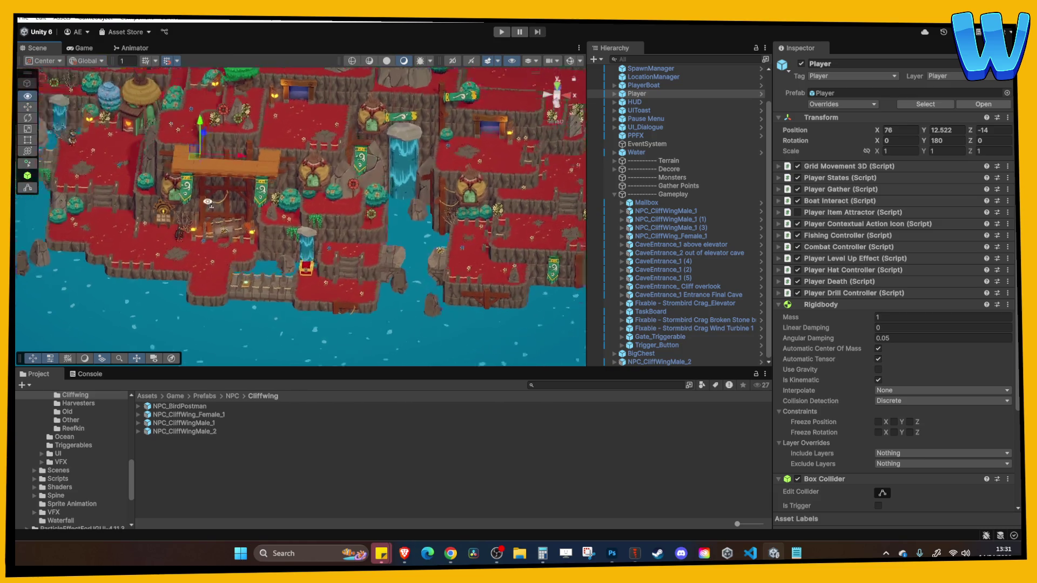
pyautogui.press('f')
pyautogui.press('f')
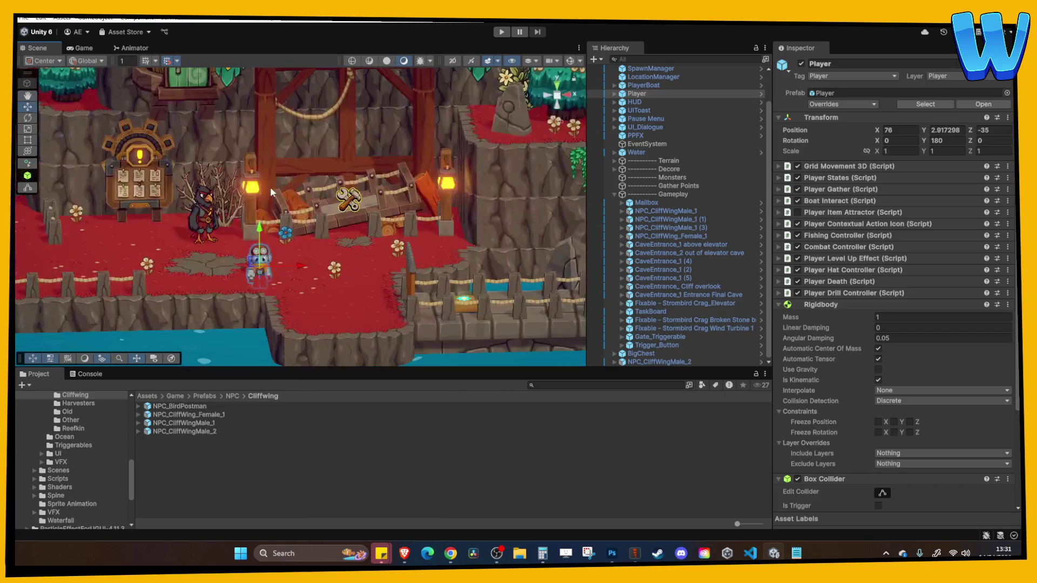
pyautogui.press('f')
pyautogui.moveTo(293, 166)
pyautogui.mouseDown()
pyautogui.moveTo(297, 125)
pyautogui.moveTo(298, 139)
pyautogui.mouseUp()
# Play the game and talk to the crow NPC, opening and closing its dialogue
pyautogui.click(501, 32)
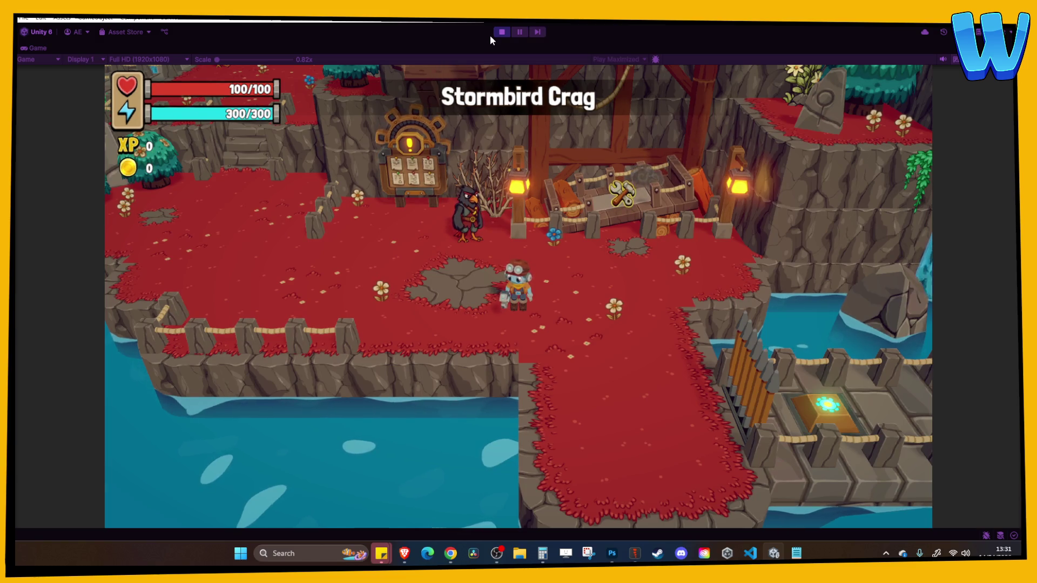
pyautogui.press('s')
pyautogui.press('w')
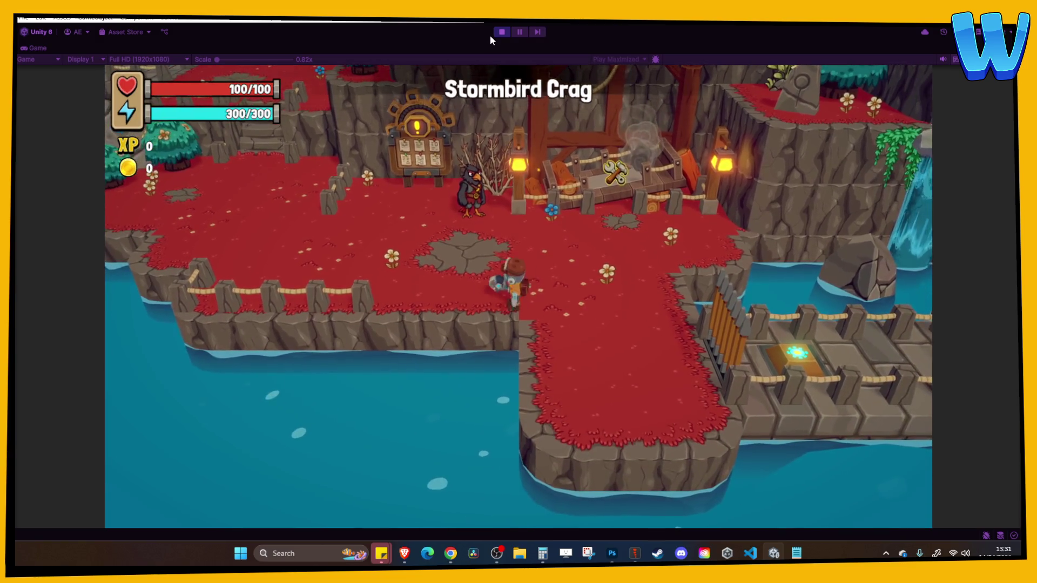
pyautogui.press('e')
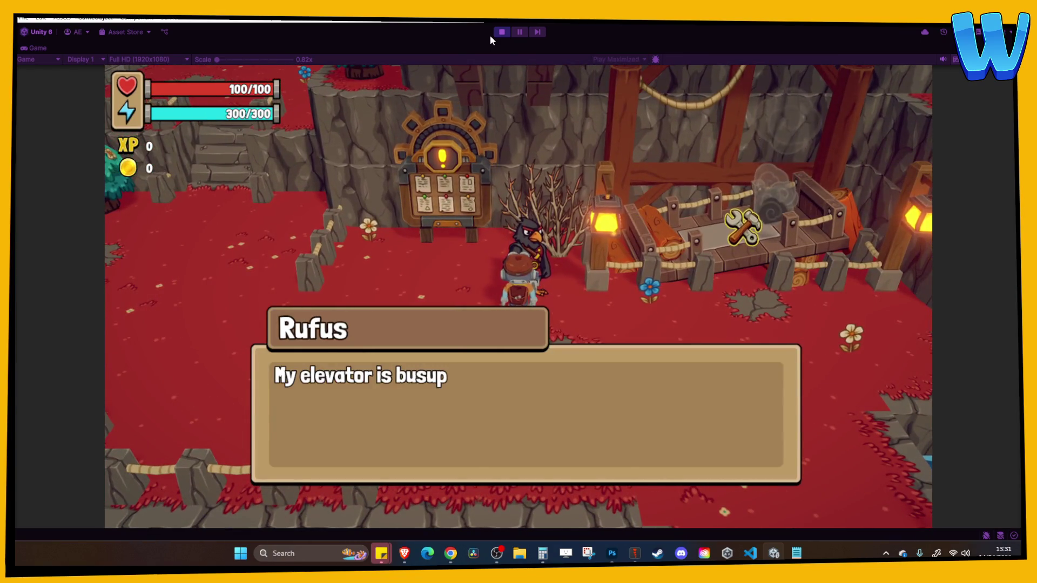
pyautogui.press('e')
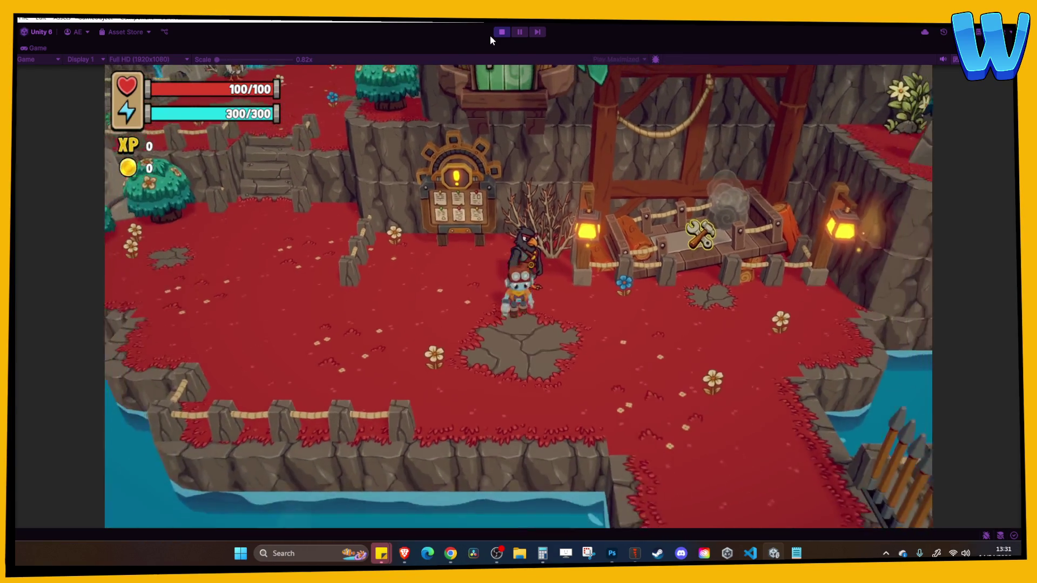
# Walk left past the crow, across the stone bridge and through the village
pyautogui.press('d')
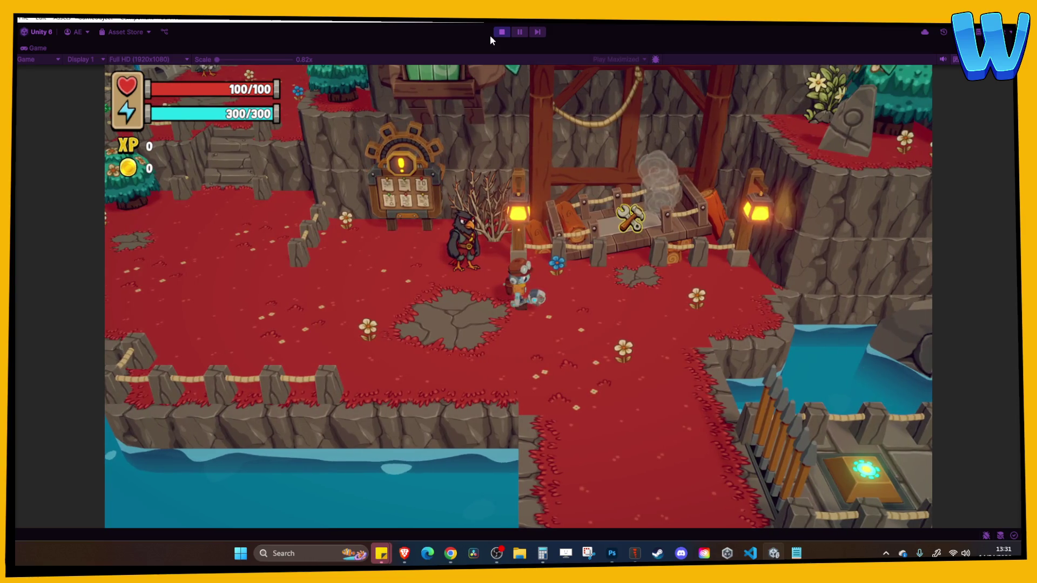
pyautogui.press('a')
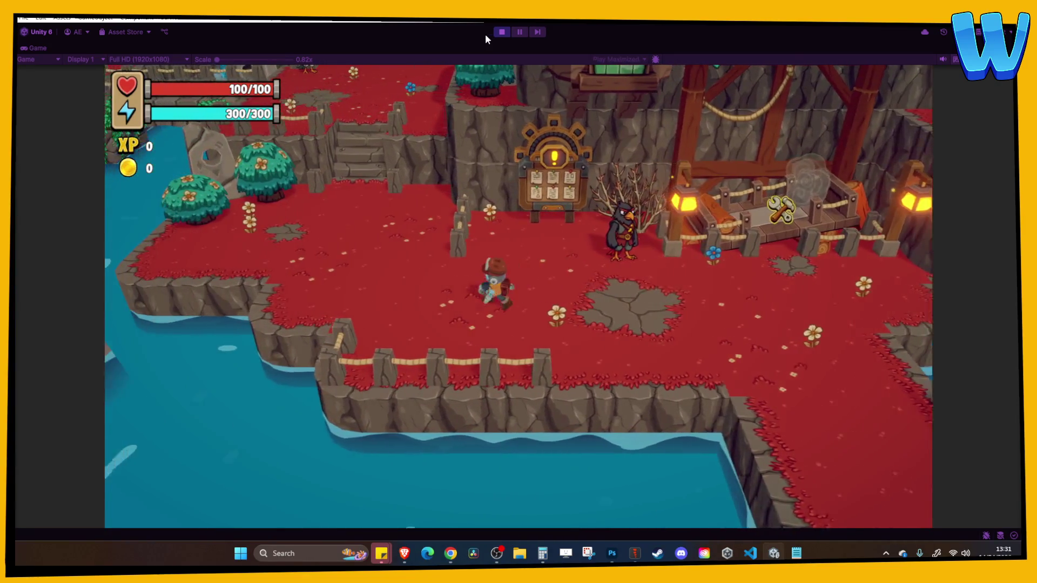
pyautogui.press('w')
pyautogui.press('w')
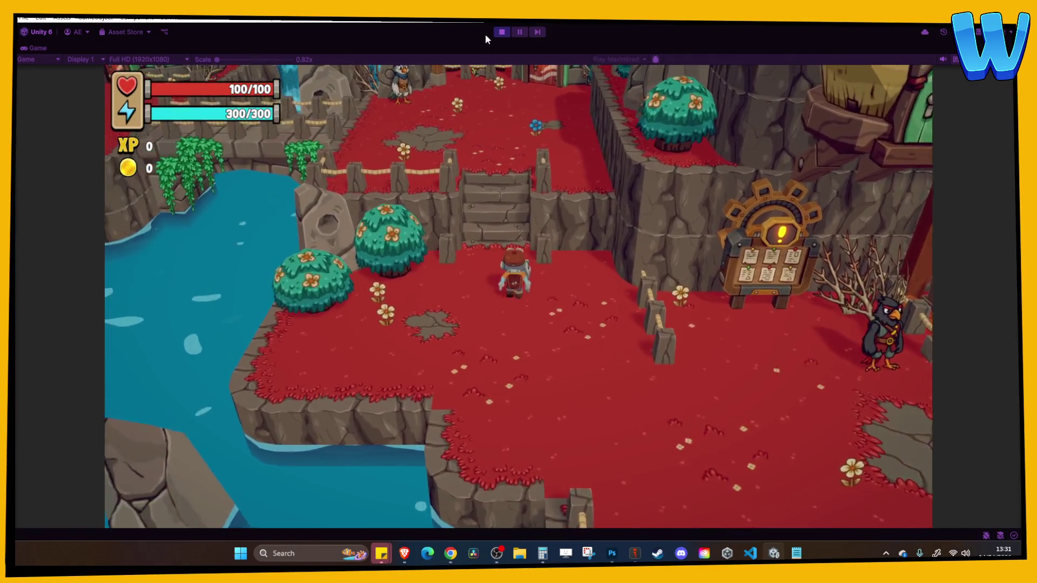
pyautogui.press('a')
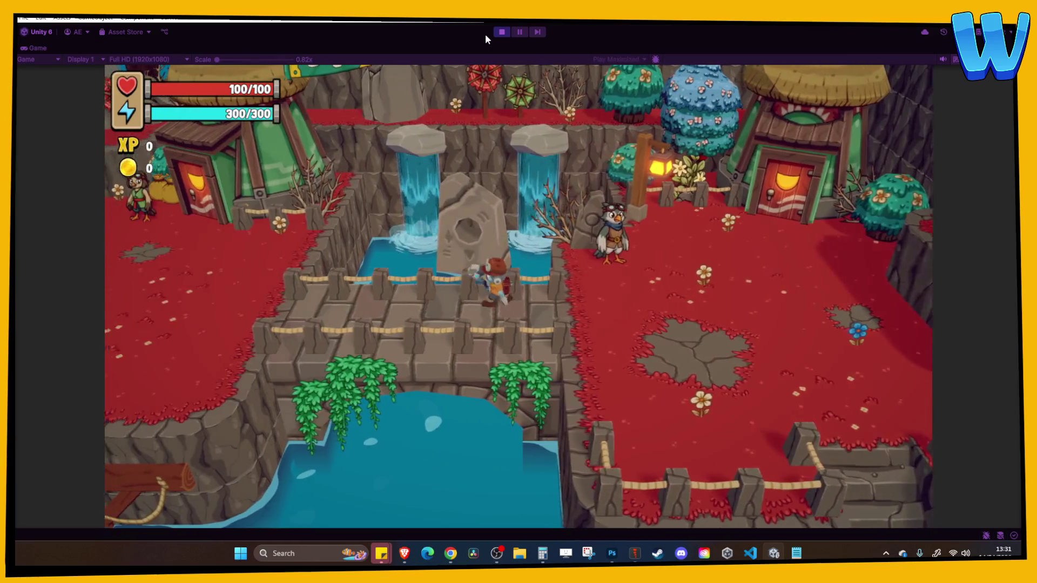
pyautogui.press('a')
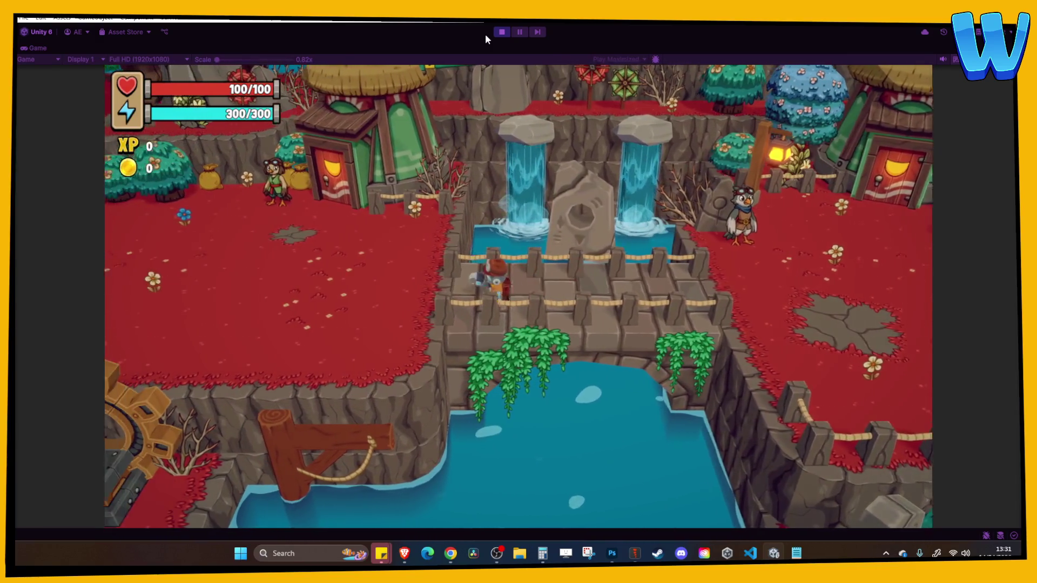
pyautogui.press('a')
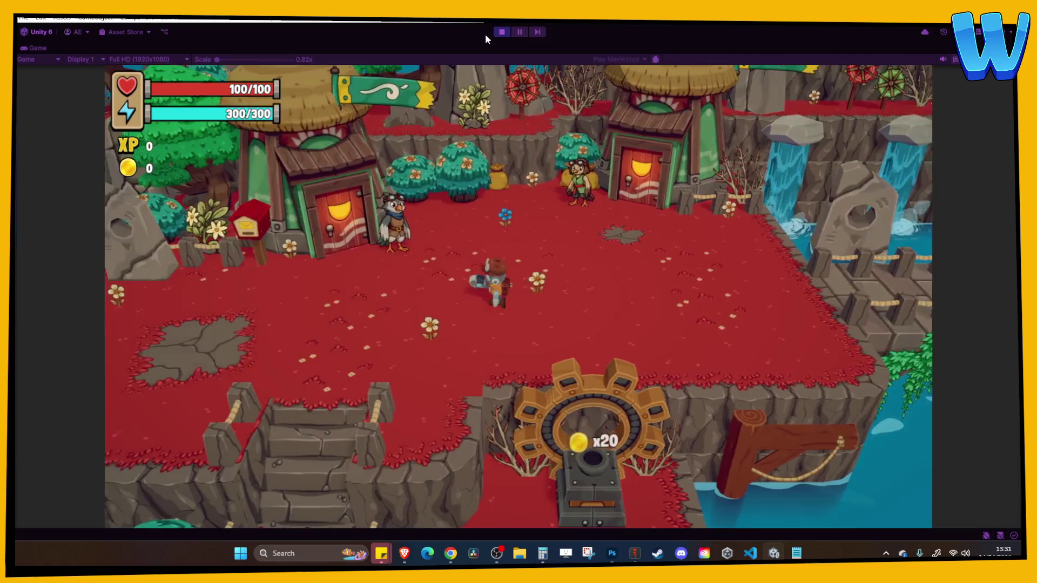
pyautogui.press('a')
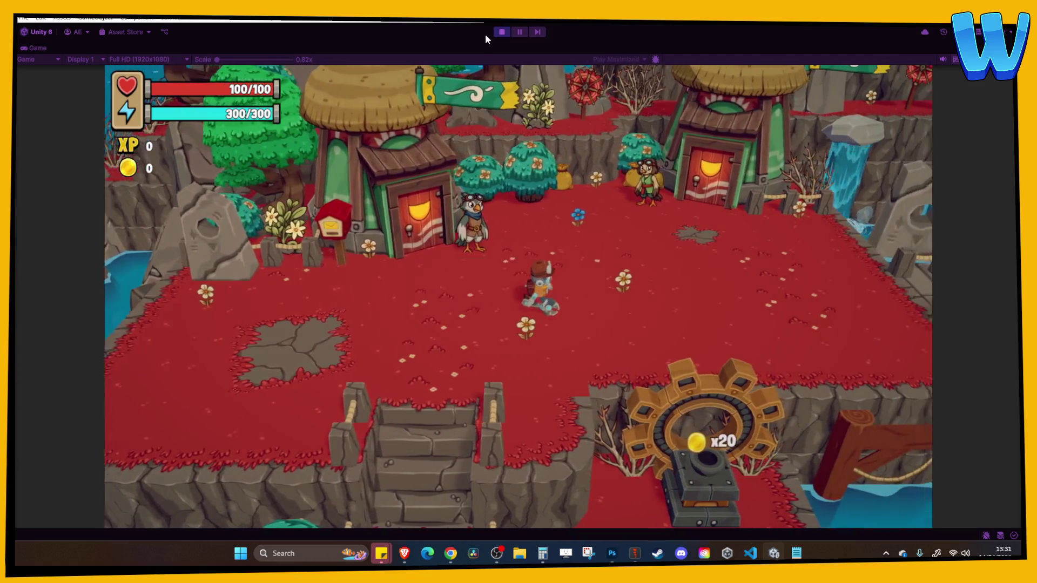
# Walk back to the Broken Elevator, view its repair needs, and stop the game
pyautogui.press('d')
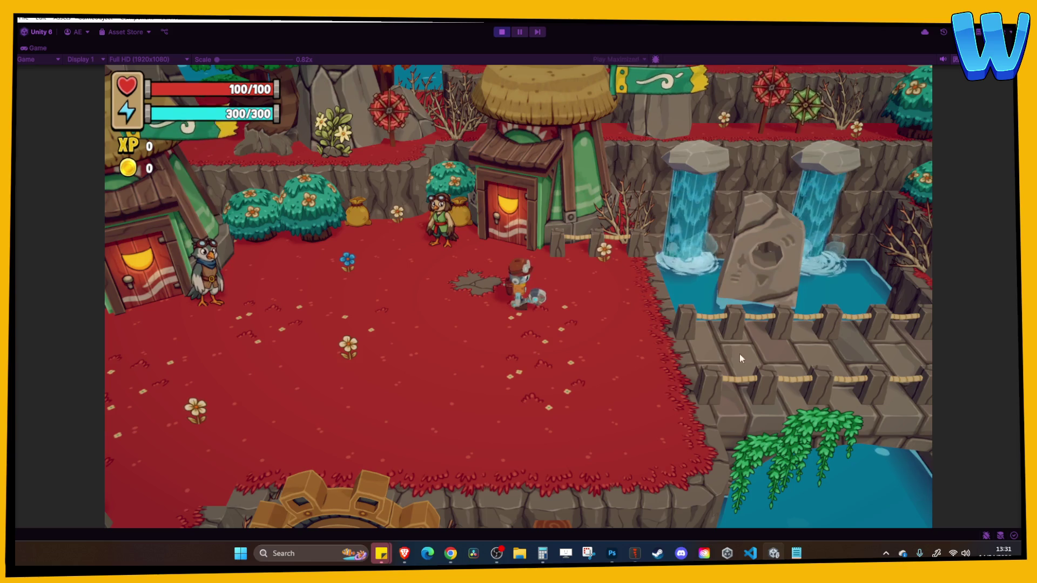
pyautogui.press('d')
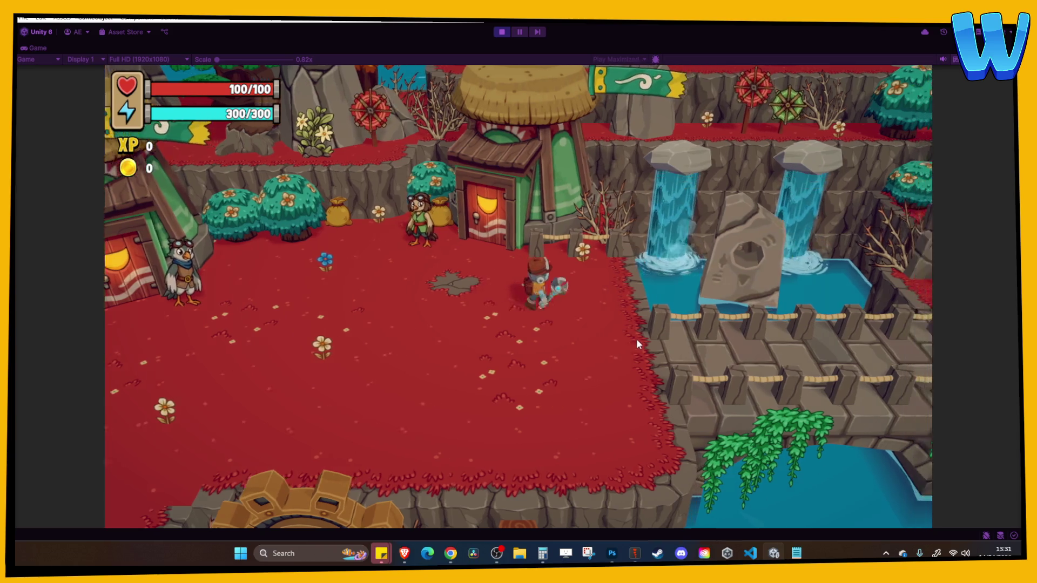
pyautogui.press('d')
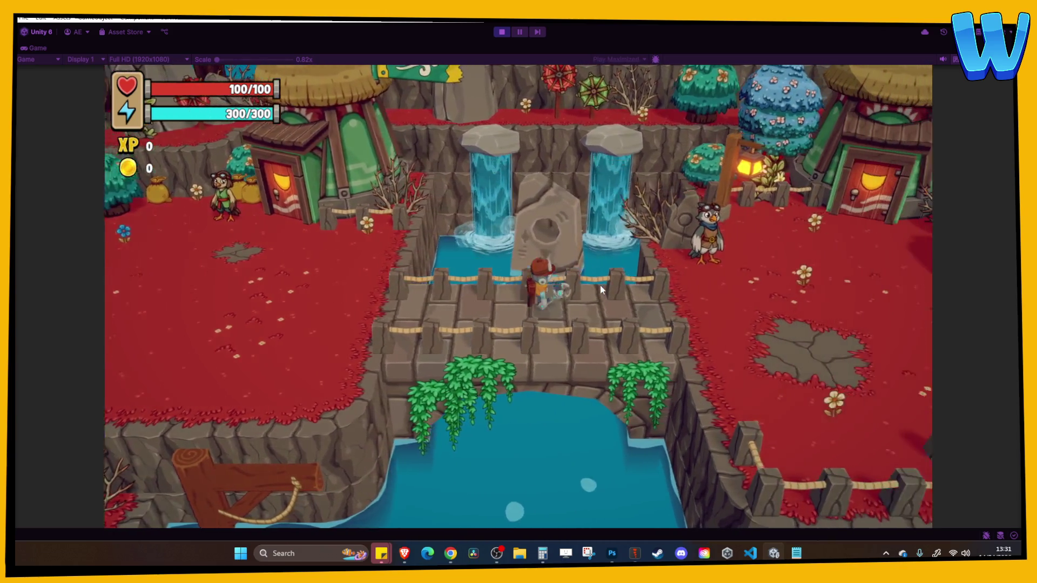
pyautogui.press('d')
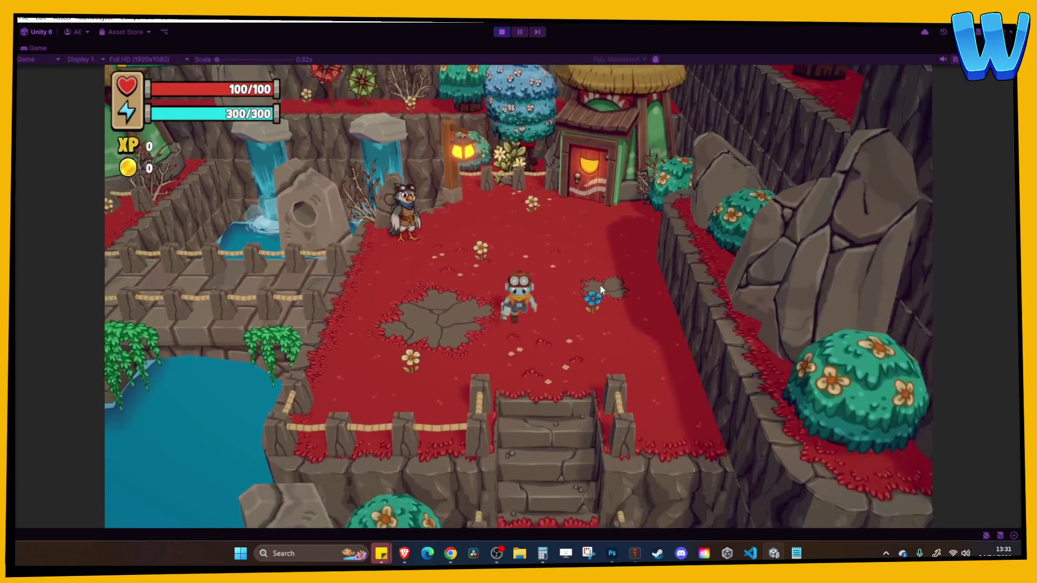
pyautogui.press('s')
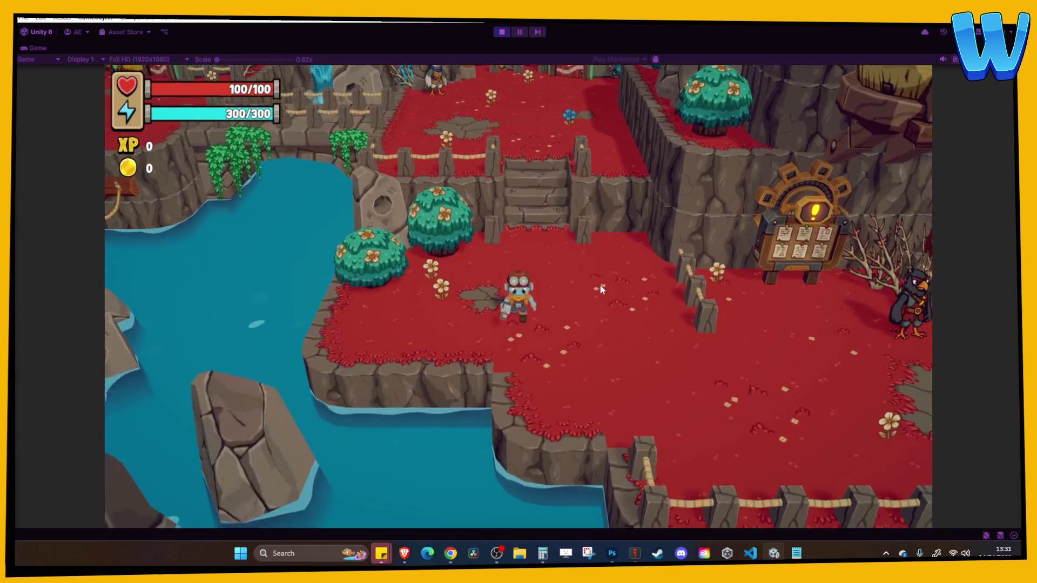
pyautogui.press('d')
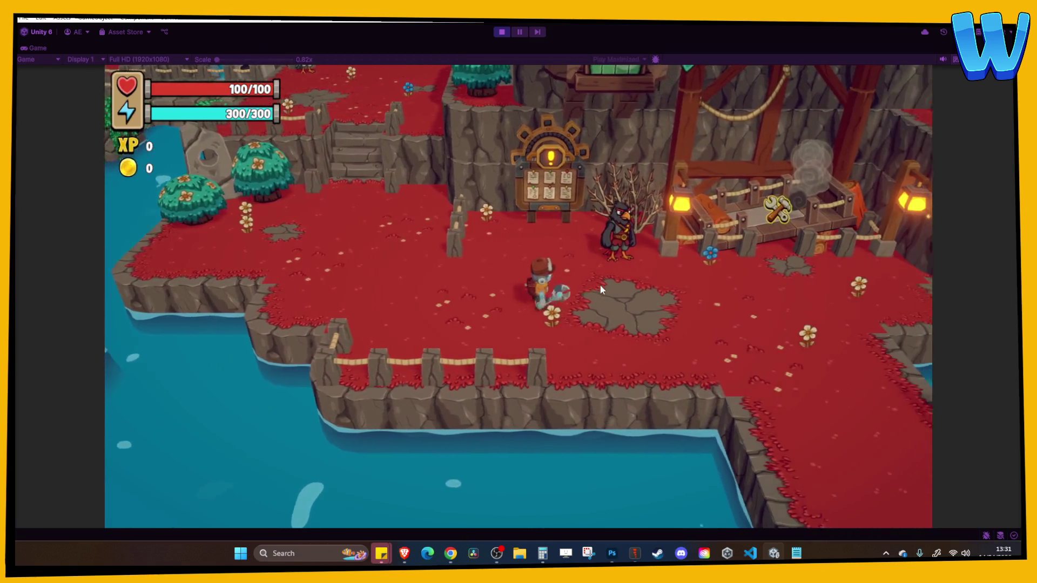
pyautogui.press('d')
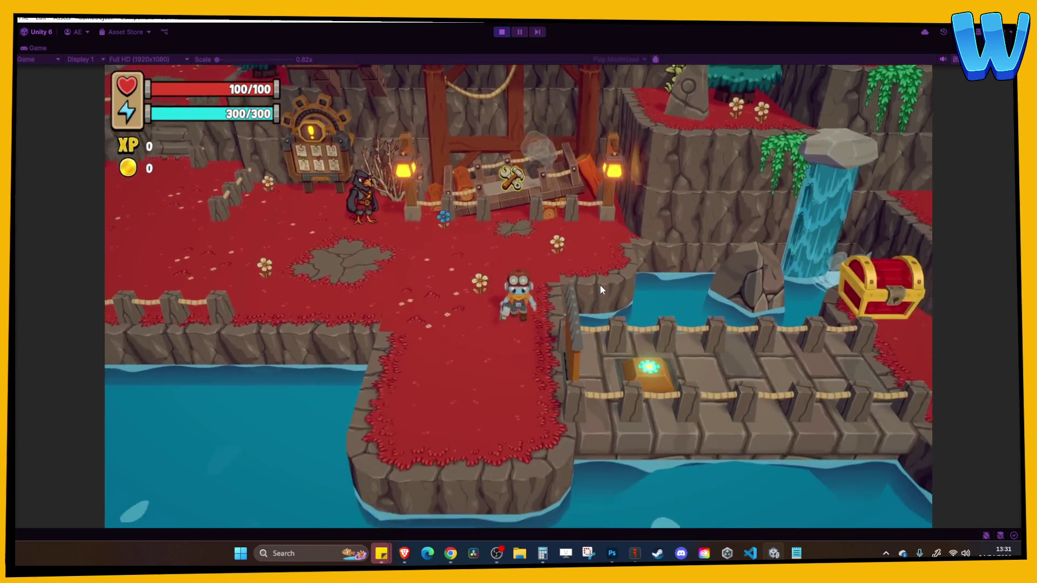
pyautogui.press('s')
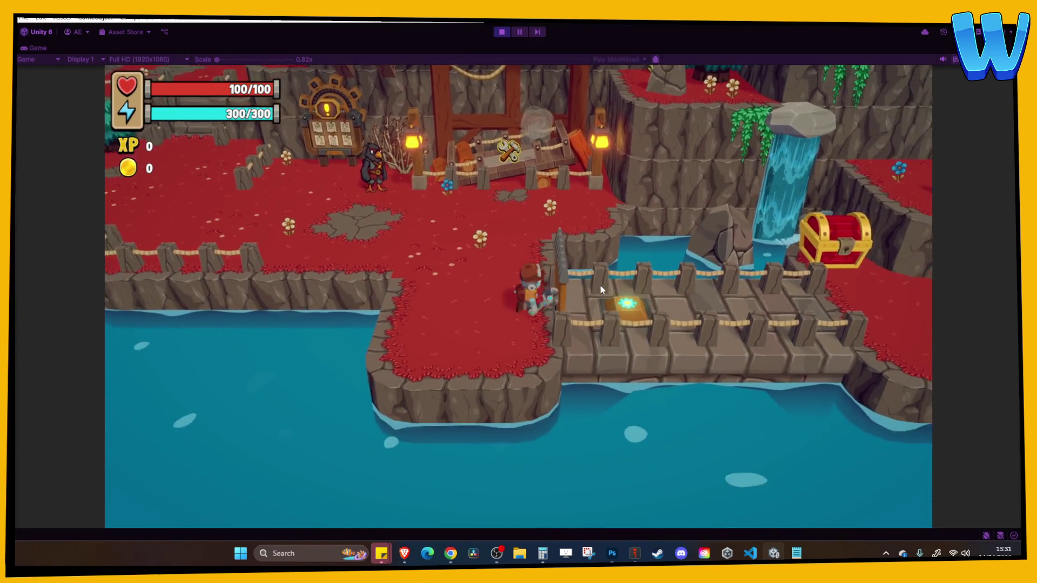
pyautogui.press('w')
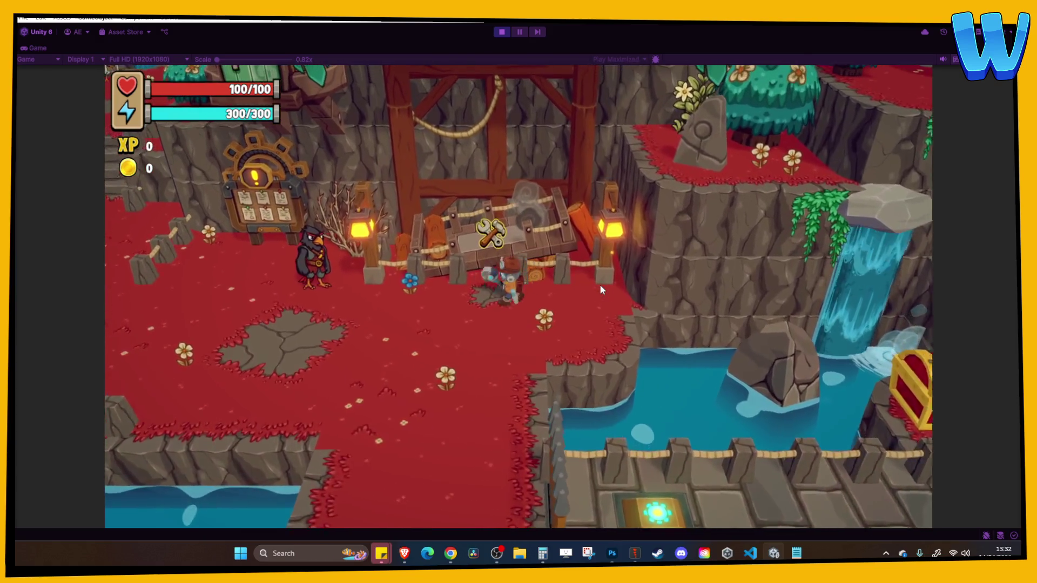
pyautogui.press('e')
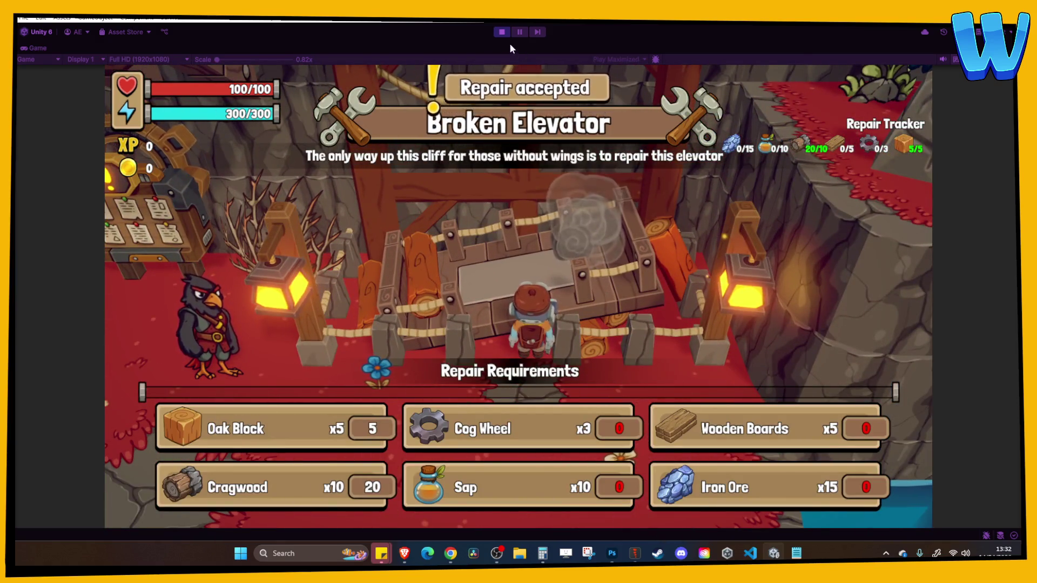
pyautogui.click(502, 31)
# In Photoshop, close CW Male 2 Sliced and zoom onto the row of birds
pyautogui.click(490, 264)
pyautogui.click(613, 559)
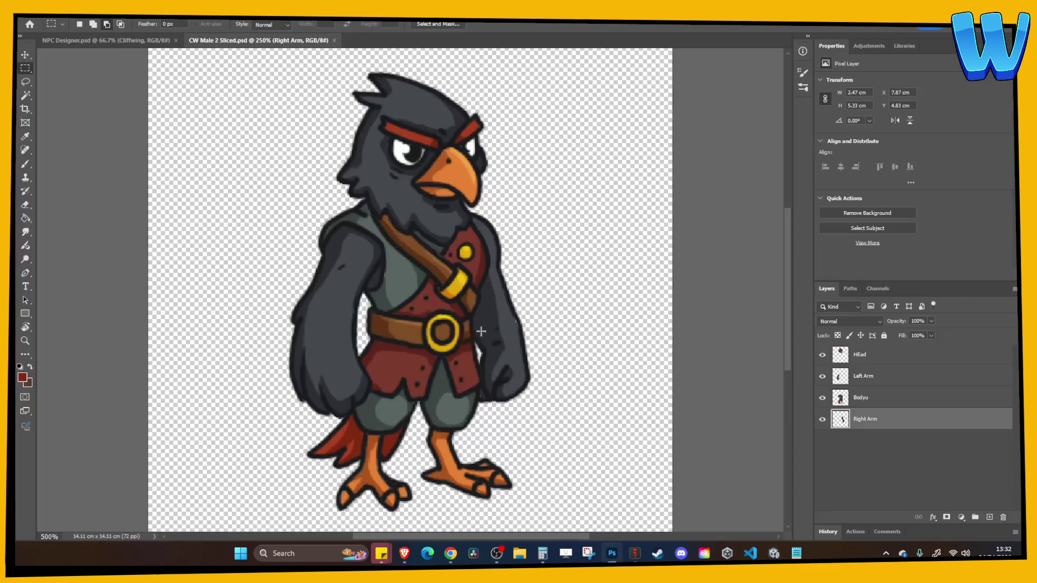
pyautogui.click(334, 41)
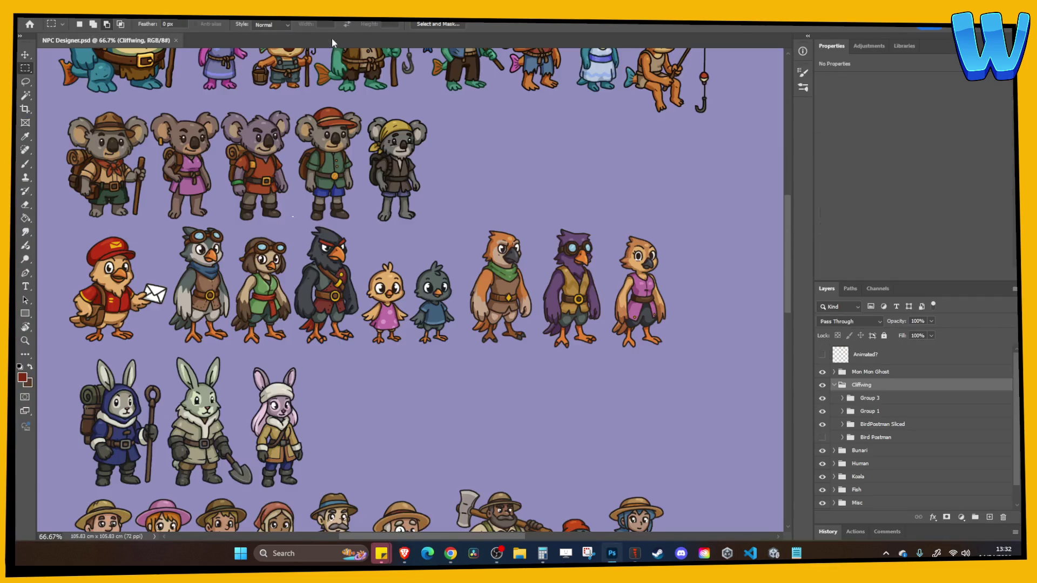
pyautogui.scroll(5, 393, 290)
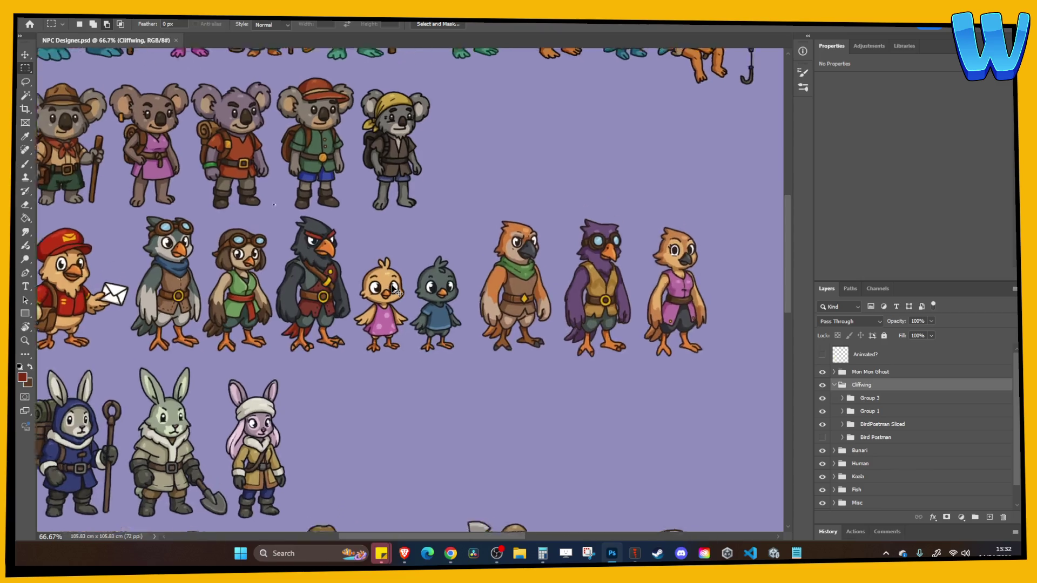
pyautogui.moveTo(426, 280)
pyautogui.mouseDown()
pyautogui.moveTo(487, 261)
pyautogui.moveTo(458, 283)
pyautogui.moveTo(401, 286)
pyautogui.moveTo(393, 306)
pyautogui.moveTo(334, 299)
pyautogui.moveTo(374, 310)
pyautogui.mouseUp()
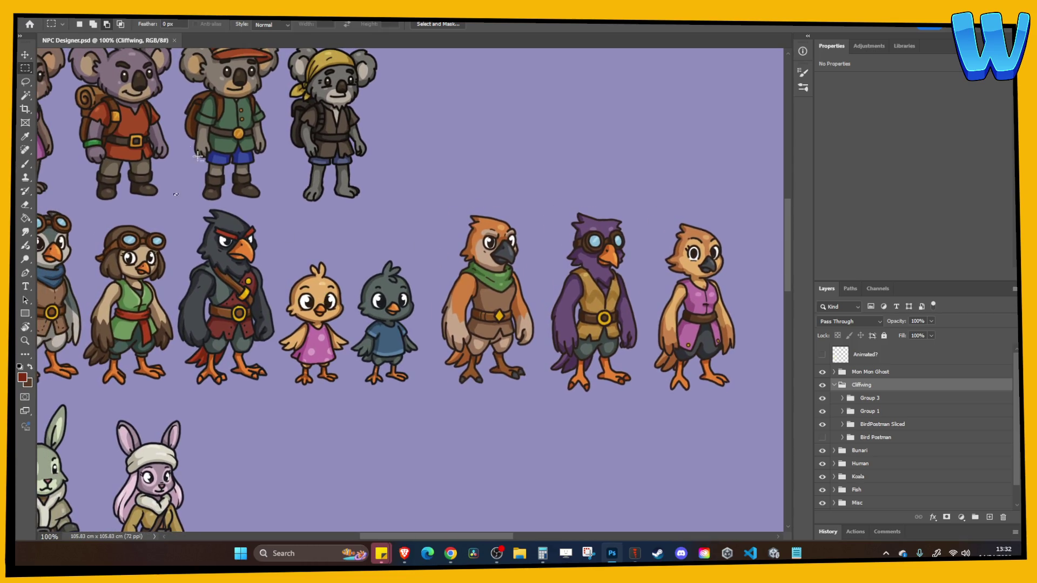
# Merge the Cliffwing group and lasso the orange bird with the green scarf
pyautogui.click(25, 82)
pyautogui.click(822, 397)
pyautogui.click(822, 397)
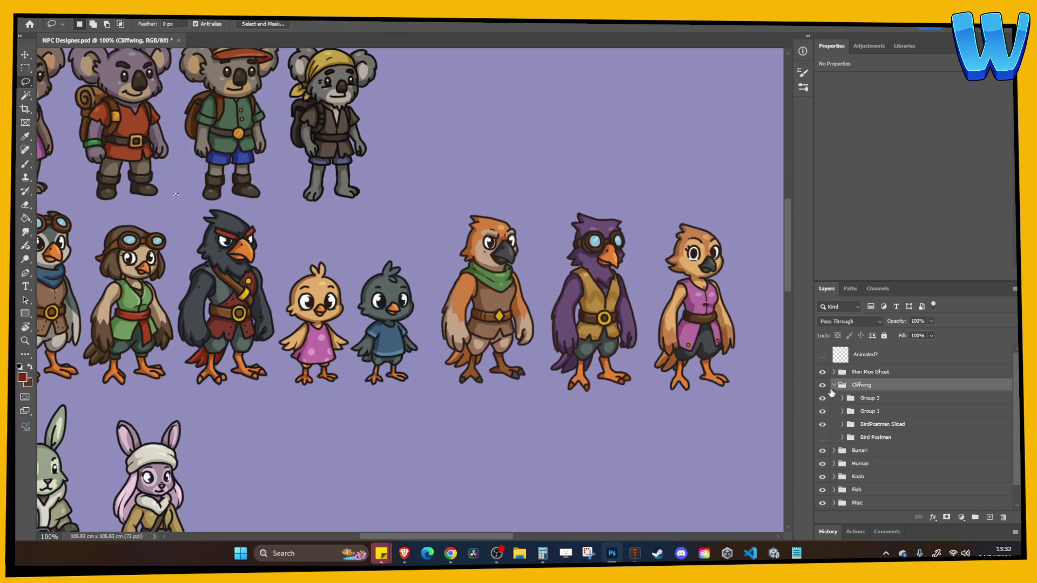
pyautogui.rightClick(861, 390)
pyautogui.click(891, 182)
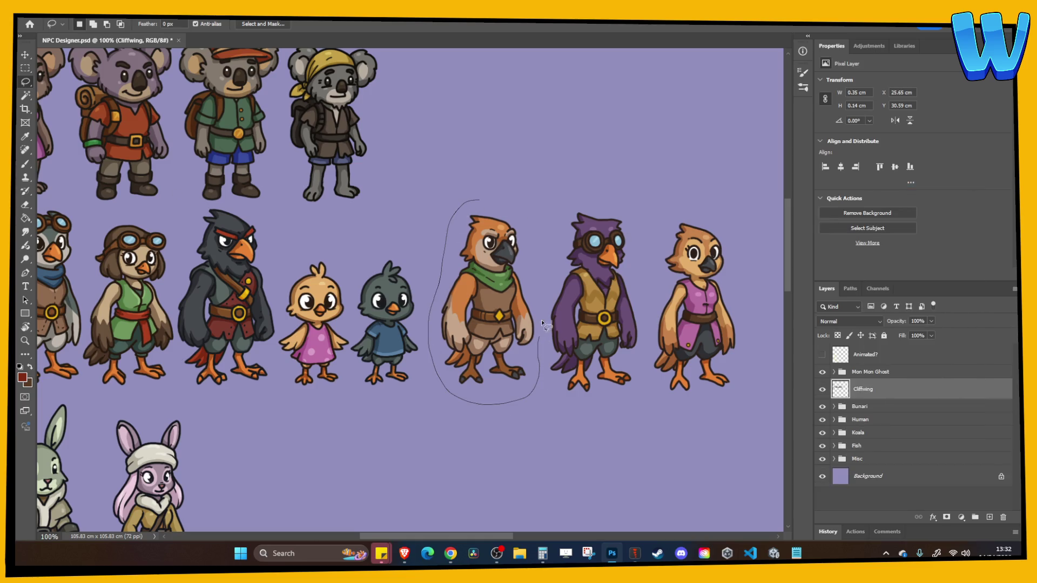
pyautogui.moveTo(473, 184); pyautogui.dragTo(477, 190)
pyautogui.hotkey('ctrl', 'z')
pyautogui.hotkey('ctrl', 'z')
# Create a 400 x 400 px document, paste the orange bird, and hide the Background layer
pyautogui.hotkey('ctrl', 'n')
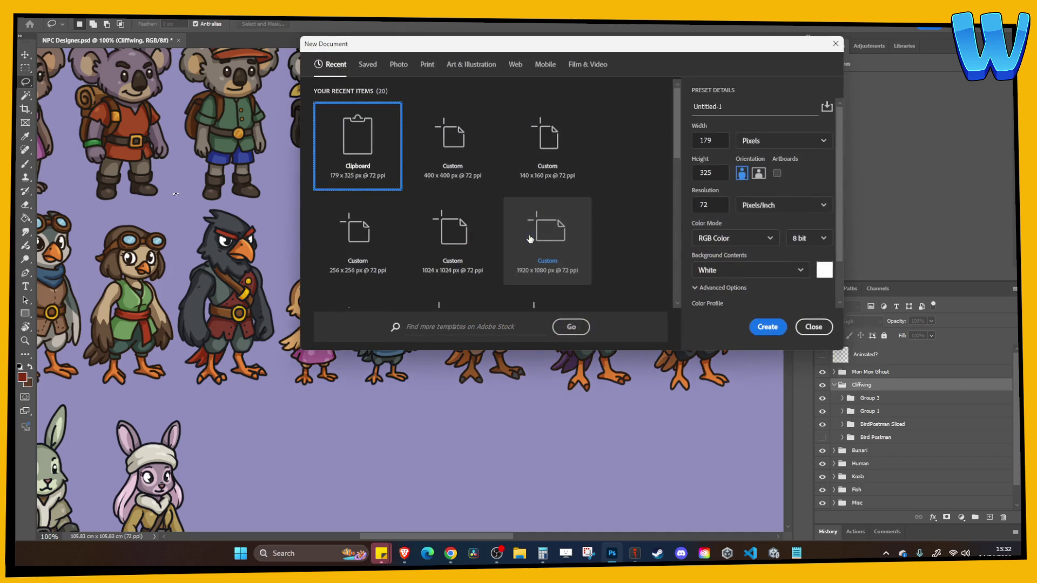
pyautogui.press('Tab')
pyautogui.write('400')
pyautogui.press('Tab')
pyautogui.hotkey('ctrl', 'v')
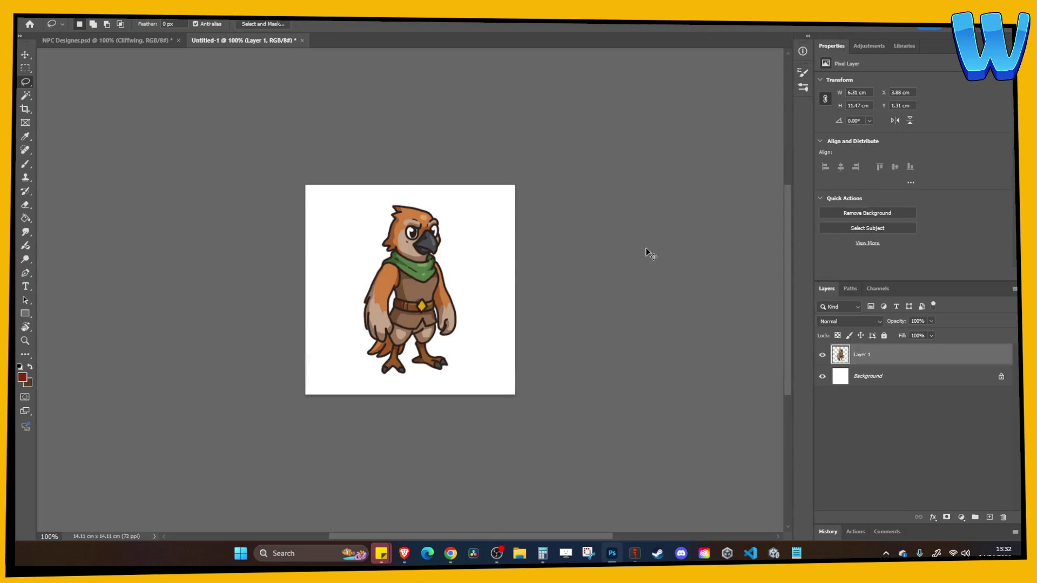
pyautogui.click(823, 376)
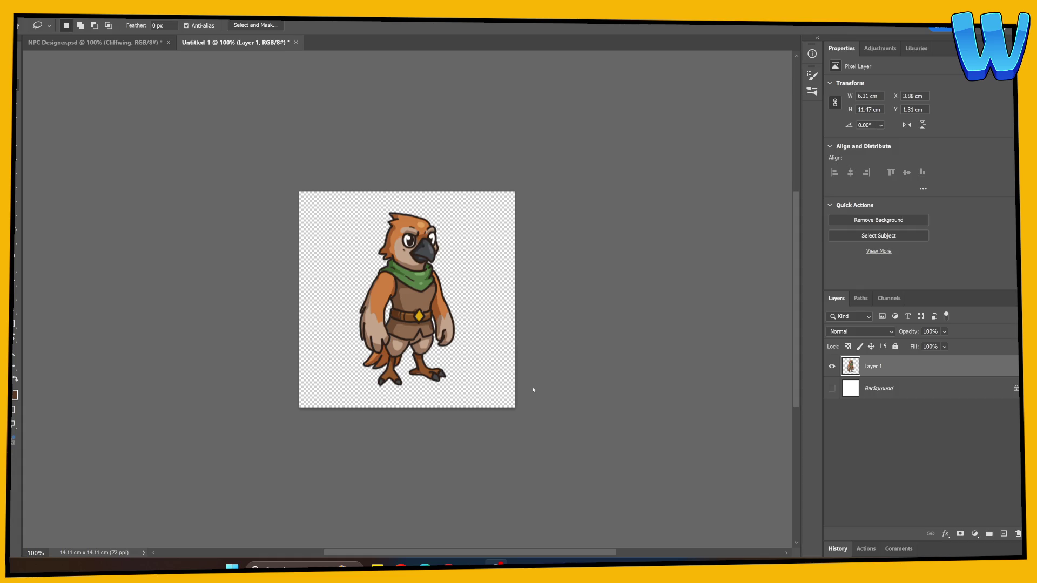
# At 400% zoom, show the Background layer and fill it with light teal #8ab8c2
pyautogui.press('v')
pyautogui.hotkey('ctrl', '+')
pyautogui.hotkey('ctrl', '+')
pyautogui.hotkey('ctrl', '+')
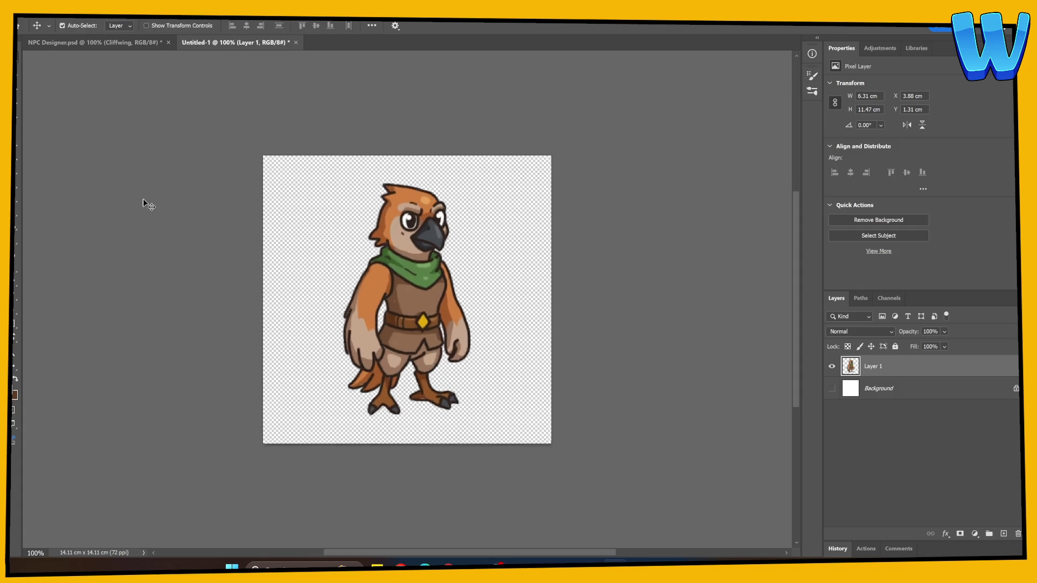
pyautogui.click(874, 388)
pyautogui.click(831, 388)
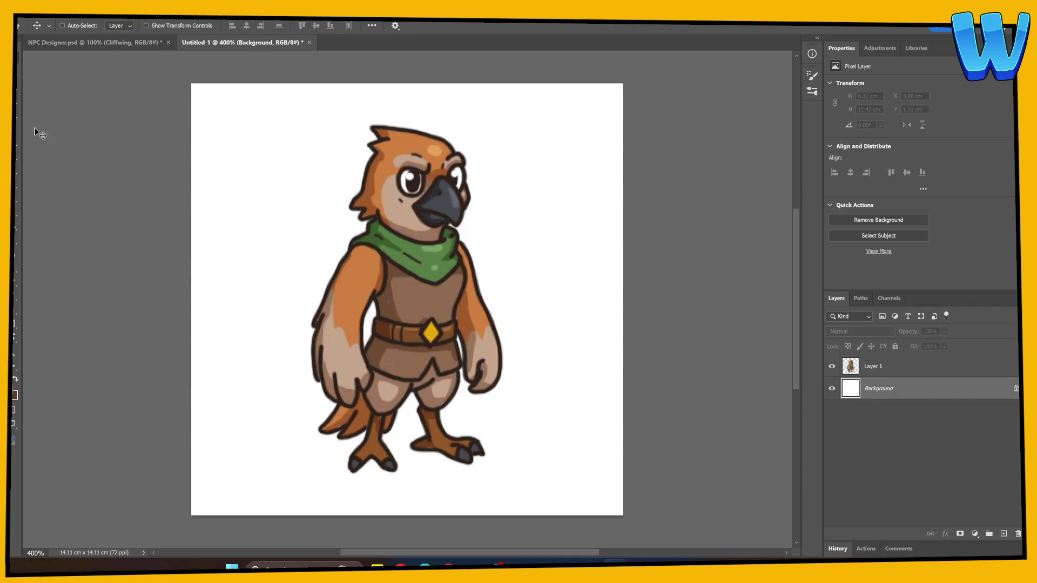
pyautogui.press('i')
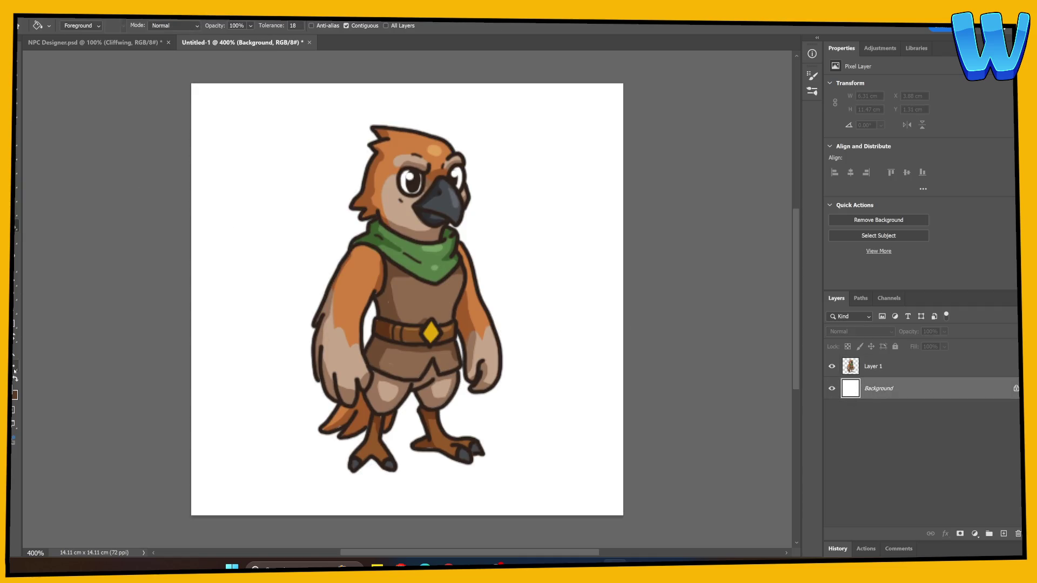
pyautogui.click(15, 394)
pyautogui.write('8ab8c2')
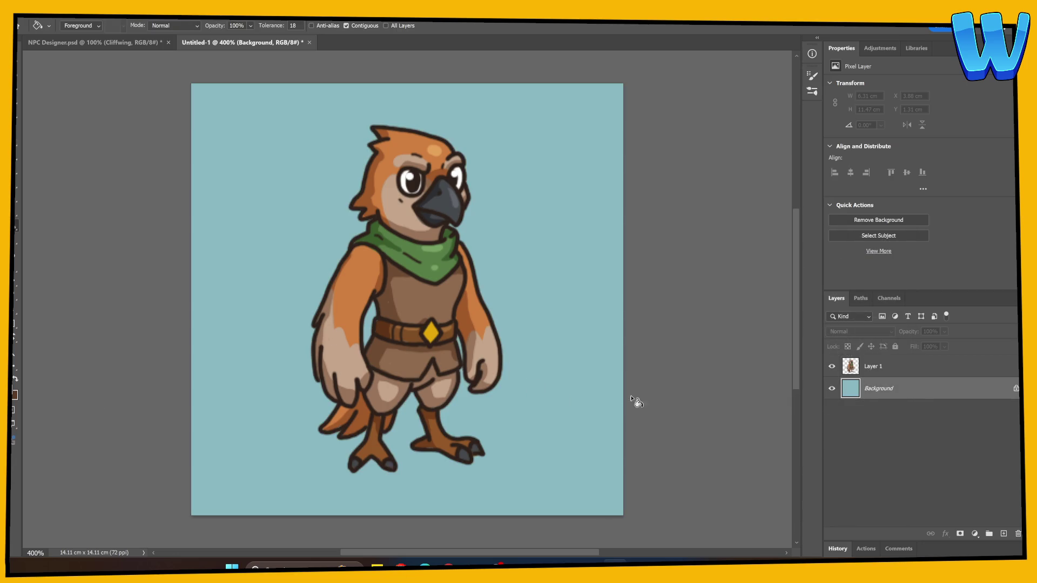
pyautogui.hotkey('alt', ']')
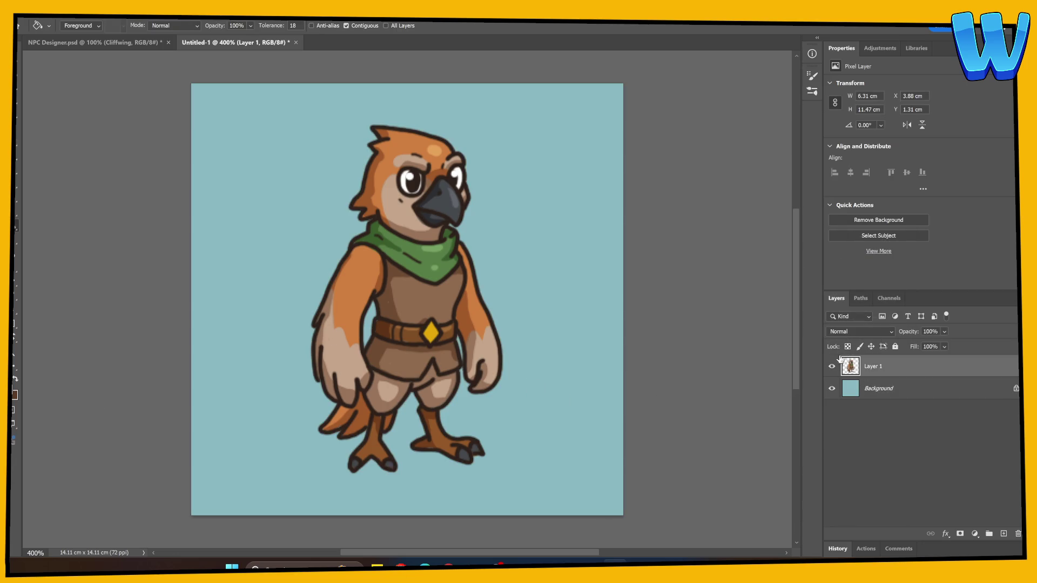
# Lasso a freehand selection around the bird's head down to the neck
pyautogui.press('l')
pyautogui.hscroll(5, 167, 150)
pyautogui.moveTo(188, 161)
pyautogui.mouseDown()
pyautogui.moveTo(170, 216)
pyautogui.moveTo(280, 258)
pyautogui.mouseUp()
pyautogui.moveTo(373, 240)
pyautogui.mouseDown()
pyautogui.moveTo(342, 257)
pyautogui.moveTo(307, 135)
pyautogui.moveTo(151, 238)
pyautogui.moveTo(216, 239)
pyautogui.moveTo(269, 264)
pyautogui.moveTo(314, 241)
pyautogui.moveTo(172, 256)
pyautogui.moveTo(220, 241)
pyautogui.moveTo(280, 262)
pyautogui.moveTo(303, 247)
pyautogui.mouseUp()
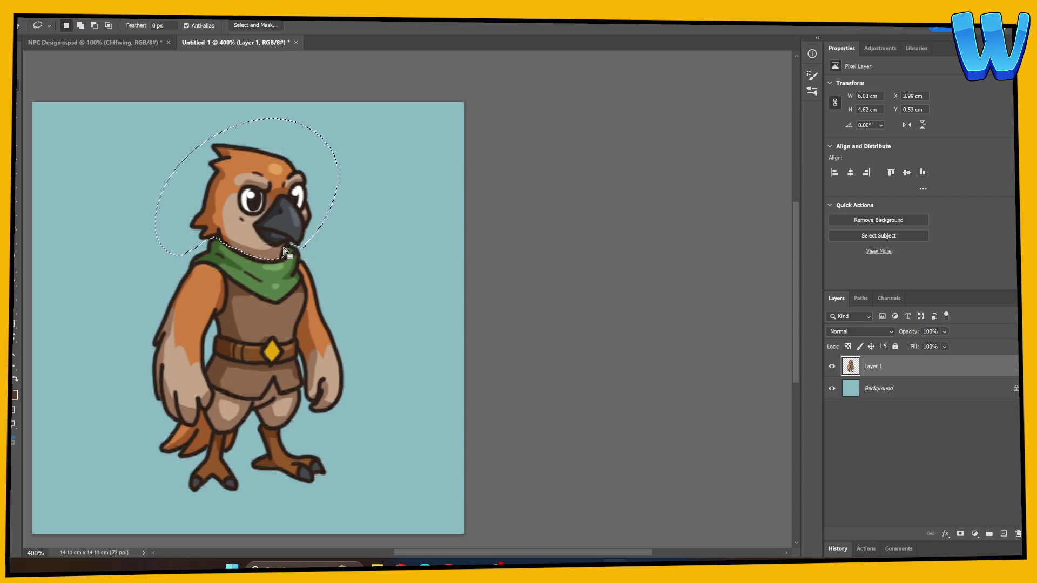
pyautogui.press('alt')
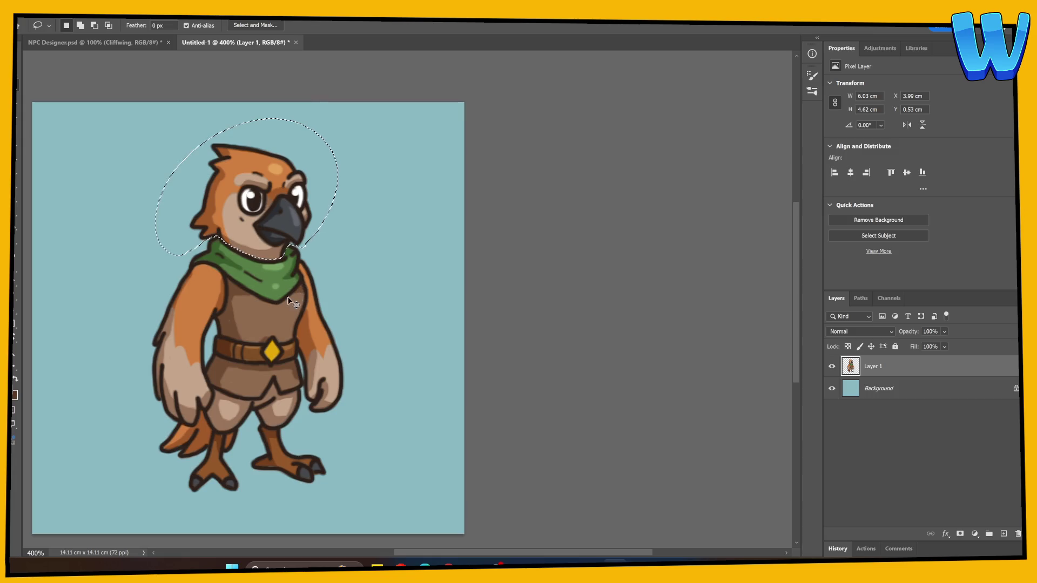
# Cut the head onto its own layer, then copy the left arm from Layer 1 onto another
pyautogui.hotkey('ctrl', 'shift', 'j')
pyautogui.scroll(-2, 599, 361)
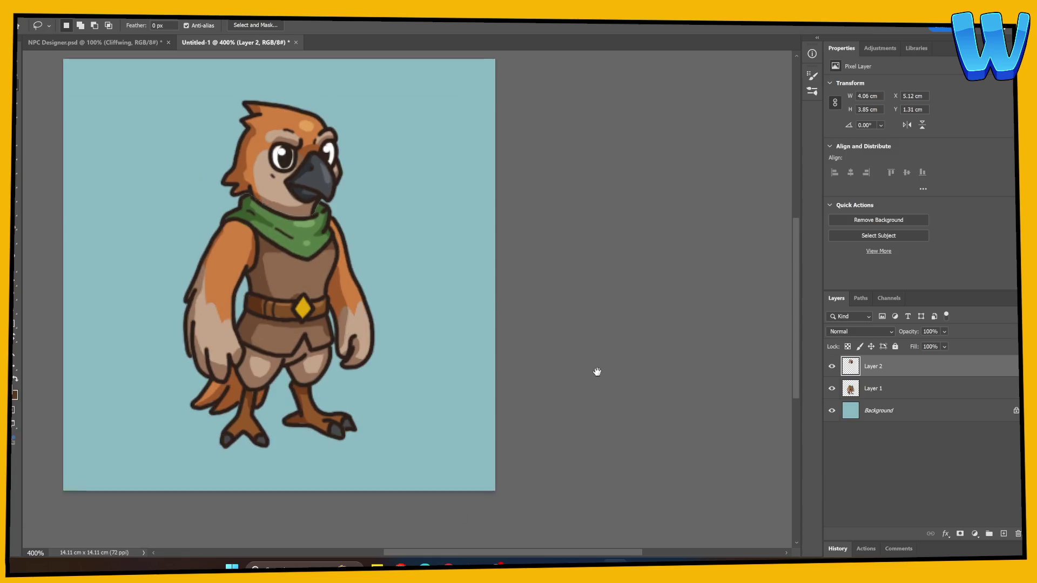
pyautogui.click(851, 390)
pyautogui.moveTo(163, 370)
pyautogui.mouseDown()
pyautogui.moveTo(243, 378)
pyautogui.moveTo(261, 354)
pyautogui.moveTo(270, 231)
pyautogui.moveTo(256, 221)
pyautogui.moveTo(206, 225)
pyautogui.mouseUp()
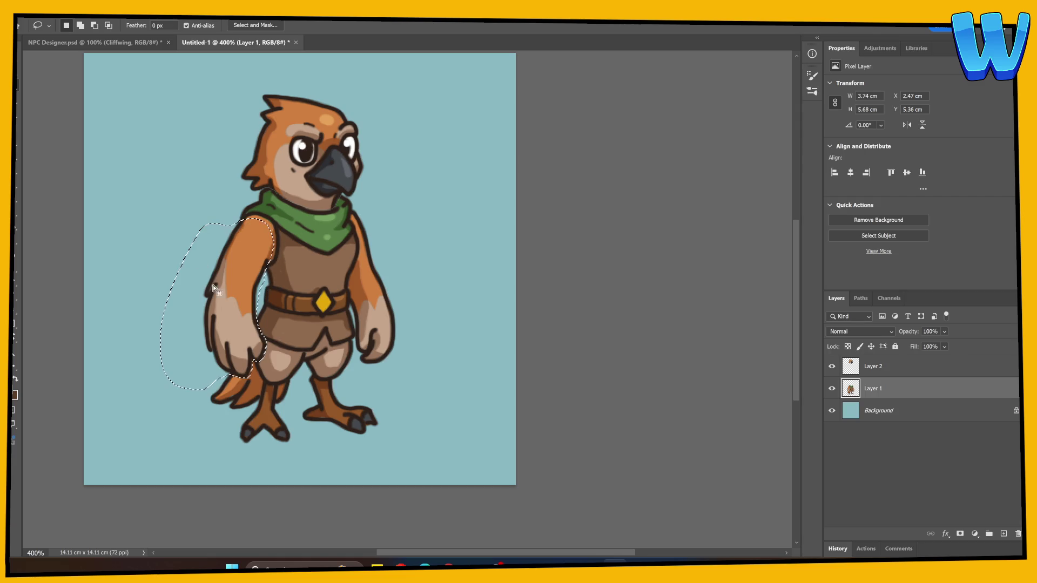
pyautogui.hotkey('ctrl', 'j')
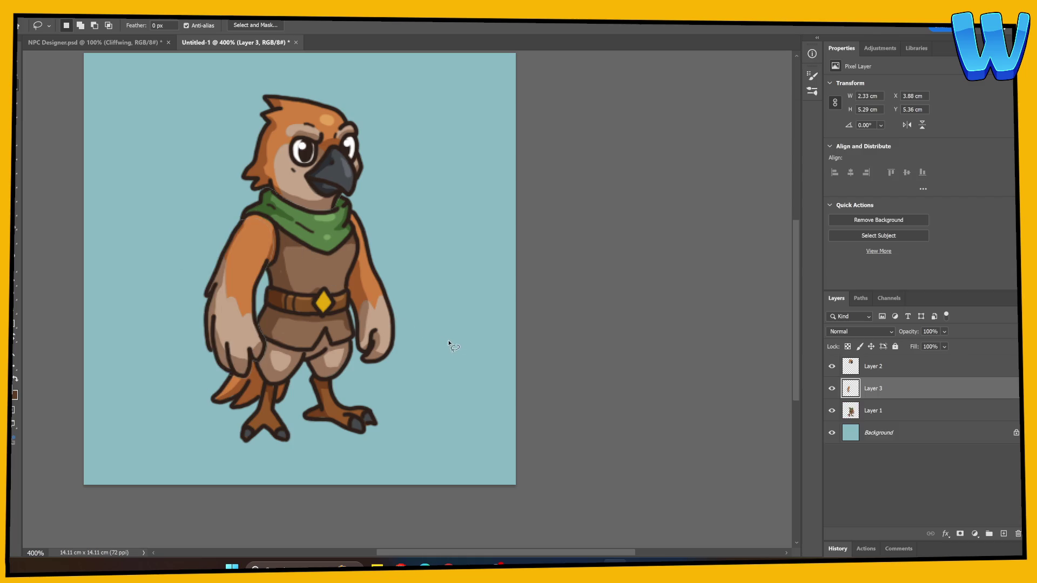
# Copy the right arm onto its own layer and check the separated parts by toggling visibility
pyautogui.click(833, 410)
pyautogui.click(832, 411)
pyautogui.click(835, 403)
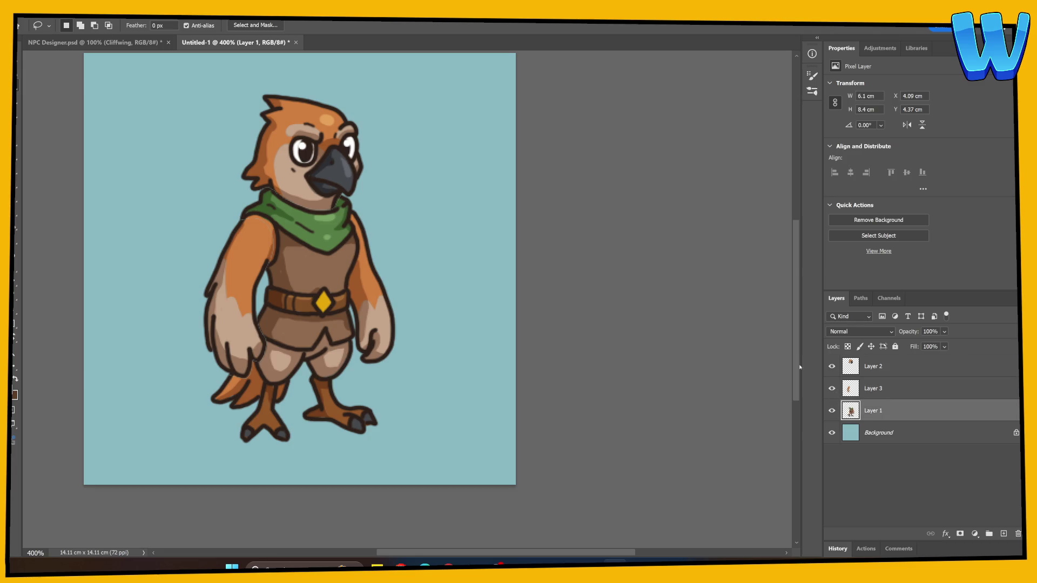
pyautogui.moveTo(364, 203)
pyautogui.mouseDown()
pyautogui.moveTo(353, 219)
pyautogui.moveTo(355, 345)
pyautogui.moveTo(393, 399)
pyautogui.moveTo(426, 200)
pyautogui.mouseUp()
pyautogui.hotkey('ctrl', 'j')
pyautogui.moveTo(399, 376); pyautogui.dragTo(406, 347)
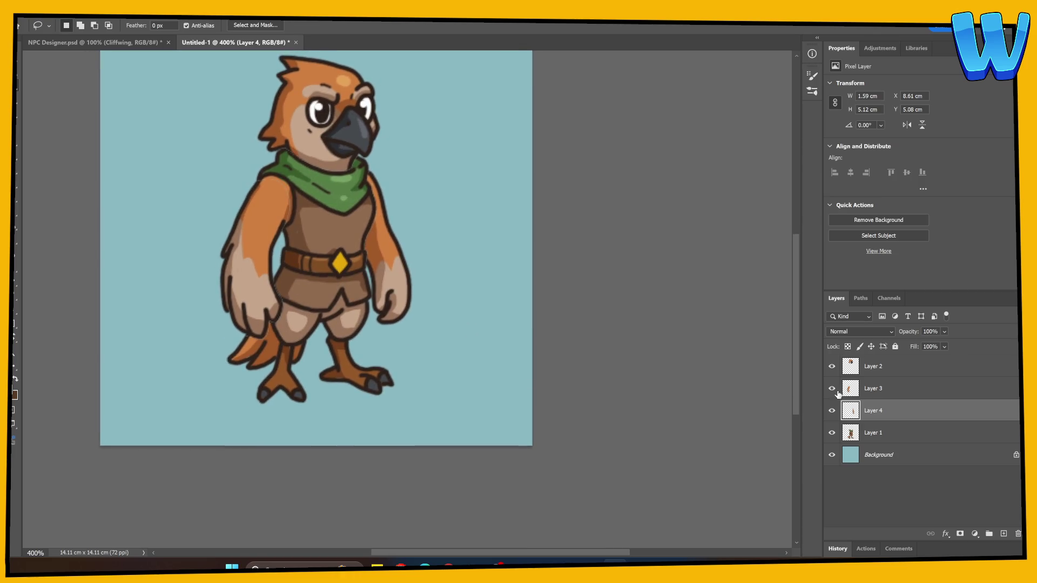
pyautogui.click(832, 410)
pyautogui.moveTo(832, 388)
pyautogui.mouseDown()
pyautogui.moveTo(832, 366)
pyautogui.moveTo(831, 410)
pyautogui.mouseUp()
pyautogui.click(832, 366)
pyautogui.hscroll(4, 398, 375)
pyautogui.scroll(3, 383, 375)
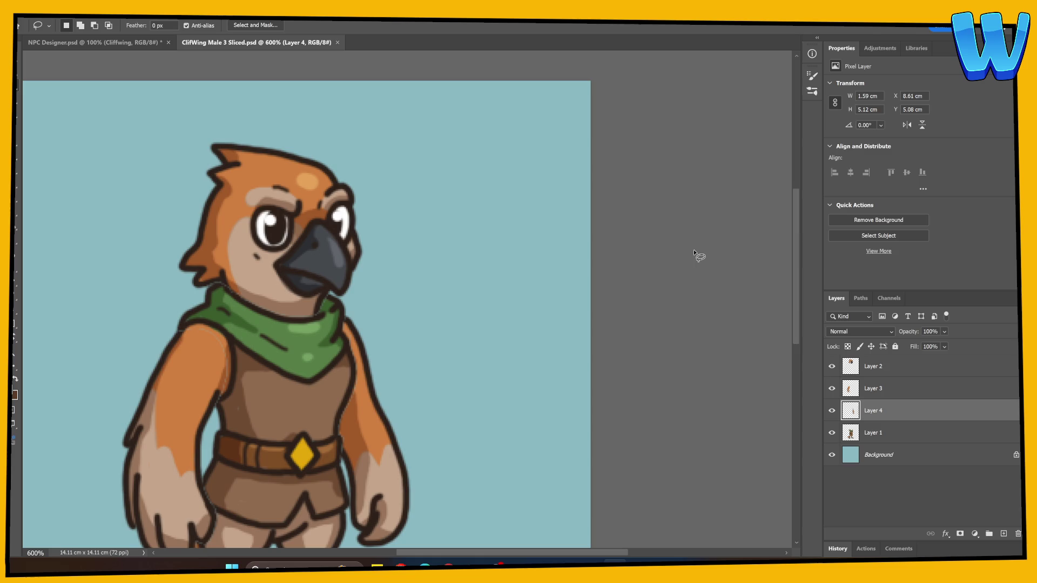
# Isolate the head layer and erase its lower edge
pyautogui.scroll(1, 693, 250)
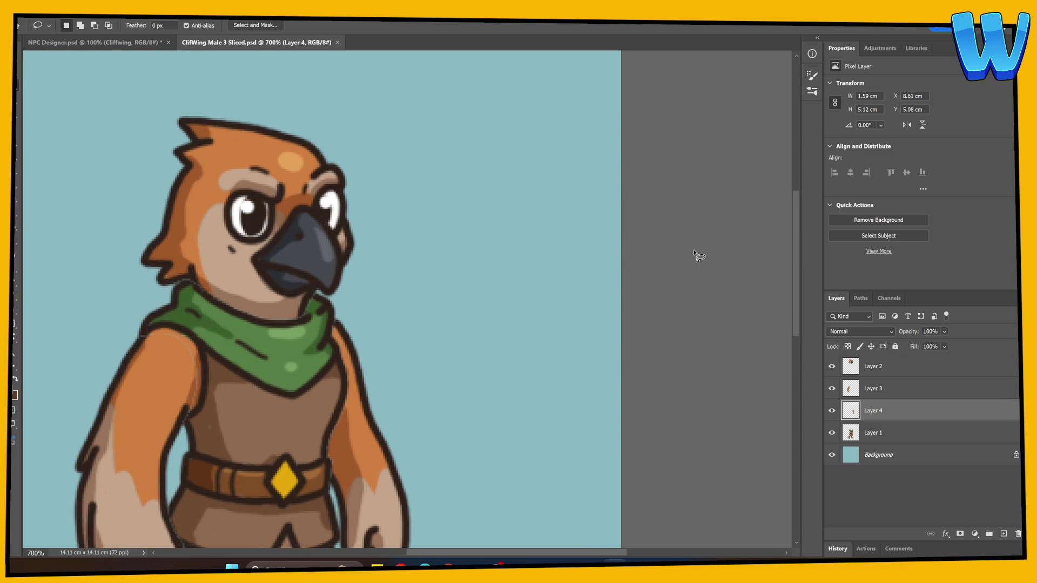
pyautogui.moveTo(831, 432); pyautogui.dragTo(834, 421)
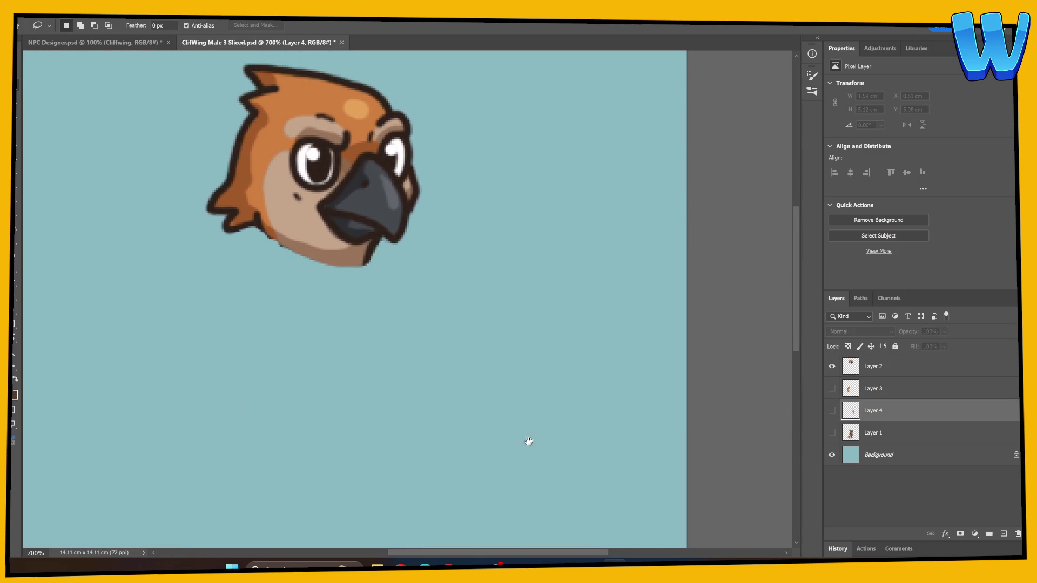
pyautogui.scroll(2, 528, 439)
pyautogui.hotkey('alt', ']')
pyautogui.press('e')
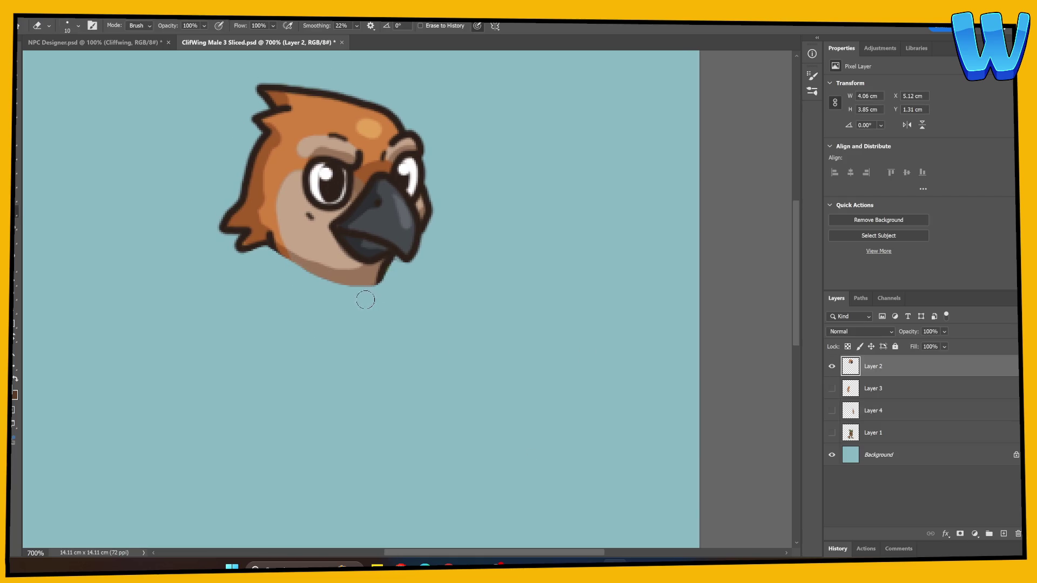
# Compare head, arm and body overlaps, then select the body with head and arms hidden
pyautogui.click(832, 388)
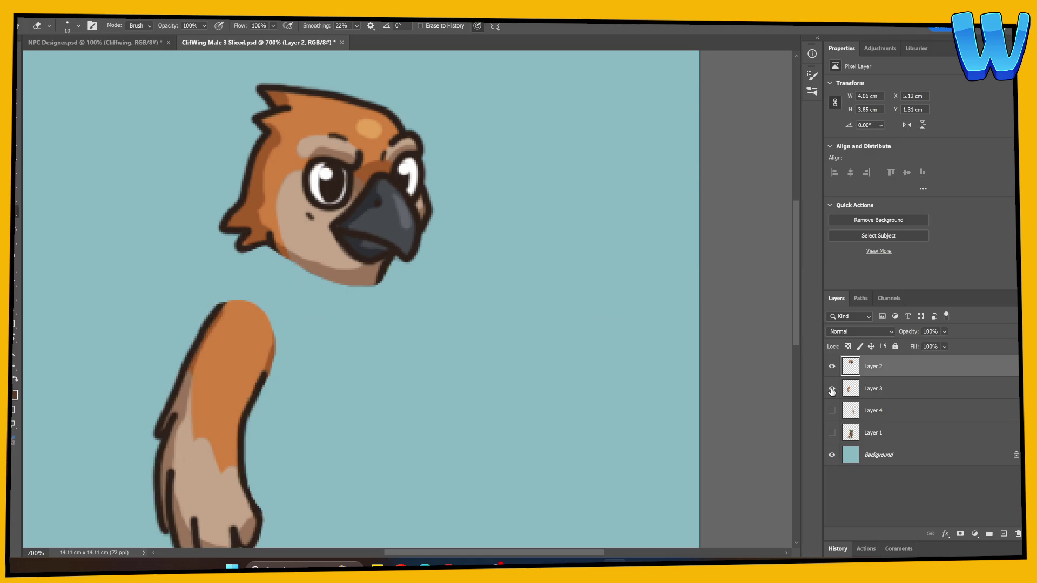
pyautogui.click(832, 411)
pyautogui.click(831, 433)
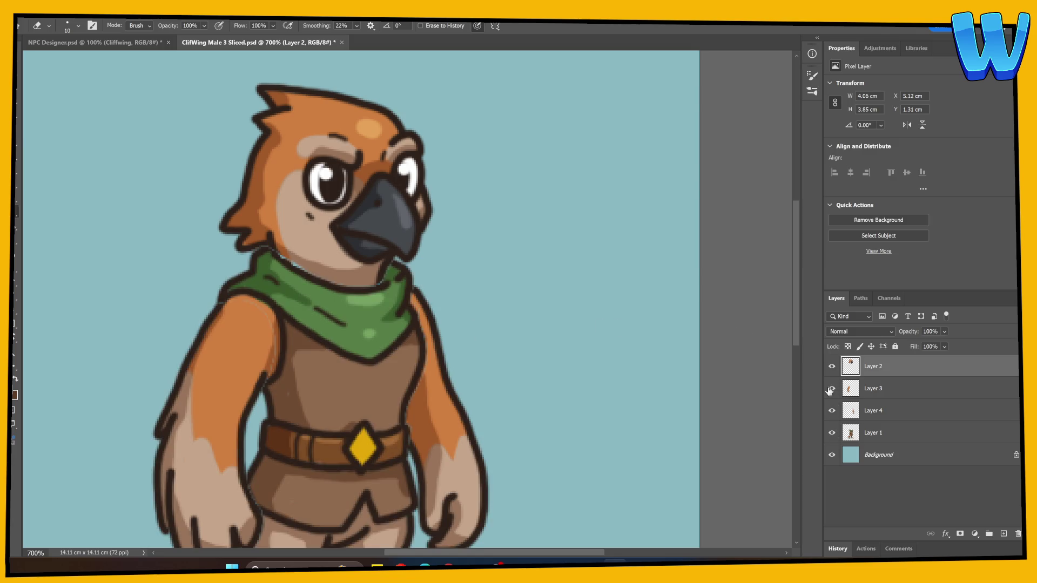
pyautogui.scroll(-1, 599, 378)
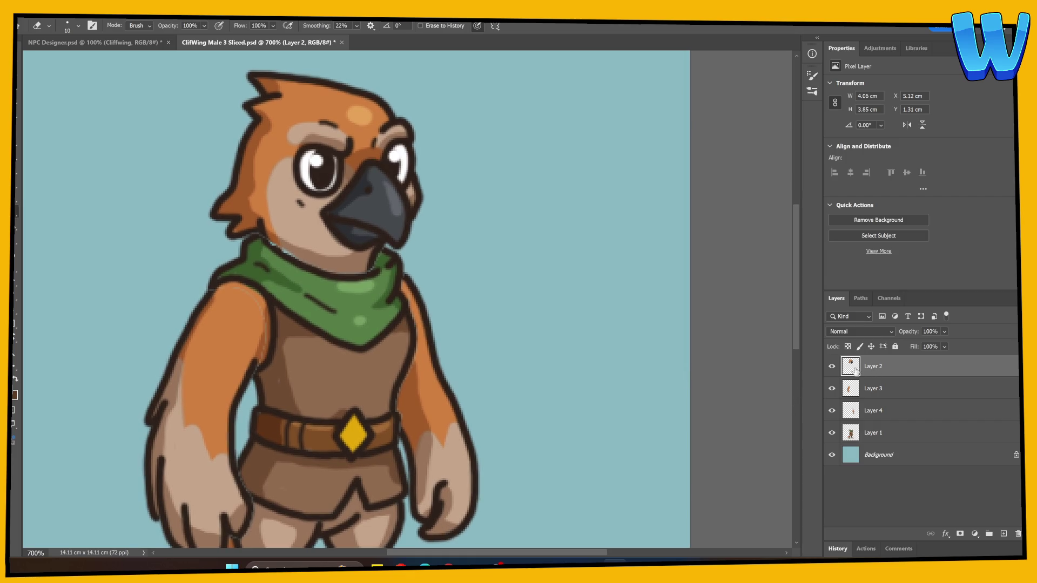
pyautogui.click(831, 367)
pyautogui.click(832, 367)
pyautogui.click(832, 388)
pyautogui.click(832, 388)
pyautogui.click(832, 410)
pyautogui.click(832, 410)
pyautogui.click(832, 433)
pyautogui.click(831, 433)
pyautogui.click(831, 433)
pyautogui.click(831, 433)
pyautogui.click(843, 435)
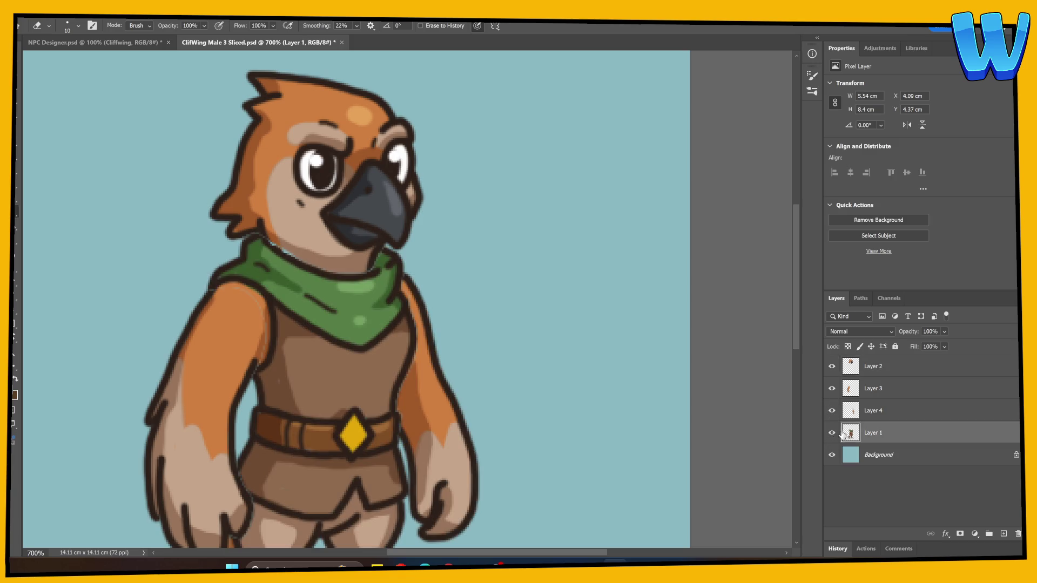
pyautogui.moveTo(832, 366); pyautogui.dragTo(838, 409)
# Brush a dark arc closing the collar top and erase stray orange bits around it
pyautogui.click(16, 169)
pyautogui.moveTo(261, 236); pyautogui.dragTo(321, 230)
pyautogui.hotkey('ctrl', 'z')
pyautogui.moveTo(252, 238)
pyautogui.mouseDown()
pyautogui.moveTo(305, 223)
pyautogui.moveTo(269, 231)
pyautogui.moveTo(360, 229)
pyautogui.moveTo(386, 254)
pyautogui.moveTo(354, 230)
pyautogui.mouseUp()
pyautogui.hotkey('ctrl', 'z')
pyautogui.hotkey('ctrl', 'z')
pyautogui.press('e')
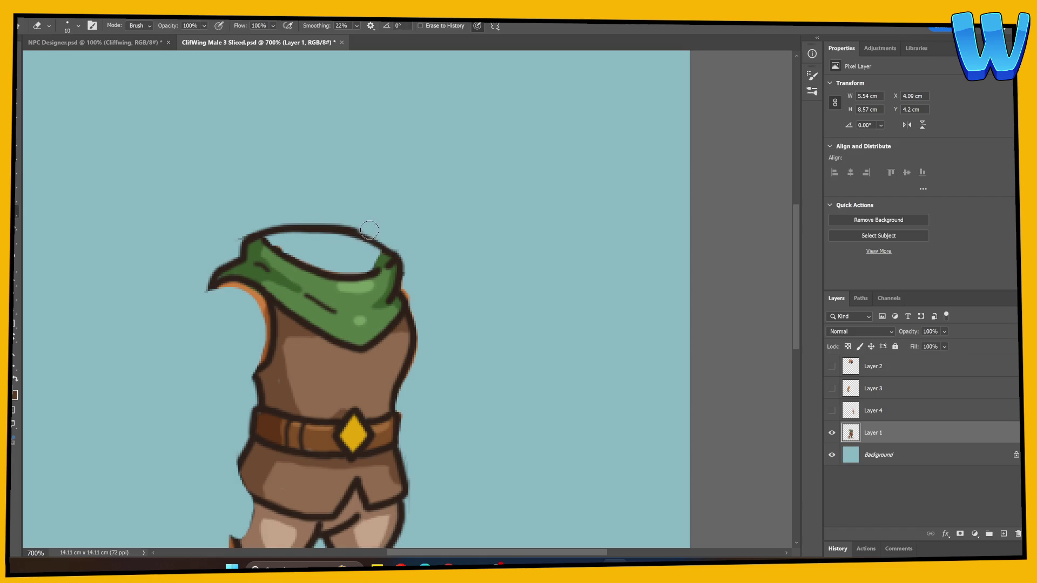
pyautogui.moveTo(244, 240); pyautogui.dragTo(240, 237)
pyautogui.moveTo(400, 250)
pyautogui.mouseDown()
pyautogui.moveTo(418, 338)
pyautogui.moveTo(406, 416)
pyautogui.moveTo(426, 412)
pyautogui.moveTo(348, 243)
pyautogui.moveTo(357, 389)
pyautogui.mouseUp()
# Paint a dark outline along the collar's lower line, then show and select the head
pyautogui.press('b')
pyautogui.moveTo(216, 232)
pyautogui.mouseDown()
pyautogui.moveTo(291, 260)
pyautogui.moveTo(327, 249)
pyautogui.moveTo(310, 236)
pyautogui.moveTo(209, 227)
pyautogui.moveTo(245, 243)
pyautogui.moveTo(312, 246)
pyautogui.moveTo(234, 237)
pyautogui.moveTo(298, 234)
pyautogui.moveTo(328, 247)
pyautogui.moveTo(289, 228)
pyautogui.moveTo(196, 228)
pyautogui.moveTo(260, 219)
pyautogui.moveTo(340, 254)
pyautogui.moveTo(299, 228)
pyautogui.moveTo(225, 220)
pyautogui.moveTo(216, 243)
pyautogui.moveTo(294, 267)
pyautogui.moveTo(345, 263)
pyautogui.mouseUp()
pyautogui.hotkey('ctrl', 'z')
pyautogui.moveTo(333, 285)
pyautogui.mouseDown()
pyautogui.moveTo(334, 249)
pyautogui.moveTo(377, 195)
pyautogui.moveTo(402, 283)
pyautogui.mouseUp()
pyautogui.click(831, 366)
pyautogui.click(873, 366)
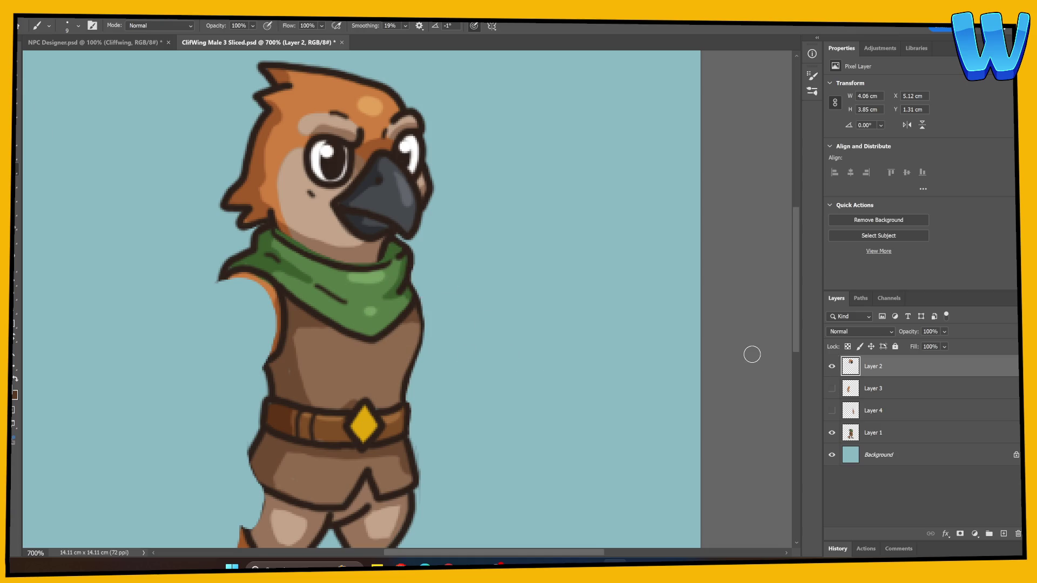
# Draw two neck outlines below the head, fill them with sampled chin orange, and show the body
pyautogui.click(831, 433)
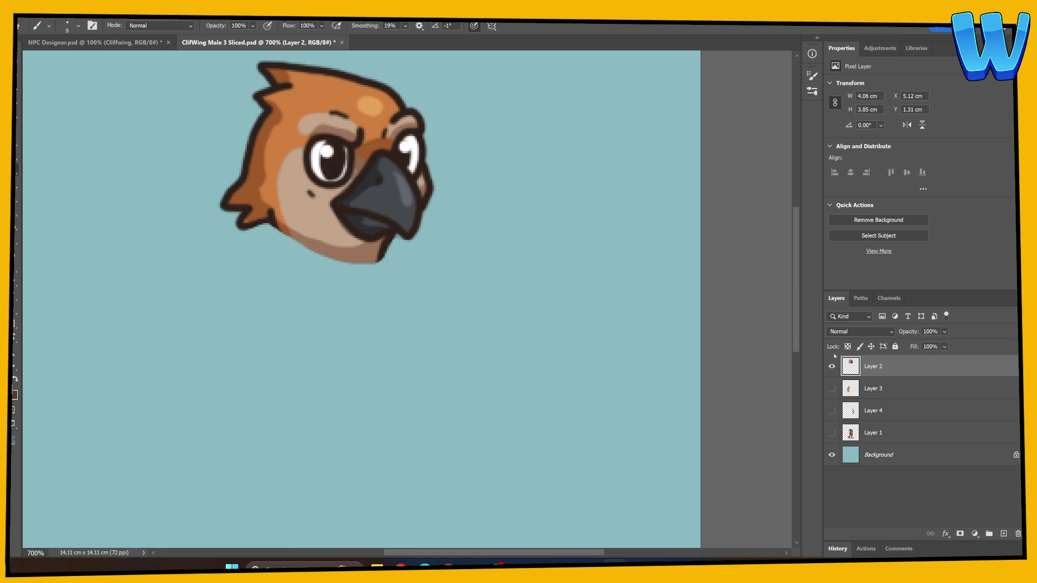
pyautogui.moveTo(273, 226); pyautogui.dragTo(302, 268)
pyautogui.moveTo(391, 239); pyautogui.dragTo(360, 280)
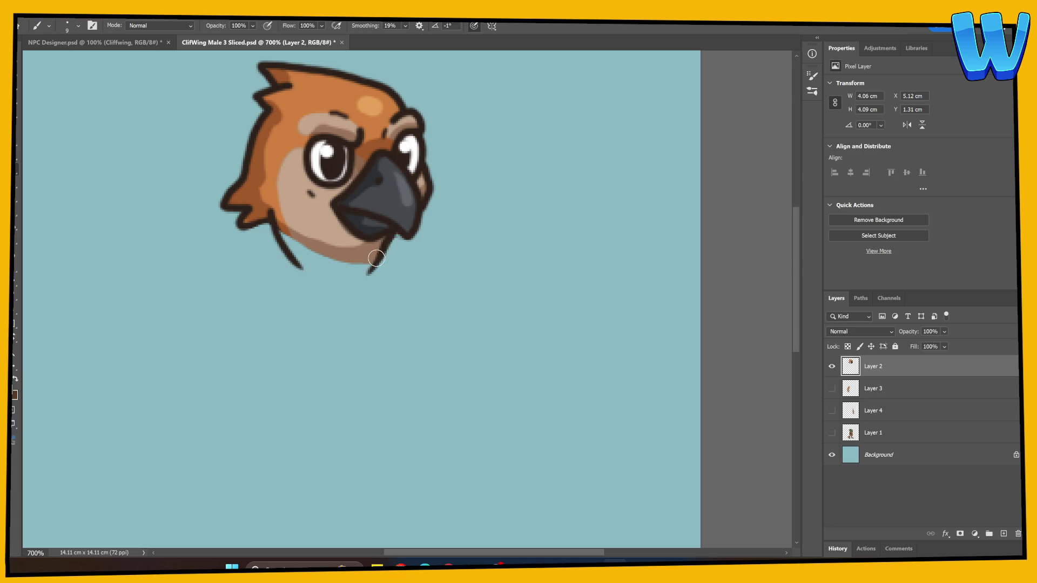
pyautogui.keyDown('alt'); pyautogui.click(331, 252); pyautogui.keyUp('alt')
pyautogui.keyDown('alt'); pyautogui.click(286, 221); pyautogui.keyUp('alt')
pyautogui.moveTo(286, 224)
pyautogui.mouseDown()
pyautogui.moveTo(302, 265)
pyautogui.moveTo(313, 241)
pyautogui.moveTo(301, 256)
pyautogui.moveTo(363, 266)
pyautogui.mouseUp()
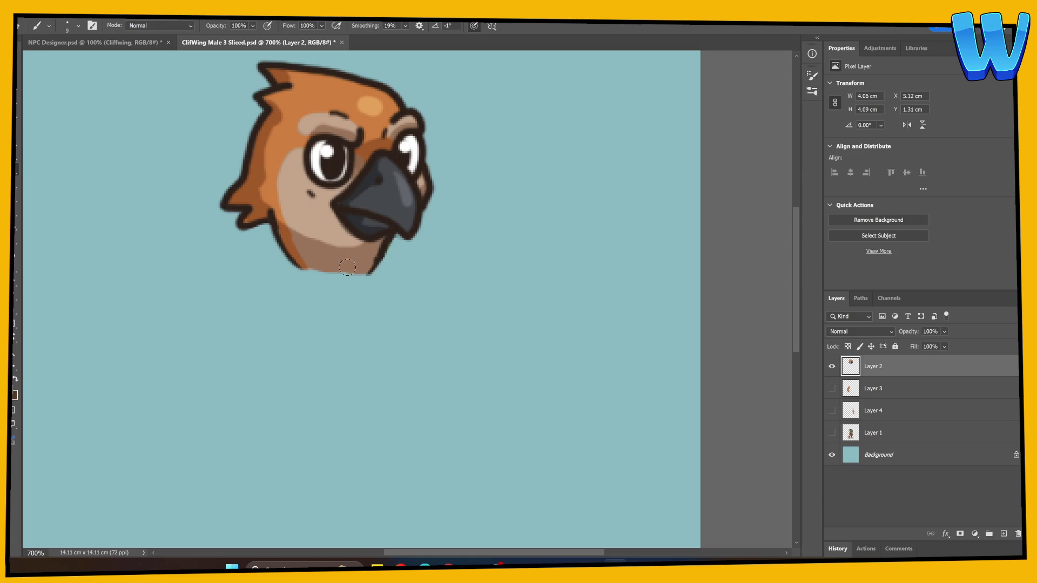
pyautogui.moveTo(376, 260); pyautogui.dragTo(366, 274)
pyautogui.click(831, 432)
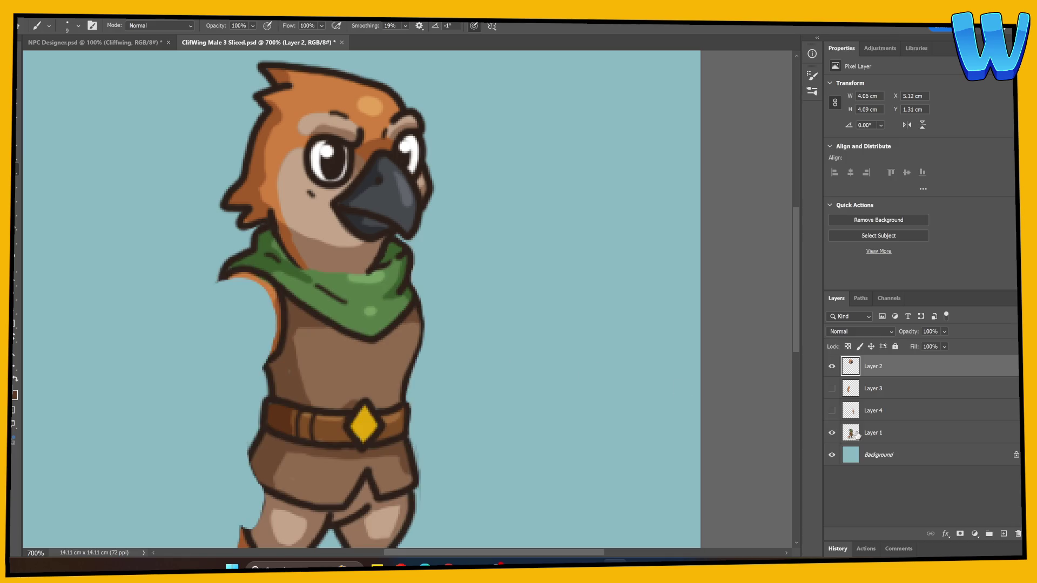
pyautogui.click(855, 435)
# Lasso the scarf top on Layer 1, copy it to a new layer named Chest Cover
pyautogui.press('l')
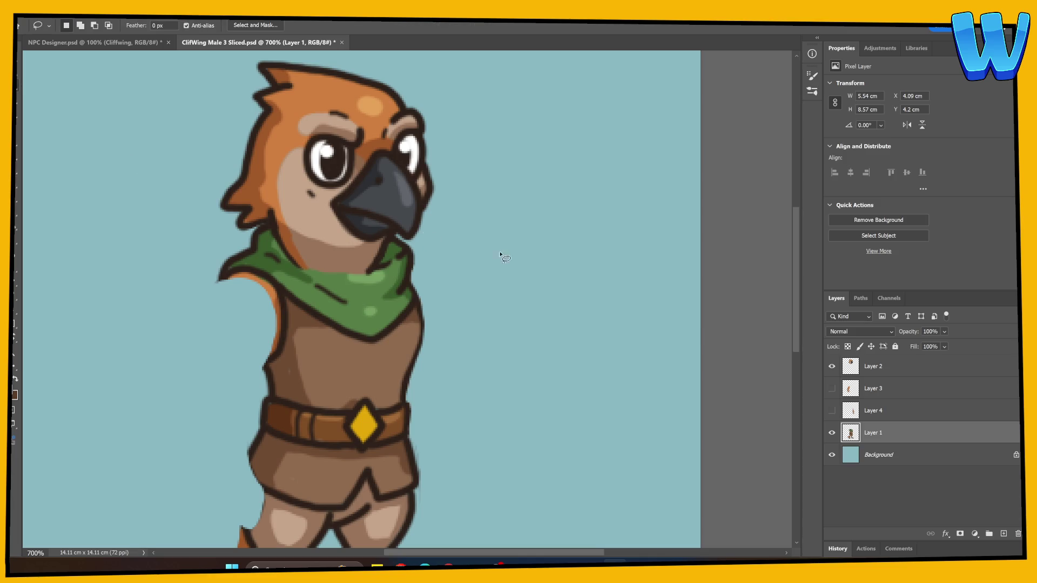
pyautogui.click(831, 366)
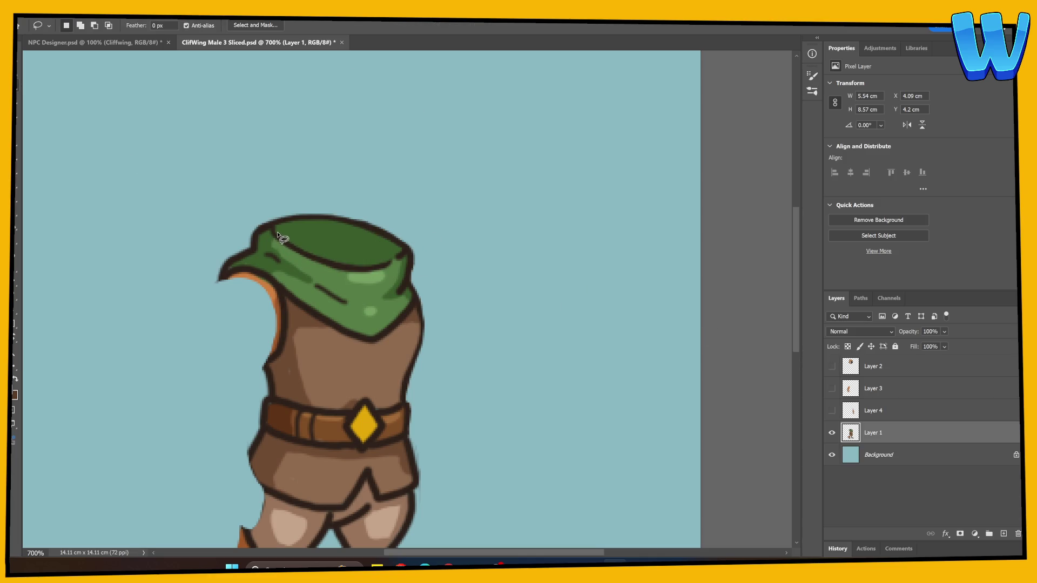
pyautogui.moveTo(279, 247)
pyautogui.mouseDown()
pyautogui.moveTo(277, 237)
pyautogui.moveTo(282, 261)
pyautogui.moveTo(338, 308)
pyautogui.moveTo(376, 304)
pyautogui.moveTo(409, 259)
pyautogui.moveTo(347, 270)
pyautogui.moveTo(276, 236)
pyautogui.mouseUp()
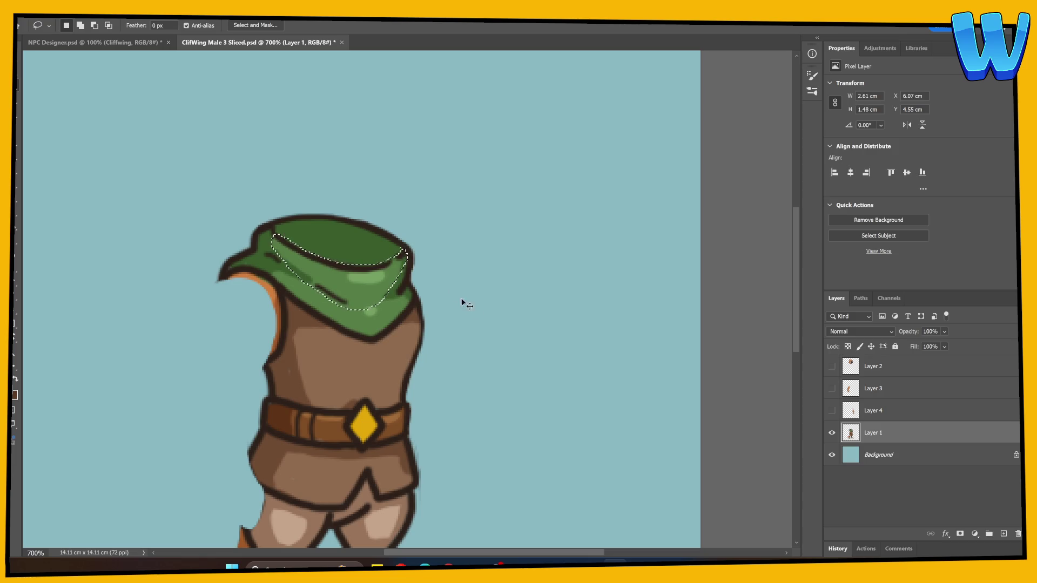
pyautogui.hotkey('ctrl', 'j')
pyautogui.doubleClick(872, 366)
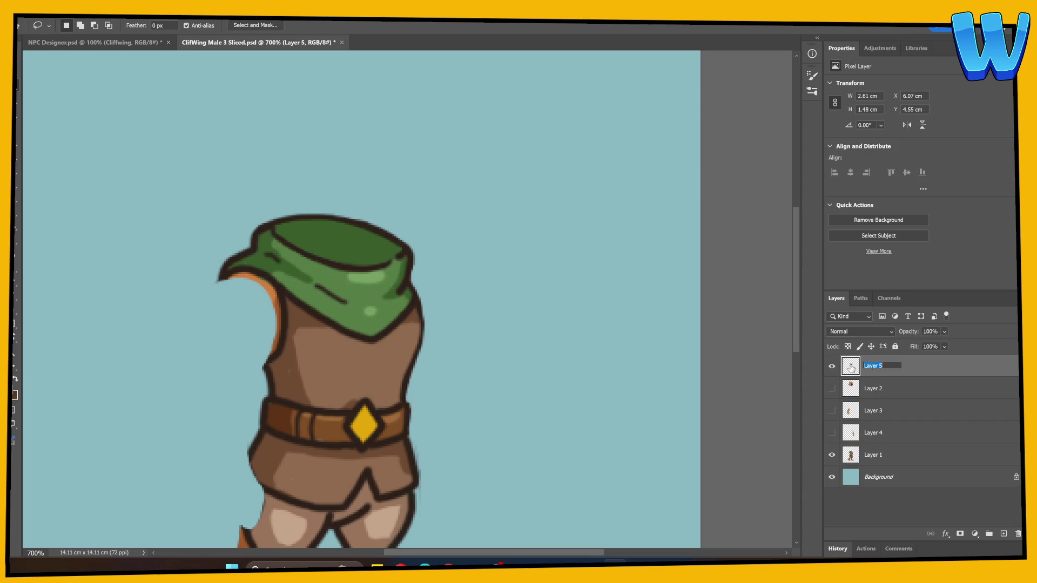
pyautogui.write('er')
pyautogui.press('Return')
pyautogui.click(831, 388)
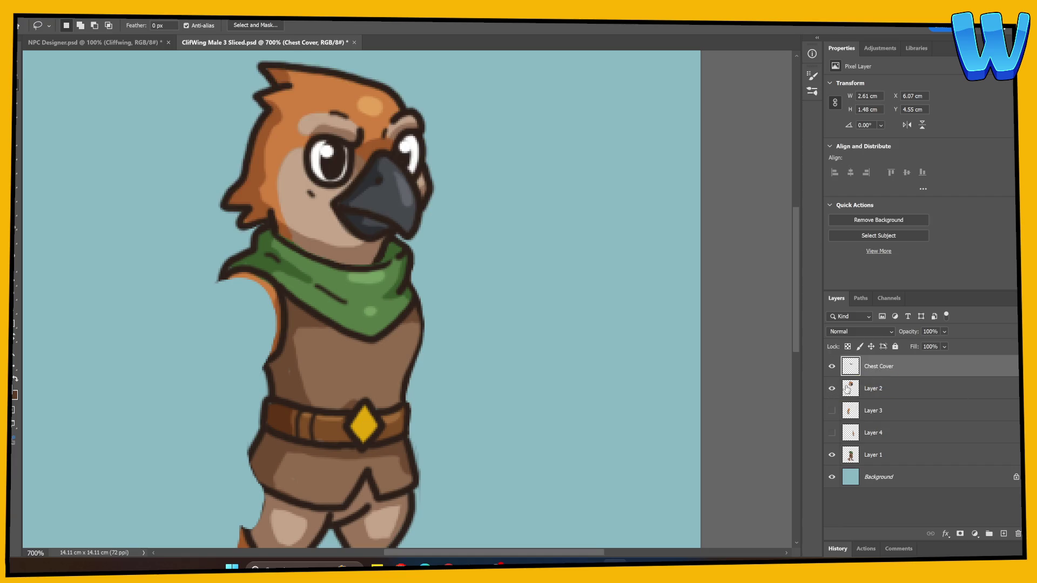
# Start nudging the head layer down with the Move tool
pyautogui.press('e')
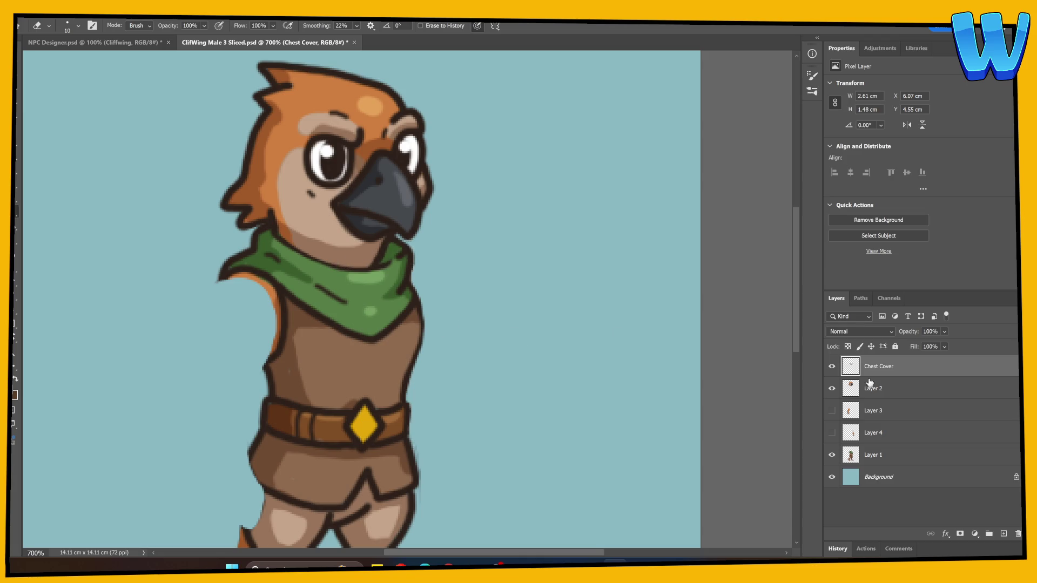
pyautogui.press('v')
pyautogui.hotkey('alt', '[')
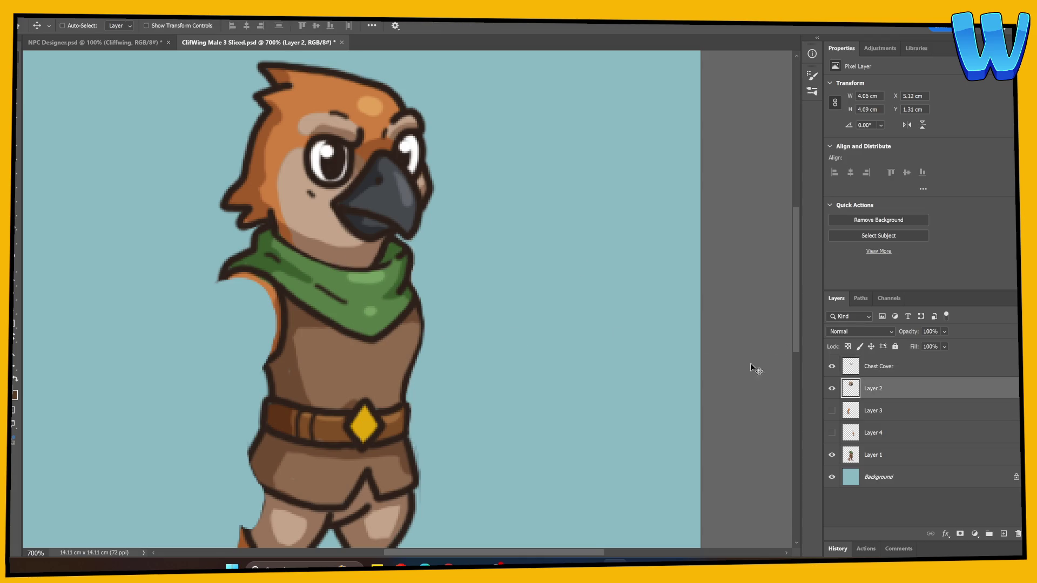
# Nudge the head slightly lower and check the neck by toggling Chest Cover
pyautogui.press('Down')
pyautogui.press('Down')
pyautogui.press('Down')
pyautogui.moveTo(592, 350); pyautogui.dragTo(591, 344)
pyautogui.press('ctrl')
pyautogui.click(832, 367)
pyautogui.press('e')
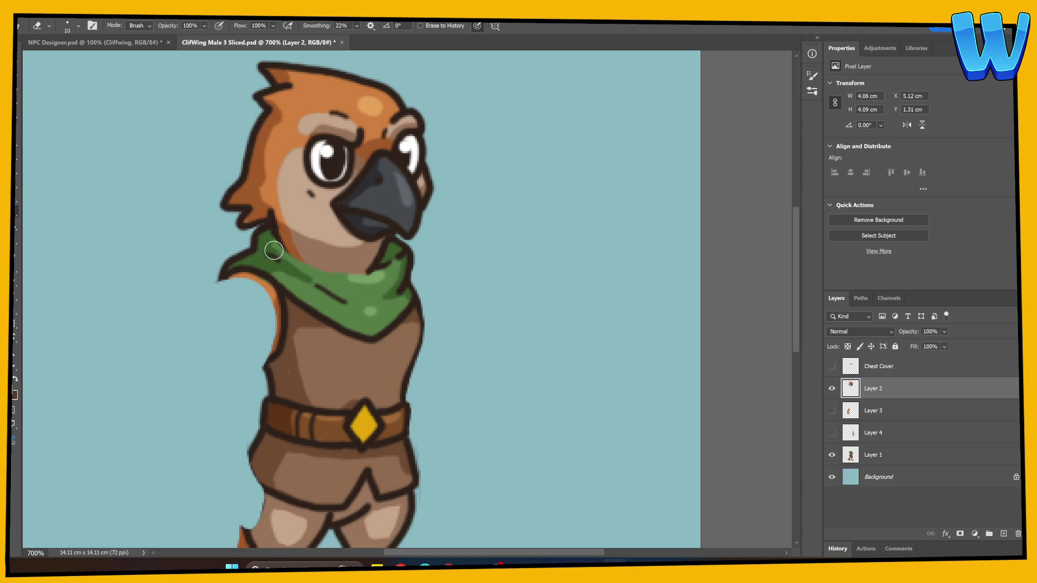
pyautogui.click(832, 366)
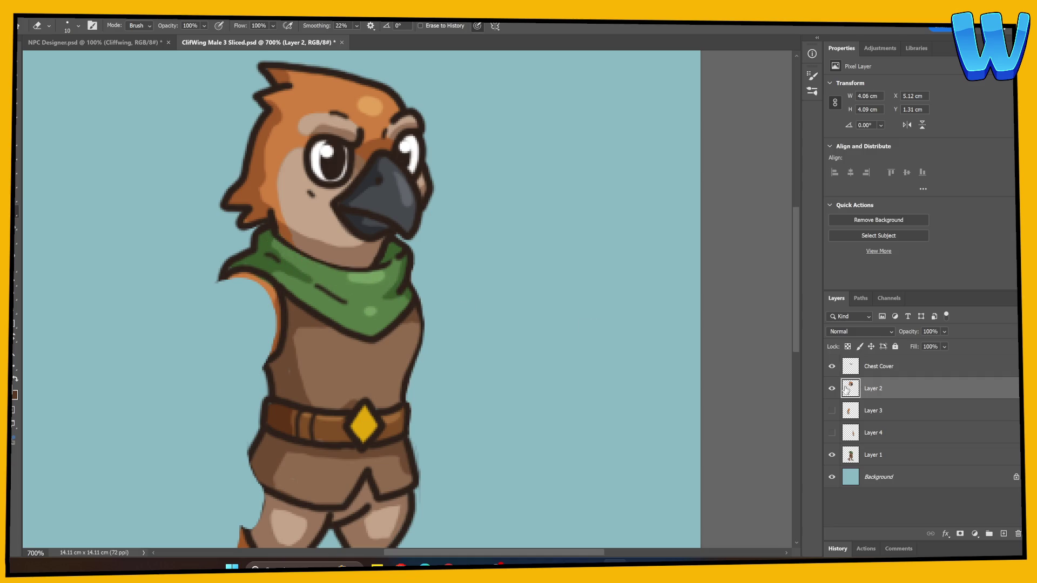
# Check the head's position with Free Transform and rename Layer 2 to Head
pyautogui.hotkey('ctrl', 't')
pyautogui.moveTo(386, 236); pyautogui.dragTo(387, 235)
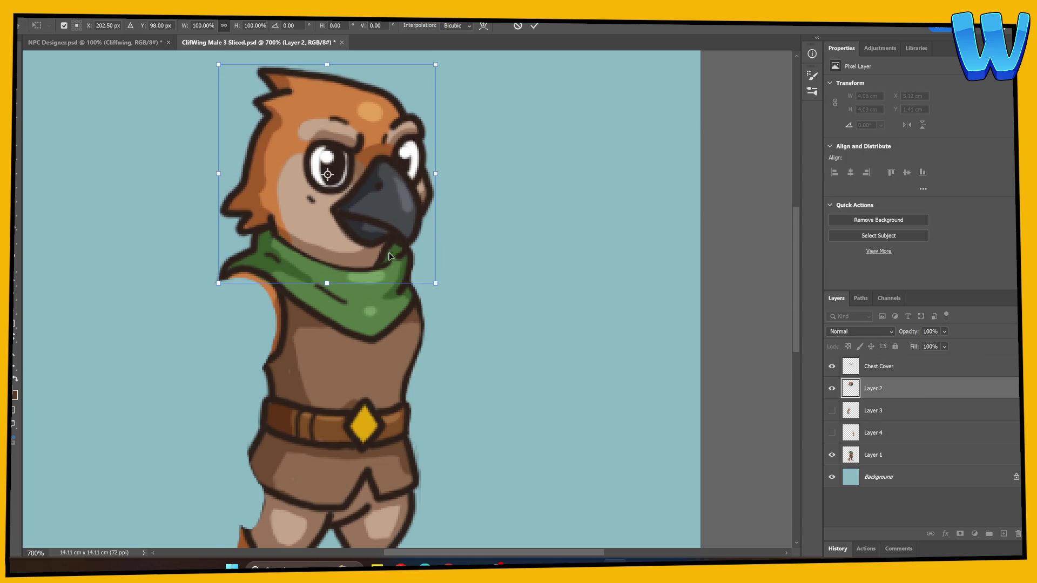
pyautogui.doubleClick(869, 390)
pyautogui.write('Head')
pyautogui.press('Return')
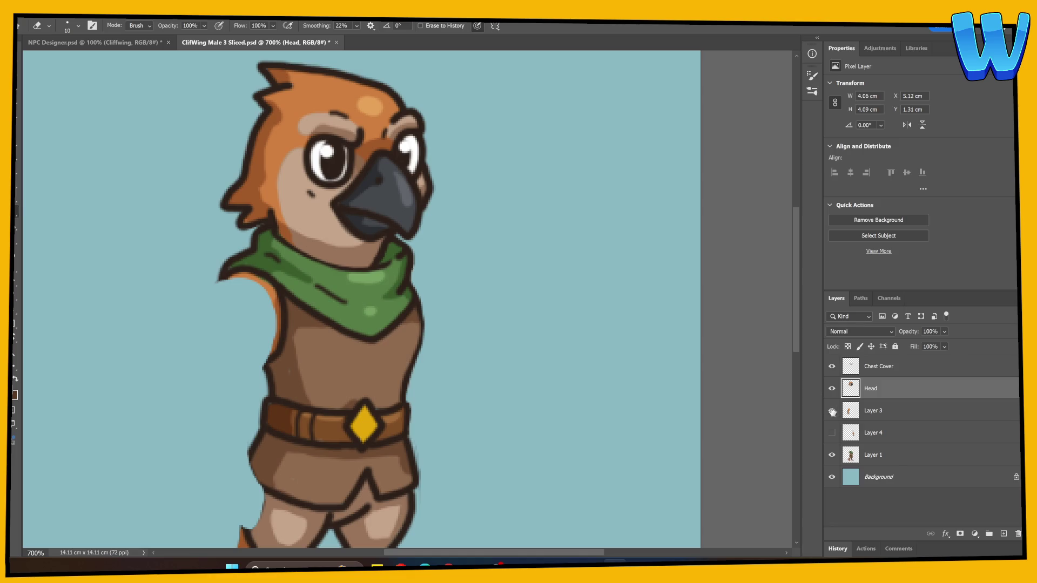
# Toggle the Layer 3 arm and Chest Cover visibility to inspect the neck join
pyautogui.click(831, 413)
pyautogui.click(872, 410)
pyautogui.scroll(-2, 486, 389)
pyautogui.press('b')
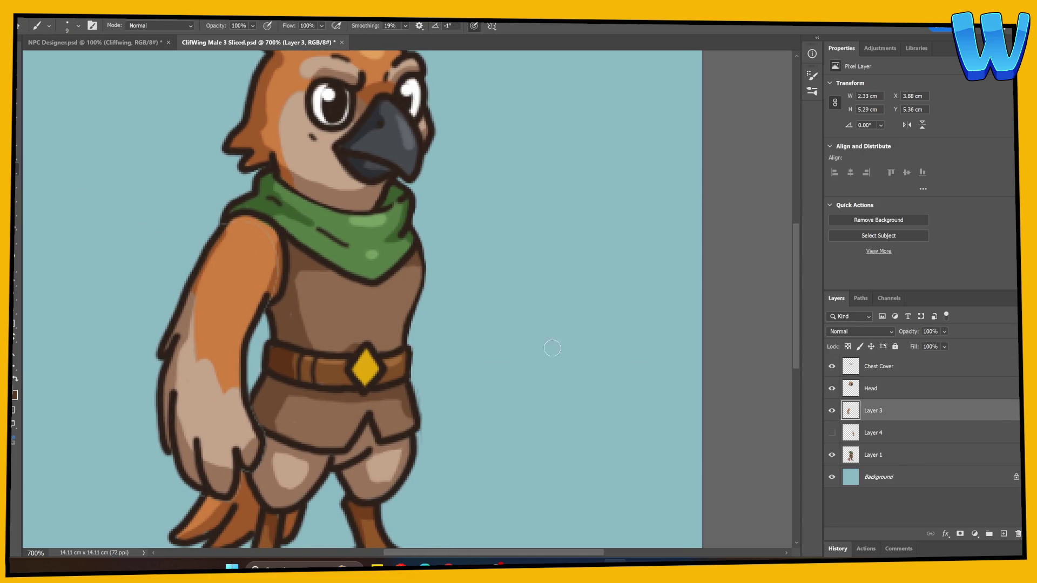
pyautogui.click(832, 411)
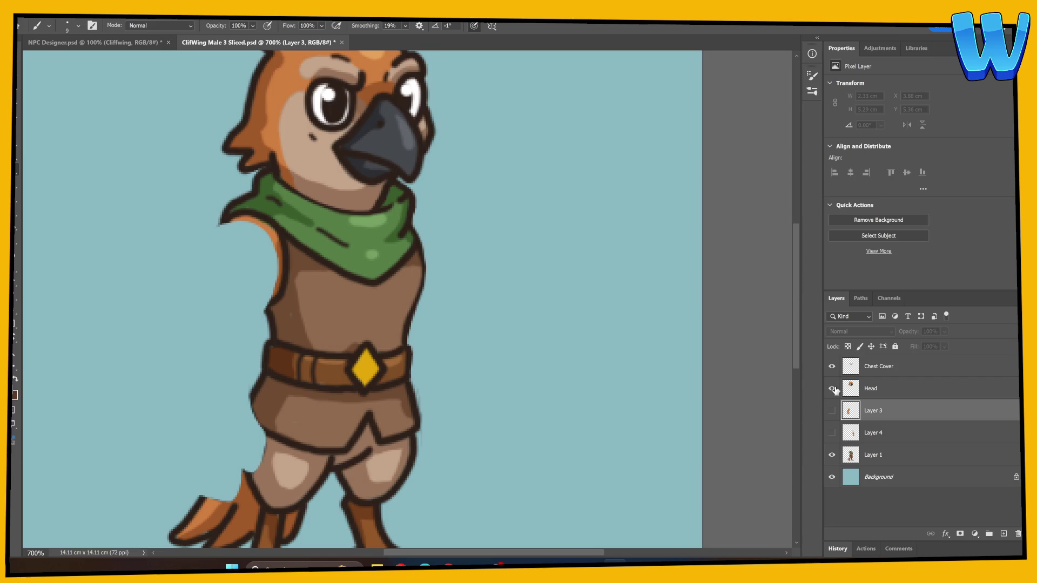
pyautogui.click(832, 367)
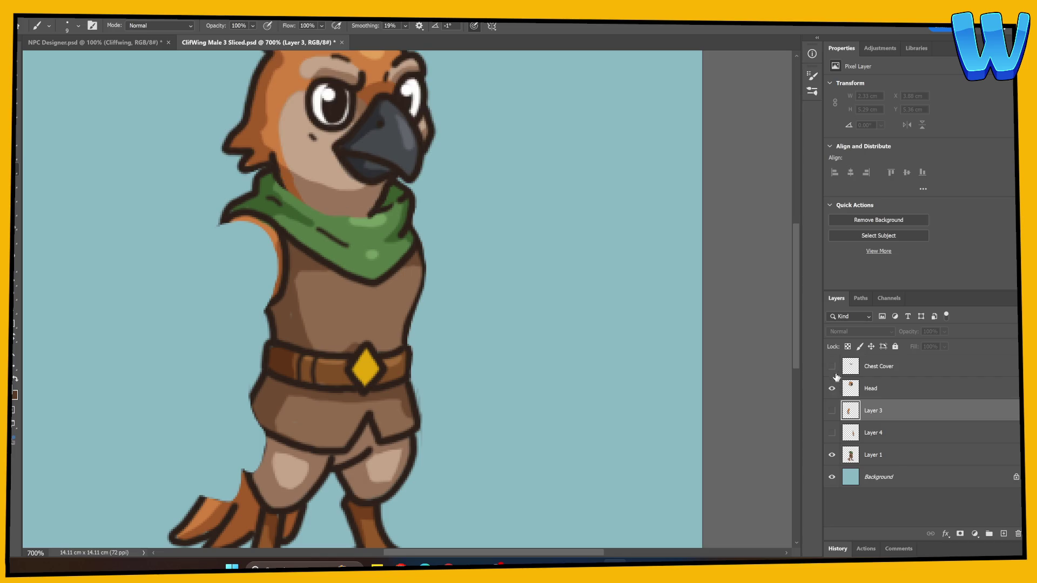
pyautogui.scroll(3, 514, 304)
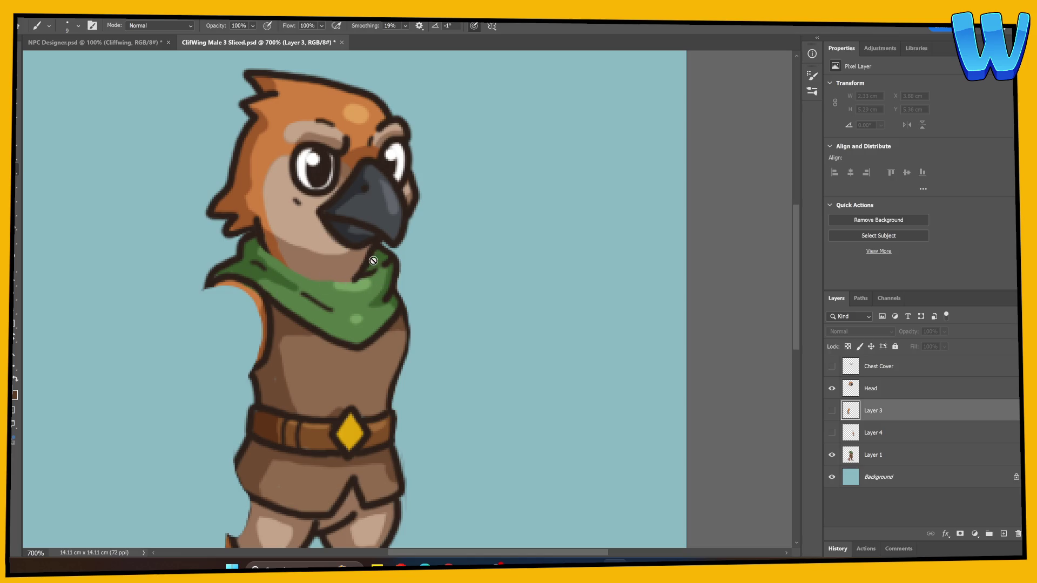
pyautogui.click(837, 368)
# Transform the Head layer, moving it down then nudging it right and up
pyautogui.click(860, 394)
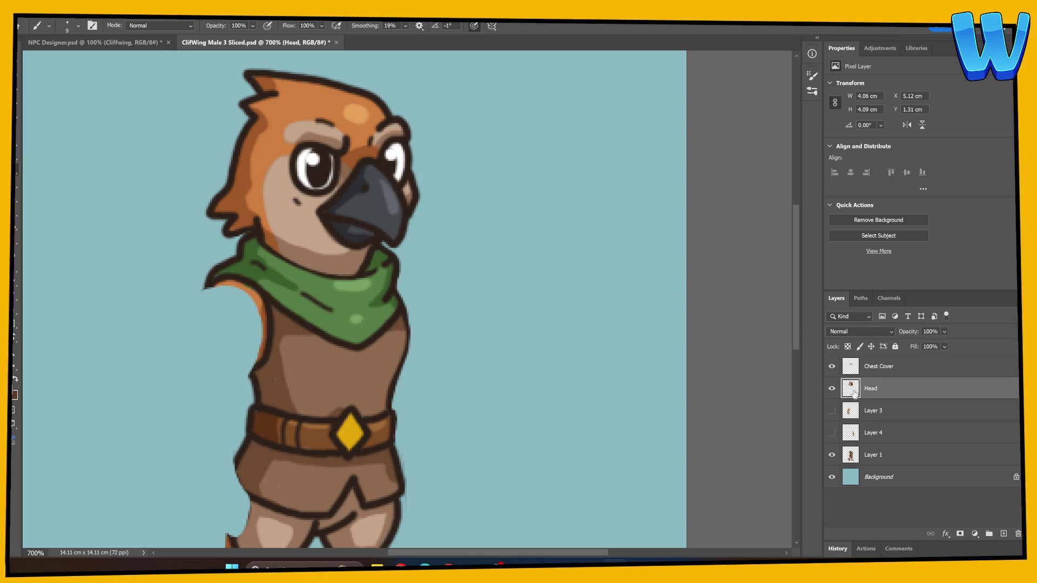
pyautogui.hotkey('ctrl', 't')
pyautogui.moveTo(382, 260); pyautogui.dragTo(377, 264)
pyautogui.press('Right')
pyautogui.press('Right')
pyautogui.press('Up')
pyautogui.press('Up')
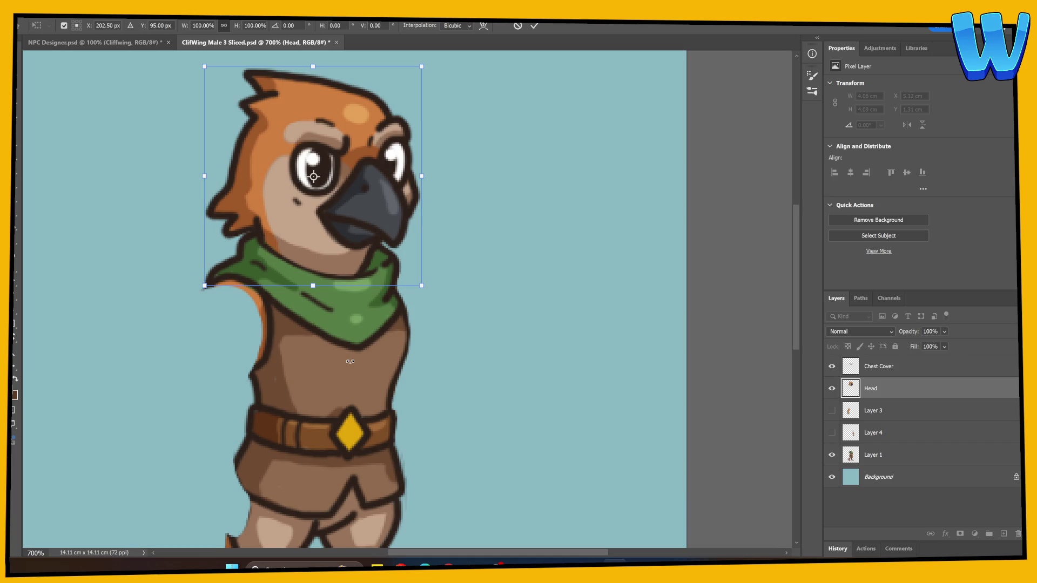
pyautogui.press('Return')
# Check the Layer 3 arm, leave it hidden, and select Layer 1
pyautogui.press('b')
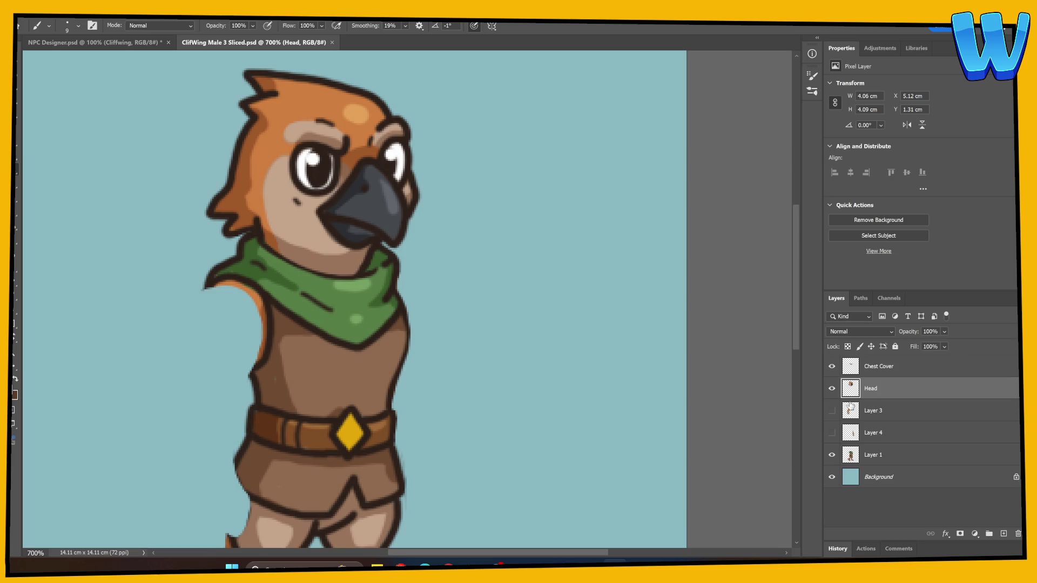
pyautogui.click(832, 412)
pyautogui.click(840, 411)
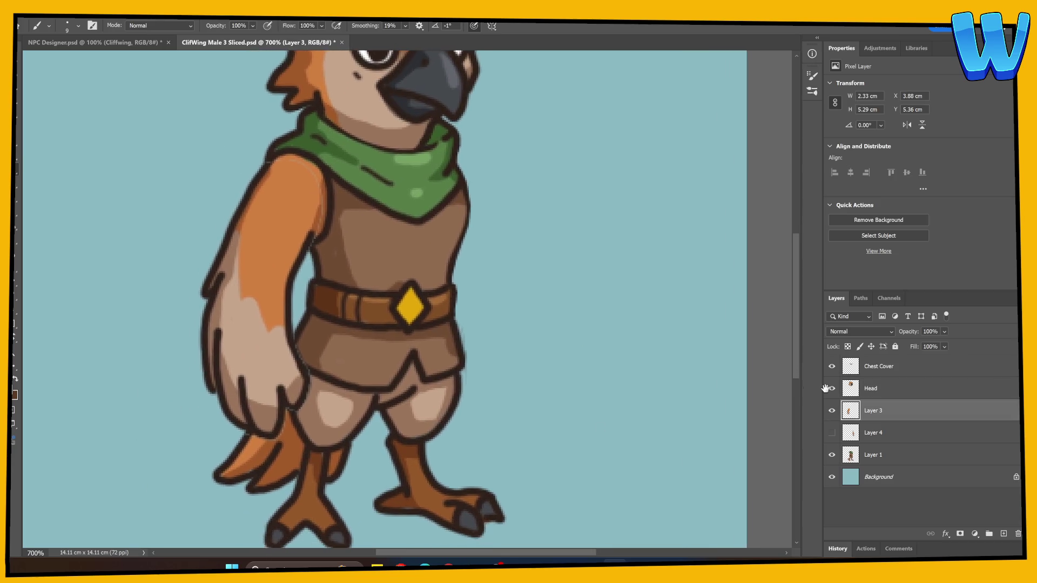
pyautogui.click(831, 411)
pyautogui.click(840, 454)
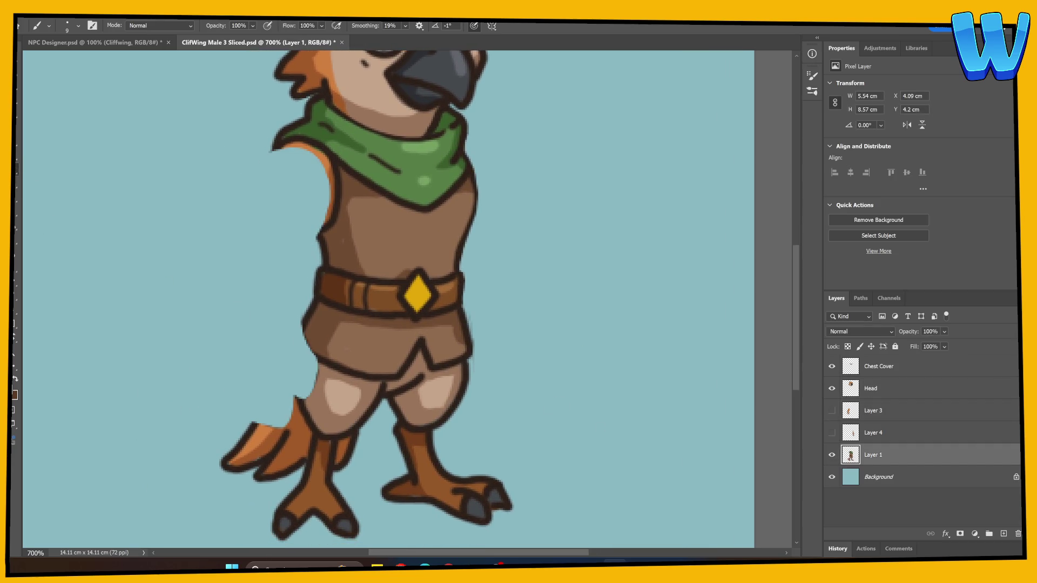
# Flare the shorts' left outline outward and paint brown over the new edge
pyautogui.moveTo(312, 314)
pyautogui.mouseDown()
pyautogui.moveTo(290, 348)
pyautogui.moveTo(325, 362)
pyautogui.mouseUp()
pyautogui.keyDown('alt'); pyautogui.click(319, 339); pyautogui.keyUp('alt')
pyautogui.moveTo(312, 324)
pyautogui.mouseDown()
pyautogui.moveTo(299, 347)
pyautogui.moveTo(325, 362)
pyautogui.moveTo(301, 355)
pyautogui.mouseUp()
pyautogui.keyDown('alt'); pyautogui.click(336, 368); pyautogui.keyUp('alt')
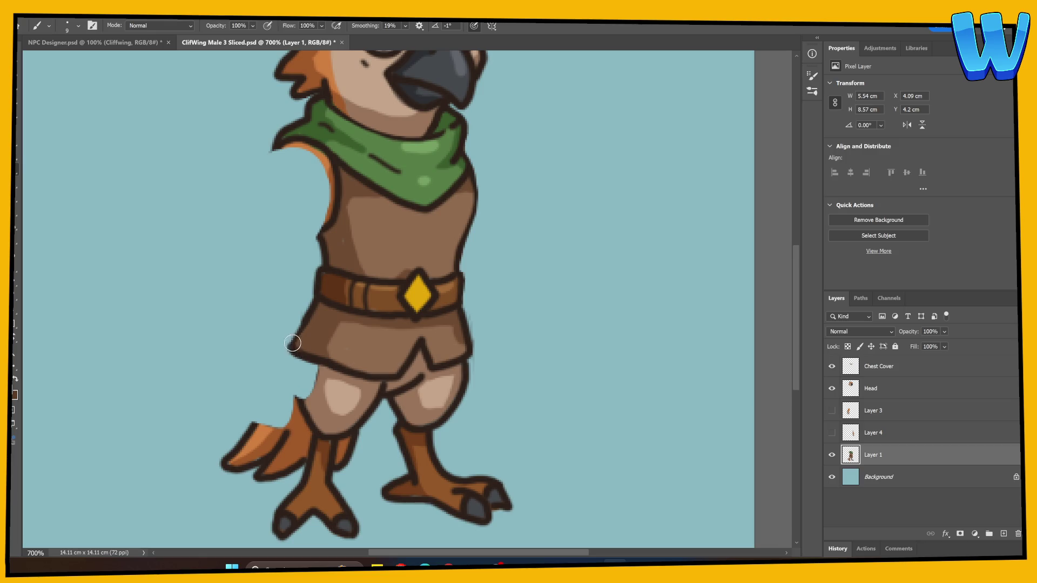
# Outline the thigh's left edge down to the tail and fill it brown
pyautogui.scroll(-2, 377, 372)
pyautogui.keyDown('alt'); pyautogui.click(296, 335); pyautogui.keyUp('alt')
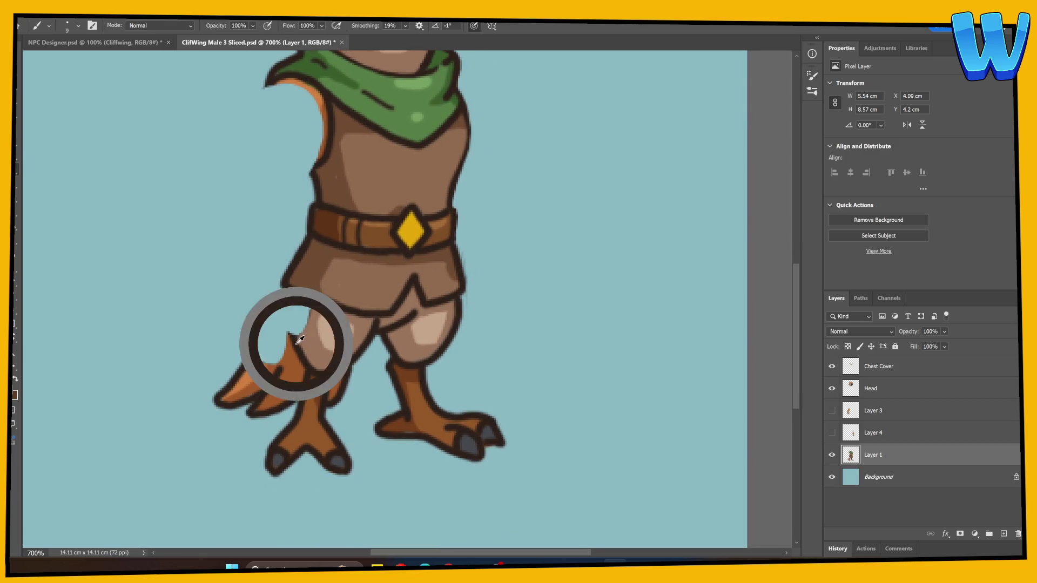
pyautogui.moveTo(297, 298); pyautogui.dragTo(294, 336)
pyautogui.moveTo(290, 296); pyautogui.dragTo(293, 336)
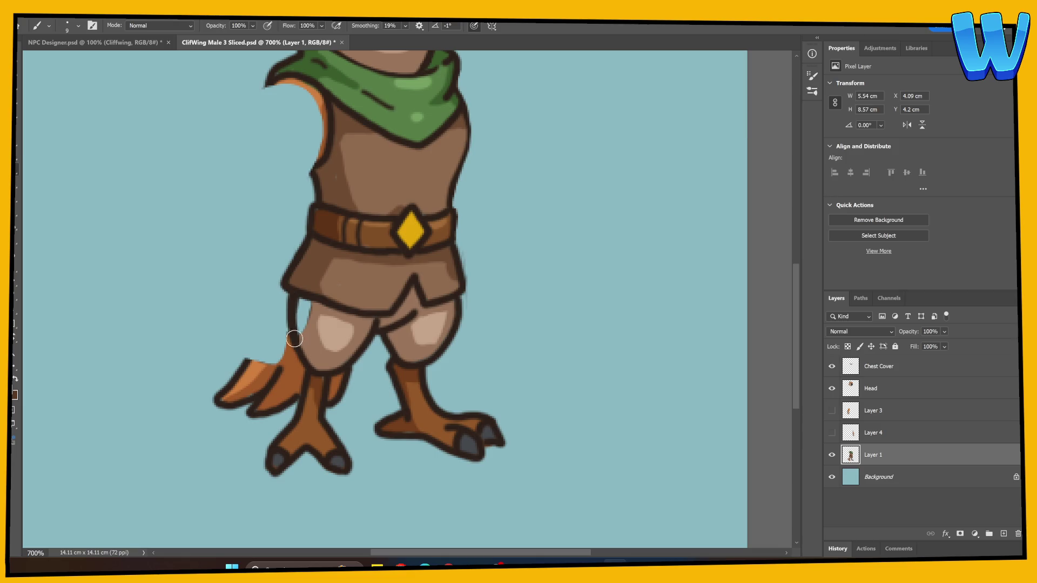
pyautogui.moveTo(299, 300); pyautogui.dragTo(306, 335)
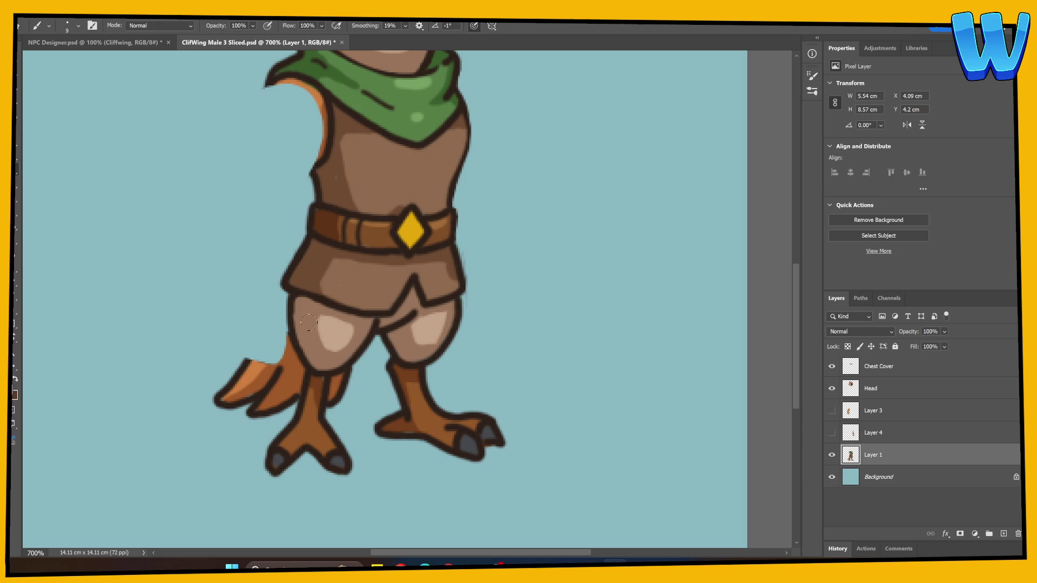
# Repaint the tail's left edge with orange, light orange and brown feather strokes
pyautogui.keyDown('alt'); pyautogui.click(247, 361); pyautogui.keyUp('alt')
pyautogui.moveTo(250, 364)
pyautogui.mouseDown()
pyautogui.moveTo(284, 279)
pyautogui.moveTo(288, 291)
pyautogui.mouseUp()
pyautogui.keyDown('alt'); pyautogui.click(270, 371); pyautogui.keyUp('alt')
pyautogui.moveTo(270, 371)
pyautogui.mouseDown()
pyautogui.moveTo(283, 296)
pyautogui.moveTo(287, 329)
pyautogui.moveTo(282, 294)
pyautogui.mouseUp()
pyautogui.keyDown('alt'); pyautogui.click(262, 366); pyautogui.keyUp('alt')
pyautogui.moveTo(262, 366)
pyautogui.mouseDown()
pyautogui.moveTo(278, 297)
pyautogui.moveTo(250, 363)
pyautogui.moveTo(277, 331)
pyautogui.moveTo(285, 294)
pyautogui.mouseUp()
pyautogui.keyDown('alt'); pyautogui.click(269, 366); pyautogui.keyUp('alt')
# Redraw the thigh's left outline in the dark outline colour and save the document
pyautogui.keyDown('alt'); pyautogui.click(301, 347); pyautogui.keyUp('alt')
pyautogui.moveTo(290, 297); pyautogui.dragTo(294, 345)
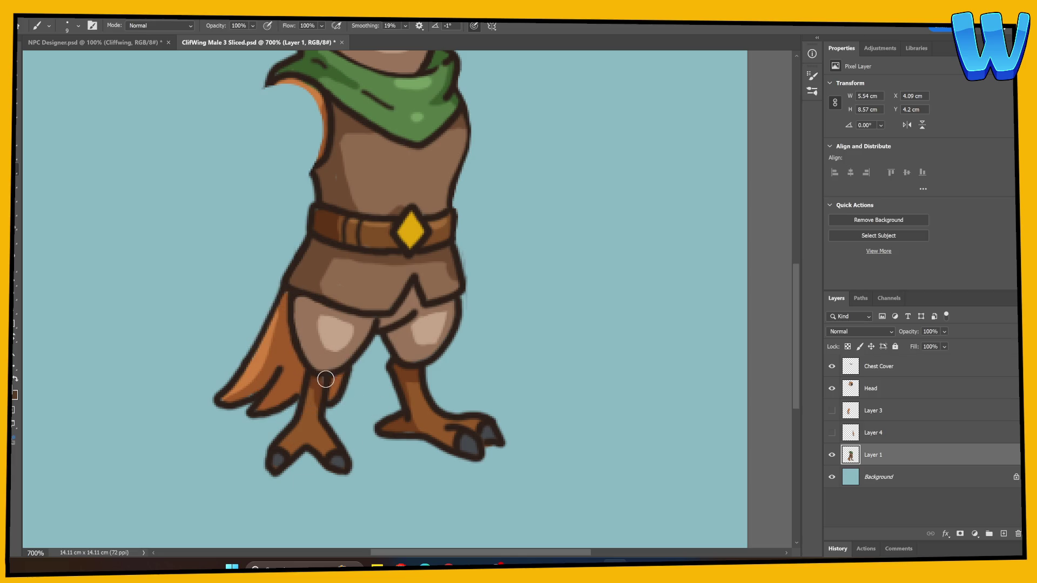
pyautogui.moveTo(480, 378)
pyautogui.mouseDown()
pyautogui.moveTo(440, 448)
pyautogui.moveTo(430, 430)
pyautogui.mouseUp()
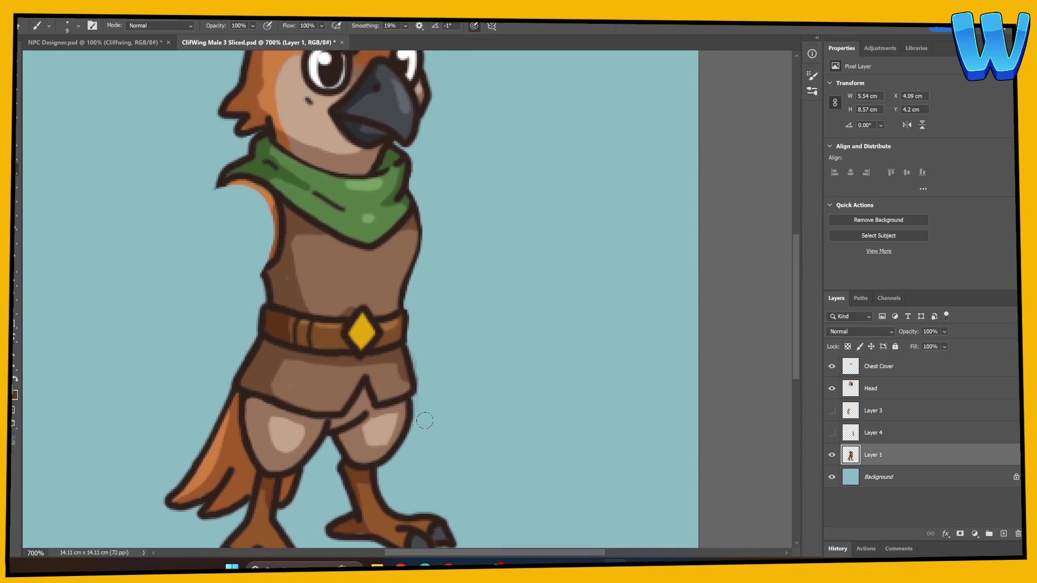
pyautogui.hotkey('ctrl', 's')
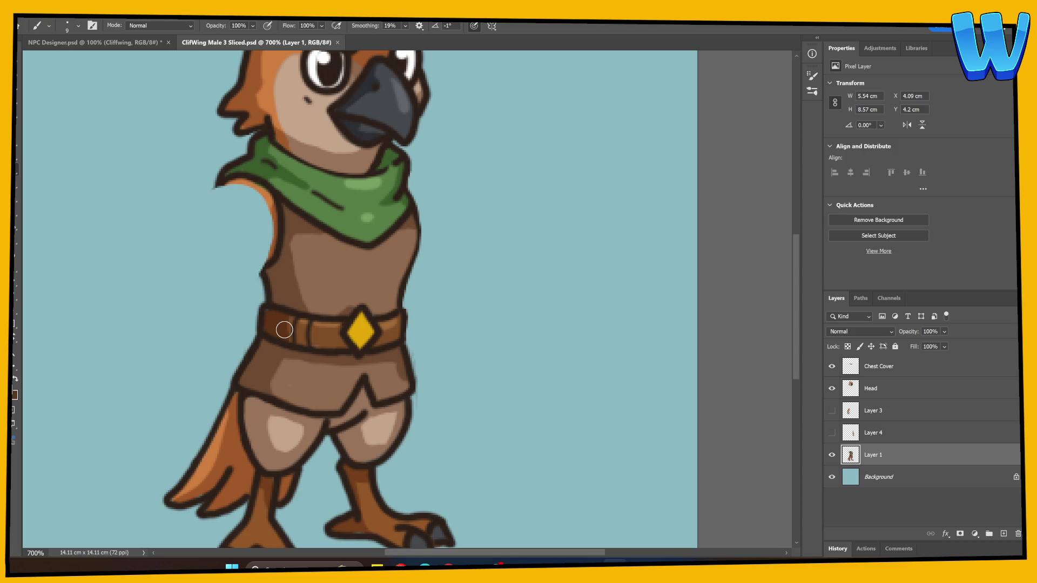
# Rename Layer 1 to Body, leaving the Layer 3 arm hidden
pyautogui.doubleClick(871, 455)
pyautogui.write('ody')
pyautogui.press('Return')
pyautogui.click(832, 411)
pyautogui.click(848, 414)
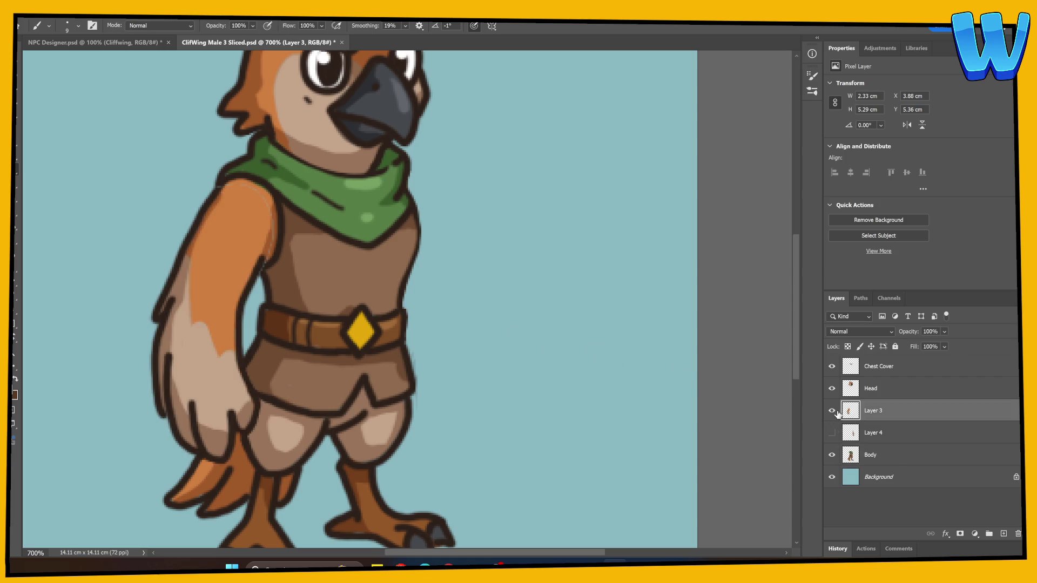
pyautogui.click(832, 410)
# Paint a rounded, dark-outlined orange shoulder over the cut-away arm area on Body
pyautogui.click(843, 455)
pyautogui.moveTo(226, 180)
pyautogui.mouseDown()
pyautogui.moveTo(213, 190)
pyautogui.moveTo(218, 229)
pyautogui.mouseUp()
pyautogui.moveTo(270, 261); pyautogui.dragTo(242, 269)
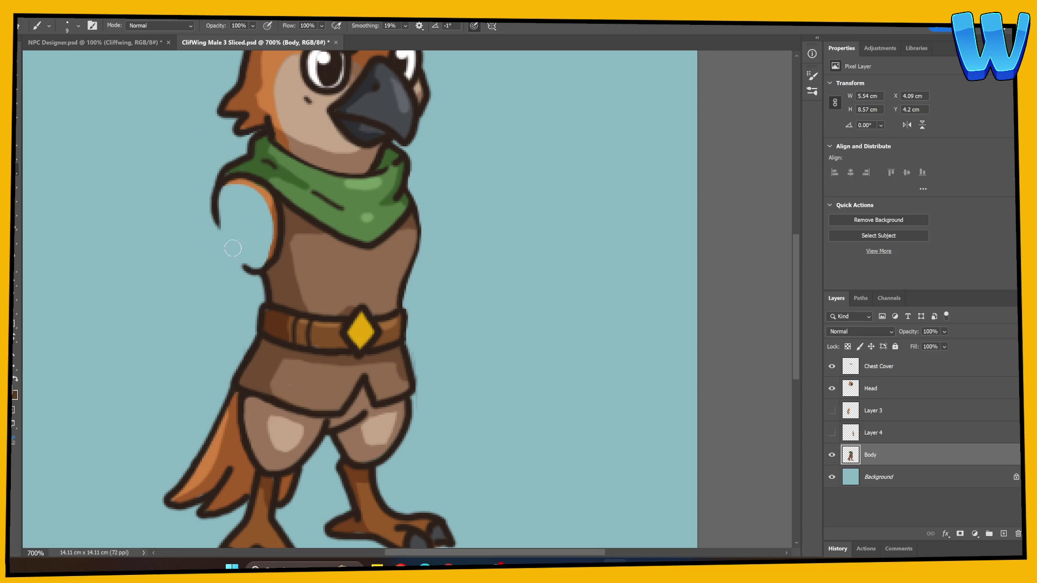
pyautogui.moveTo(279, 207)
pyautogui.mouseDown()
pyautogui.moveTo(267, 229)
pyautogui.moveTo(243, 239)
pyautogui.moveTo(223, 212)
pyautogui.moveTo(223, 236)
pyautogui.moveTo(254, 270)
pyautogui.moveTo(272, 236)
pyautogui.moveTo(245, 254)
pyautogui.moveTo(224, 209)
pyautogui.moveTo(239, 259)
pyautogui.mouseUp()
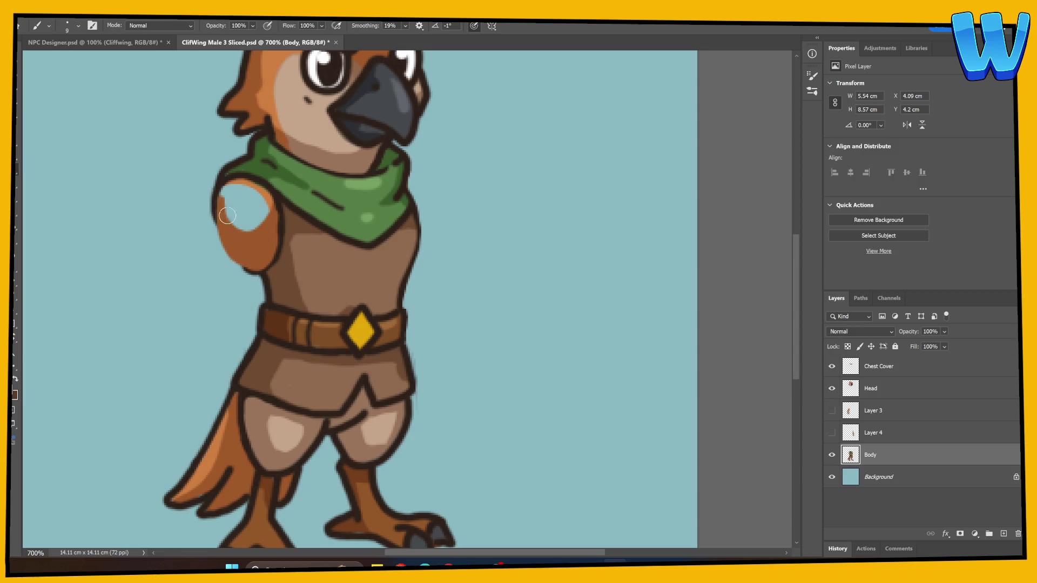
pyautogui.keyDown('alt'); pyautogui.click(254, 179); pyautogui.keyUp('alt')
pyautogui.moveTo(260, 189)
pyautogui.mouseDown()
pyautogui.moveTo(263, 208)
pyautogui.moveTo(246, 227)
pyautogui.moveTo(226, 214)
pyautogui.moveTo(226, 190)
pyautogui.moveTo(256, 200)
pyautogui.moveTo(248, 211)
pyautogui.mouseUp()
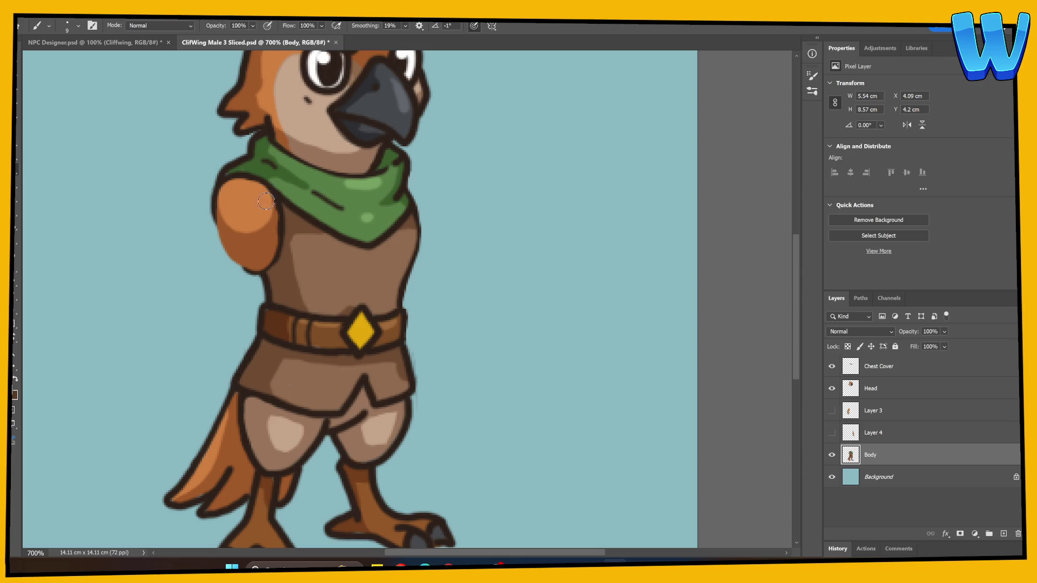
pyautogui.keyDown('alt'); pyautogui.click(281, 216); pyautogui.keyUp('alt')
pyautogui.press('e')
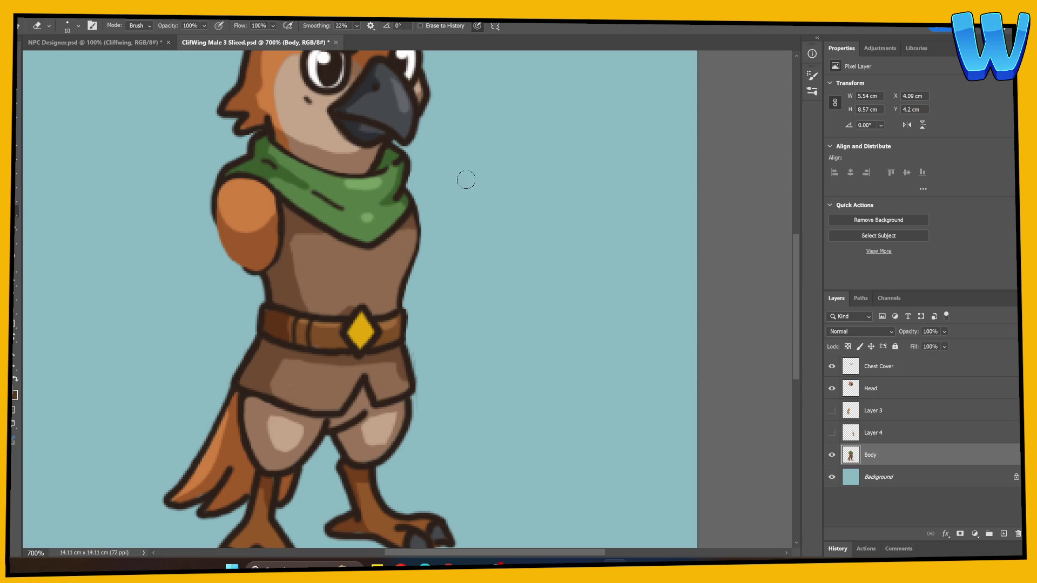
# Rotate the Layer 3 arm about 9 degrees at the shoulder and erase its excess edge
pyautogui.click(831, 411)
pyautogui.click(850, 413)
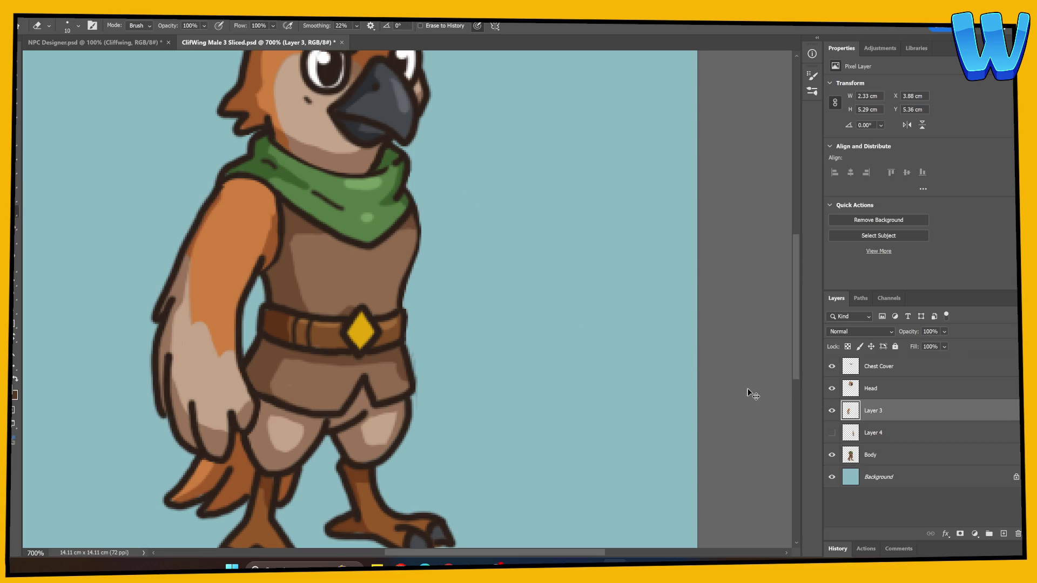
pyautogui.hotkey('ctrl', 't')
pyautogui.moveTo(216, 323)
pyautogui.mouseDown()
pyautogui.moveTo(250, 243)
pyautogui.moveTo(242, 207)
pyautogui.mouseUp()
pyautogui.moveTo(297, 496)
pyautogui.mouseDown()
pyautogui.moveTo(341, 483)
pyautogui.moveTo(276, 481)
pyautogui.moveTo(297, 486)
pyautogui.mouseUp()
pyautogui.press('Return')
pyautogui.press('e')
pyautogui.moveTo(227, 182); pyautogui.dragTo(229, 178)
# Re-rotate the Layer 3 arm to about -5.4 degrees
pyautogui.click(831, 412)
pyautogui.click(856, 456)
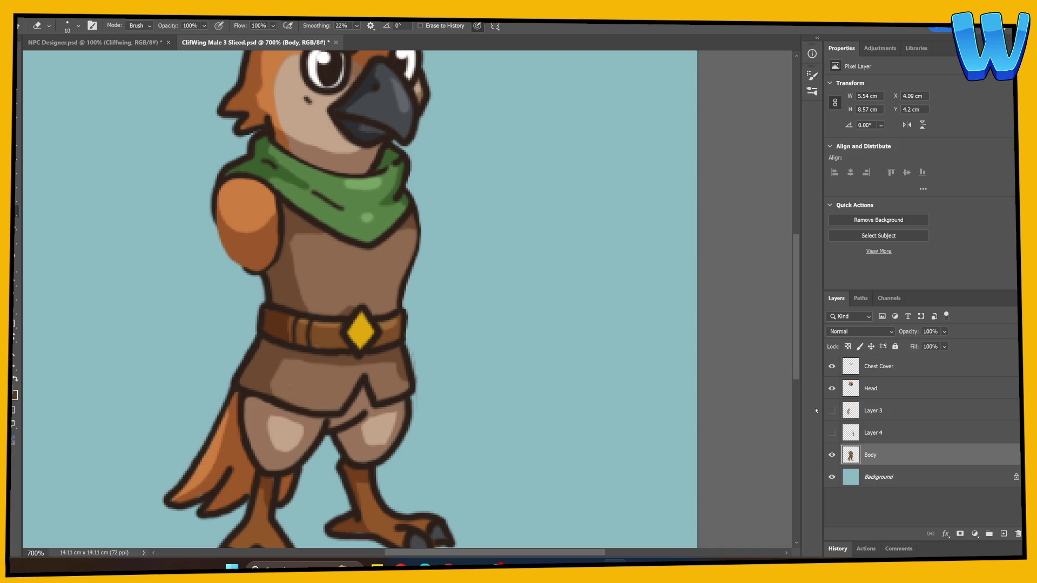
pyautogui.press('b')
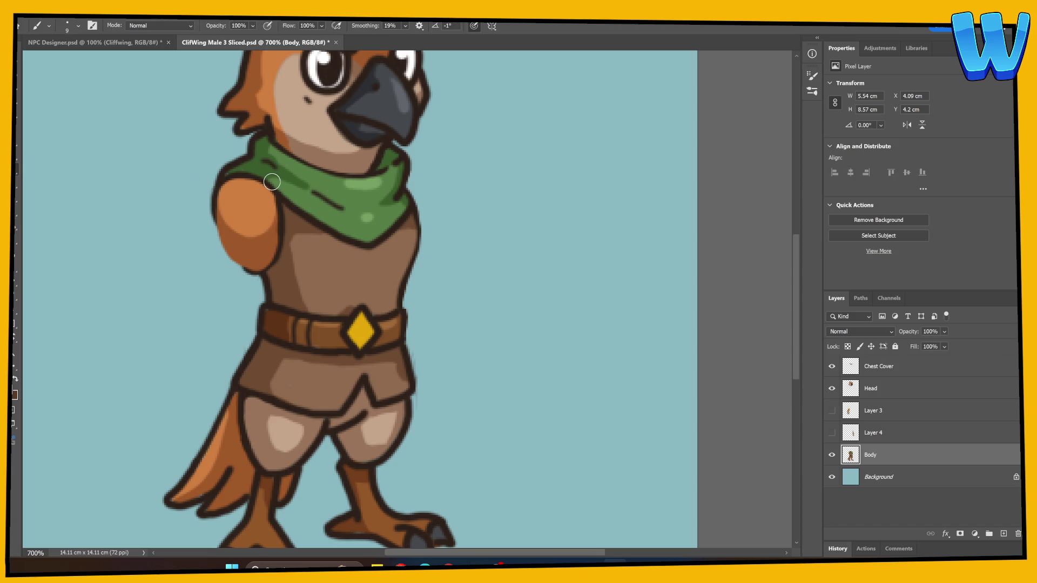
pyautogui.click(832, 410)
pyautogui.click(839, 411)
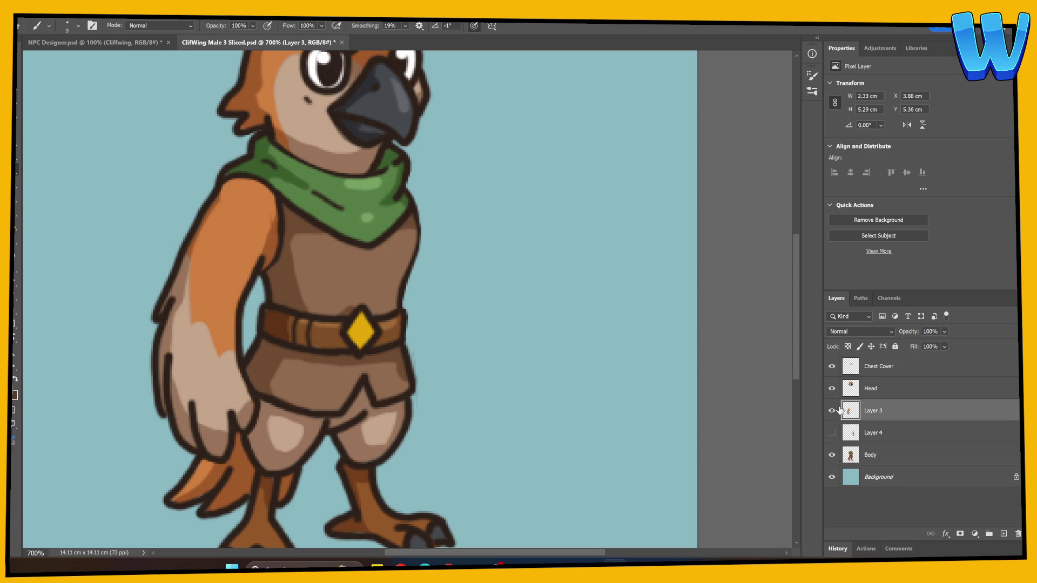
pyautogui.hotkey('ctrl', 't')
pyautogui.moveTo(211, 489)
pyautogui.mouseDown()
pyautogui.moveTo(135, 475)
pyautogui.moveTo(190, 488)
pyautogui.moveTo(178, 488)
pyautogui.mouseUp()
pyautogui.press('Return')
# Isolate the left arm by hiding the Body and Layer 4 layers
pyautogui.click(834, 431)
pyautogui.moveTo(520, 440)
pyautogui.mouseDown()
pyautogui.moveTo(440, 399)
pyautogui.moveTo(460, 408)
pyautogui.mouseUp()
pyautogui.click(832, 455)
pyautogui.click(835, 433)
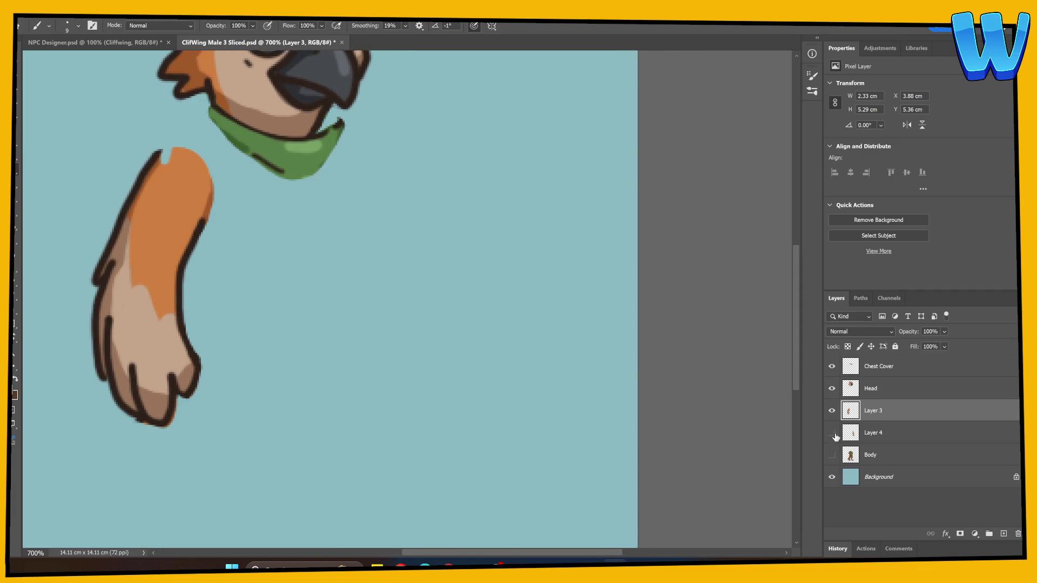
# Hide the head, chest cover and Layer 3, and fade Body to 35% opacity
pyautogui.click(835, 433)
pyautogui.click(831, 388)
pyautogui.click(832, 367)
pyautogui.click(851, 455)
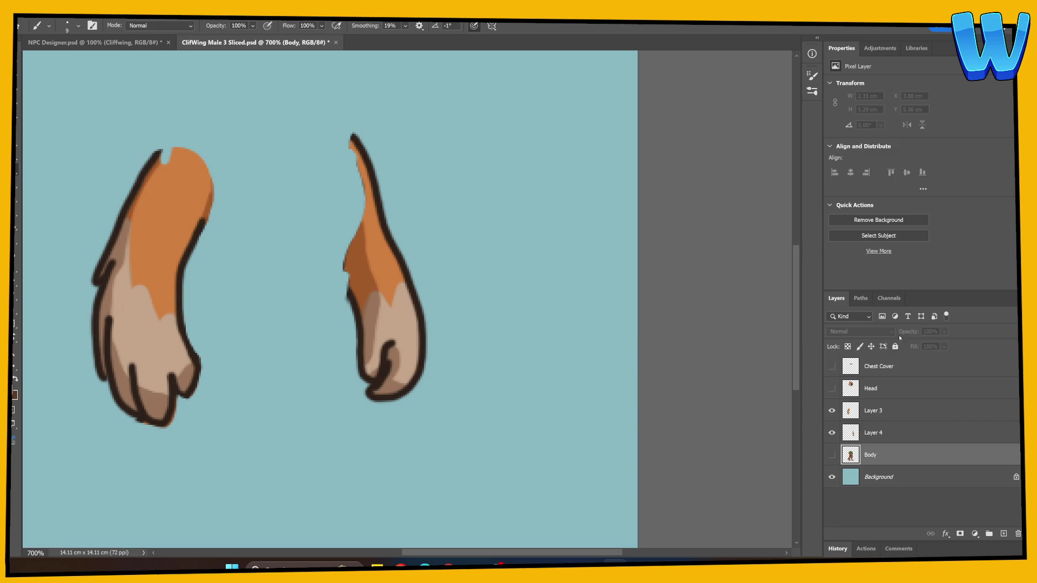
pyautogui.click(831, 454)
pyautogui.moveTo(912, 332); pyautogui.dragTo(876, 382)
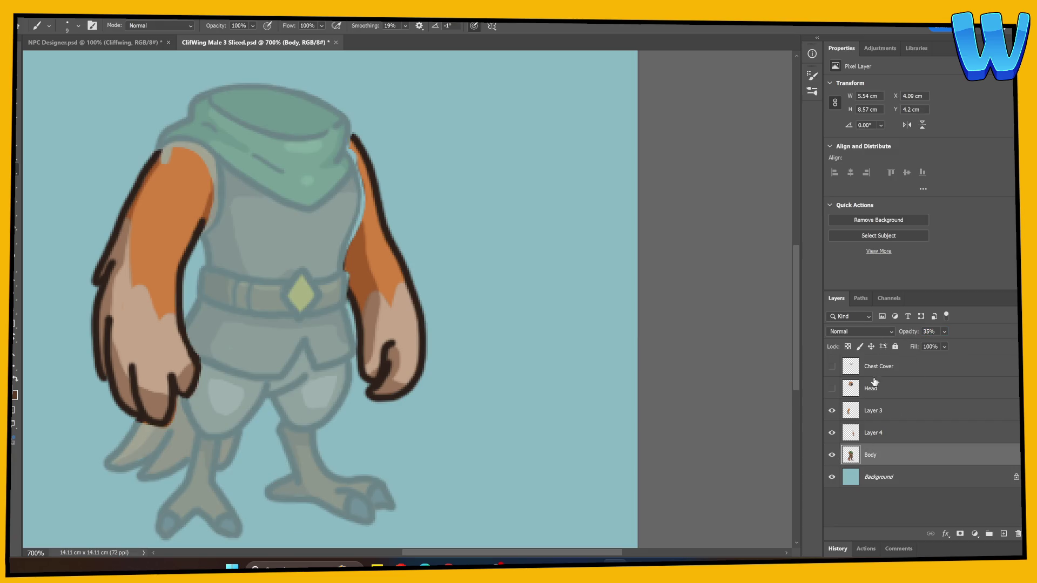
pyautogui.click(832, 410)
pyautogui.click(856, 435)
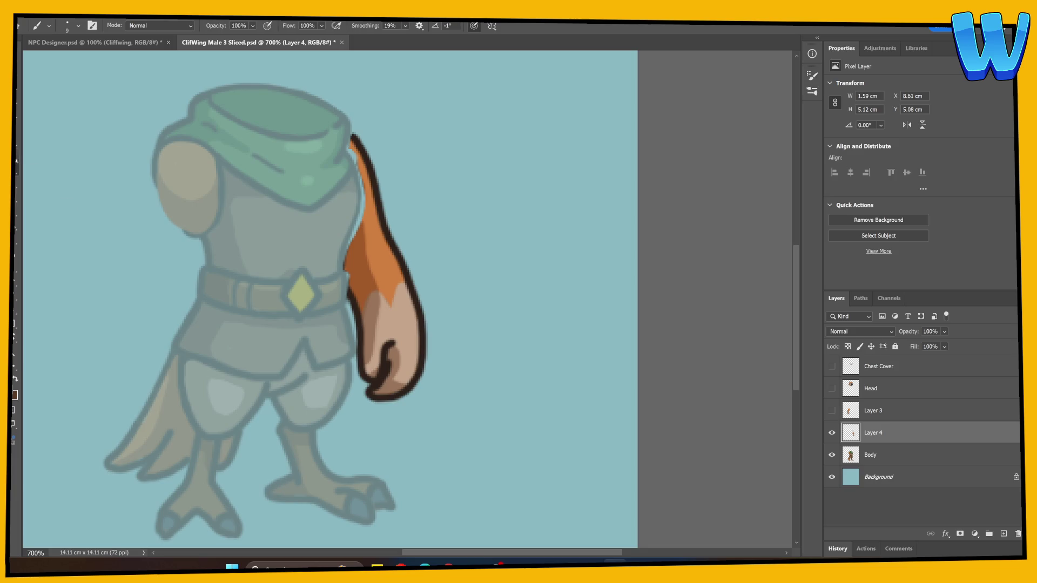
# Extend the Layer 4 arm up over the shoulder with outline and orange fill
pyautogui.moveTo(355, 301); pyautogui.dragTo(329, 211)
pyautogui.moveTo(359, 154)
pyautogui.mouseDown()
pyautogui.moveTo(341, 127)
pyautogui.moveTo(316, 130)
pyautogui.mouseUp()
pyautogui.keyDown('alt'); pyautogui.click(365, 256); pyautogui.keyUp('alt')
pyautogui.moveTo(338, 210)
pyautogui.mouseDown()
pyautogui.moveTo(354, 278)
pyautogui.moveTo(356, 227)
pyautogui.moveTo(340, 183)
pyautogui.moveTo(318, 163)
pyautogui.moveTo(337, 216)
pyautogui.mouseUp()
pyautogui.moveTo(330, 178)
pyautogui.mouseDown()
pyautogui.moveTo(334, 227)
pyautogui.moveTo(353, 224)
pyautogui.moveTo(351, 186)
pyautogui.moveTo(317, 139)
pyautogui.moveTo(332, 131)
pyautogui.moveTo(363, 171)
pyautogui.moveTo(326, 133)
pyautogui.moveTo(344, 147)
pyautogui.mouseUp()
pyautogui.keyDown('alt'); pyautogui.click(383, 239); pyautogui.keyUp('alt')
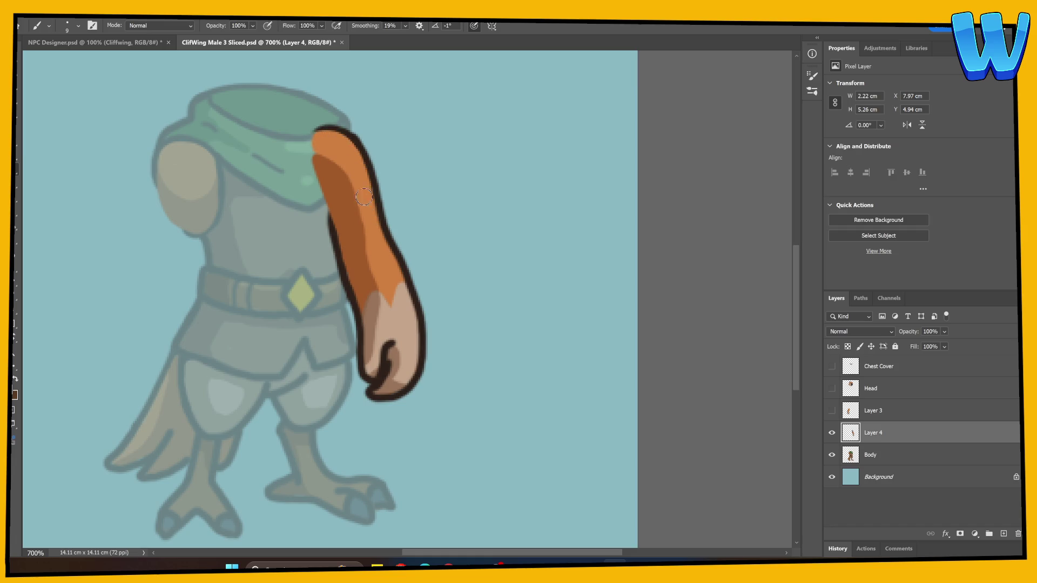
pyautogui.click(832, 477)
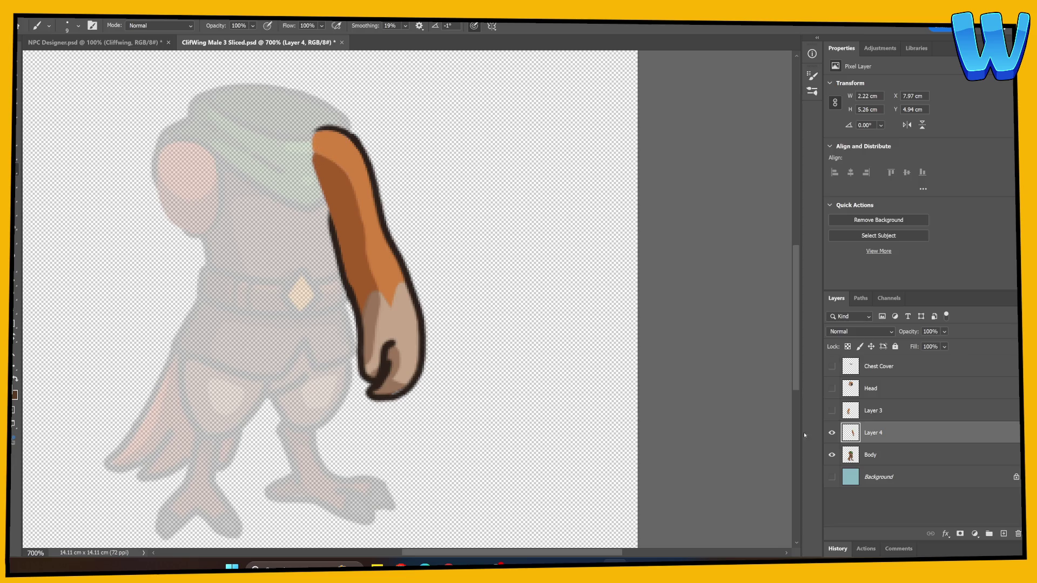
pyautogui.click(832, 477)
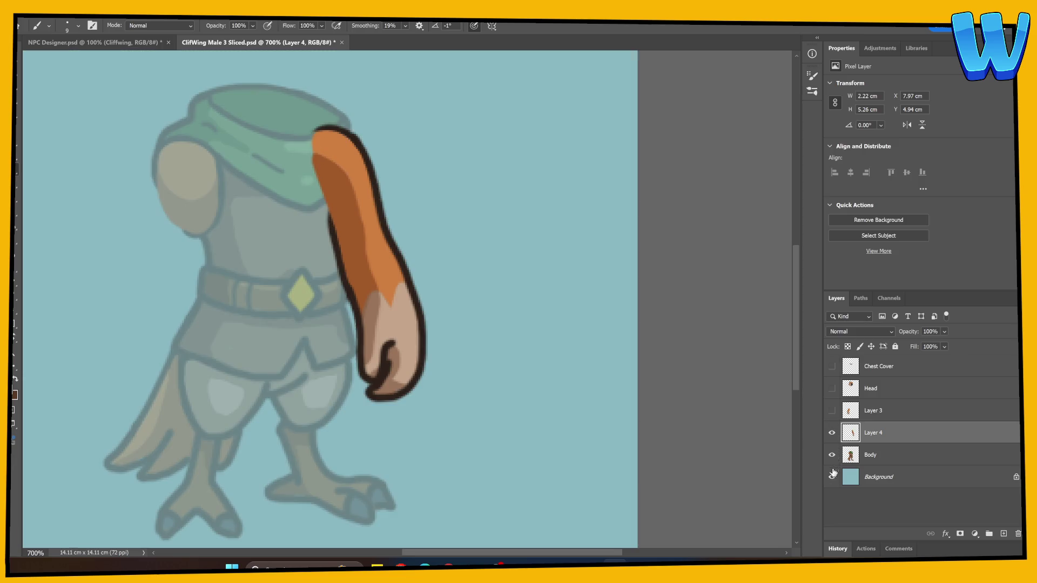
# Restore Body to full opacity, move Layer 4 beneath it and name it Right Arm
pyautogui.click(864, 454)
pyautogui.moveTo(872, 432); pyautogui.dragTo(877, 456)
pyautogui.doubleClick(877, 456)
pyautogui.write('Right Arm')
pyautogui.press('Return')
# Show Layer 3 and rename it Left Arm
pyautogui.click(832, 410)
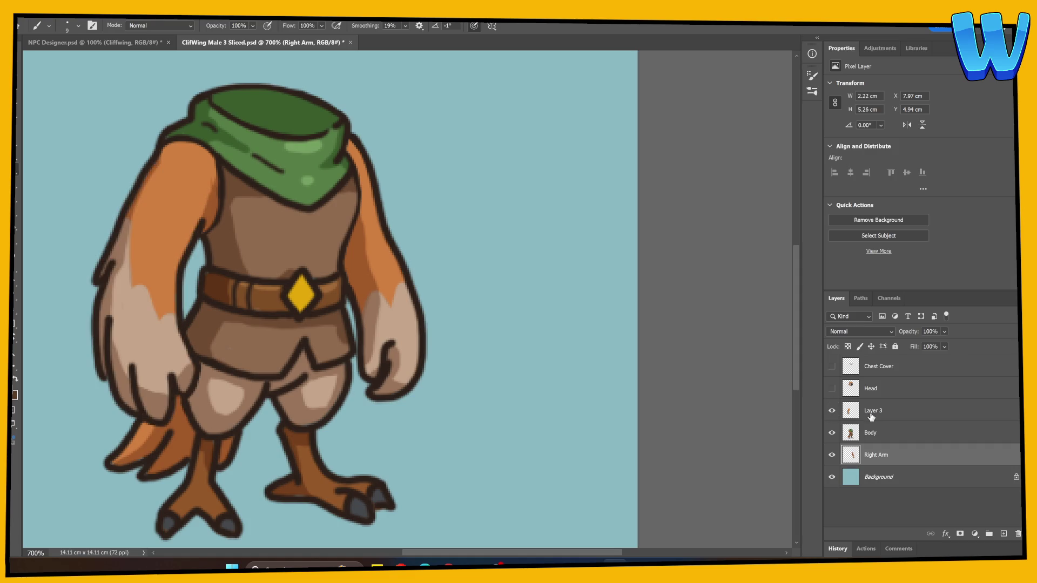
pyautogui.doubleClick(870, 411)
pyautogui.write('Left Arm')
pyautogui.press('Return')
# Paint touch-ups along the shorts and foot on a new layer above Right Arm
pyautogui.click(831, 388)
pyautogui.click(832, 367)
pyautogui.click(832, 477)
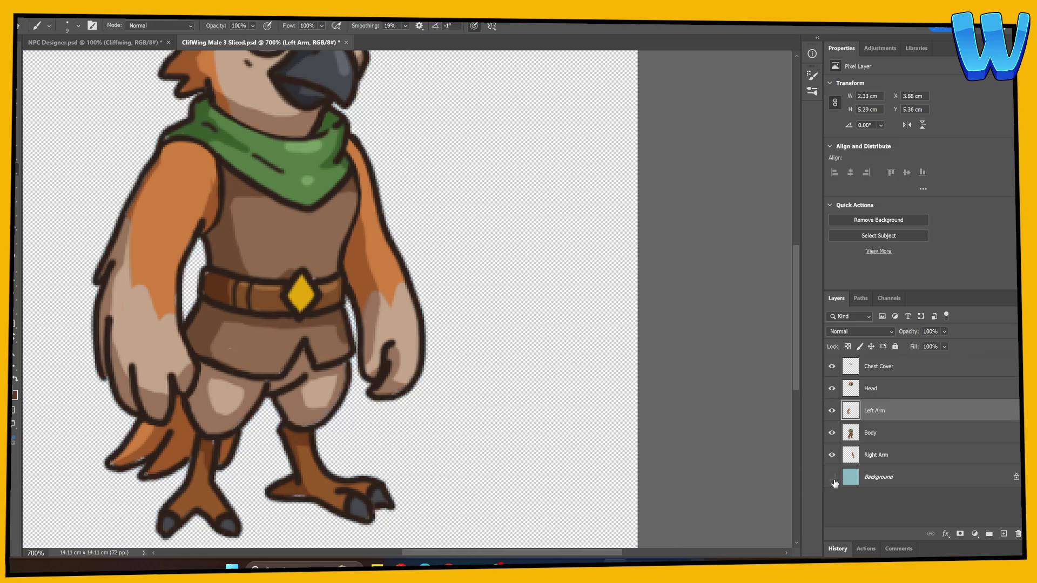
pyautogui.click(878, 456)
pyautogui.click(1004, 533)
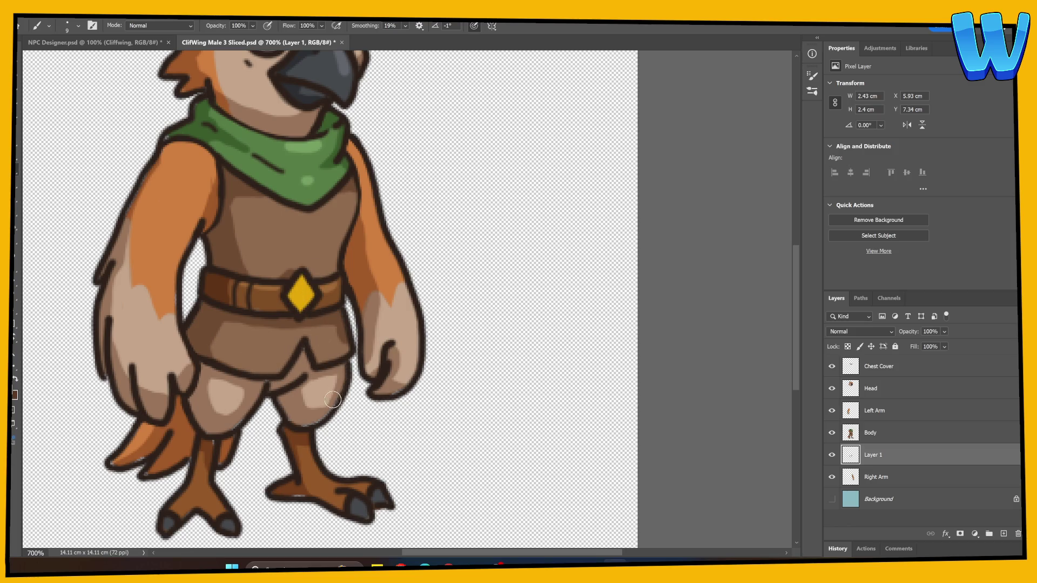
pyautogui.moveTo(306, 424)
pyautogui.mouseDown()
pyautogui.moveTo(315, 423)
pyautogui.moveTo(309, 380)
pyautogui.moveTo(262, 378)
pyautogui.moveTo(214, 460)
pyautogui.moveTo(113, 462)
pyautogui.mouseUp()
pyautogui.moveTo(345, 418); pyautogui.dragTo(310, 493)
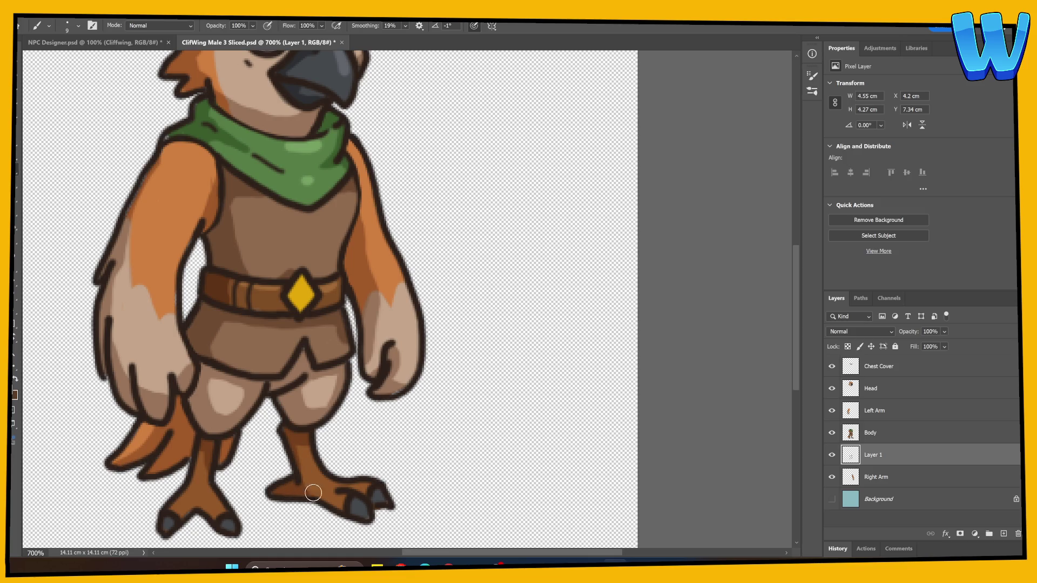
# Merge the touch-up layer down into Body and delete the Background layer
pyautogui.moveTo(364, 301)
pyautogui.mouseDown()
pyautogui.moveTo(364, 431)
pyautogui.moveTo(424, 335)
pyautogui.mouseUp()
pyautogui.rightClick(893, 444)
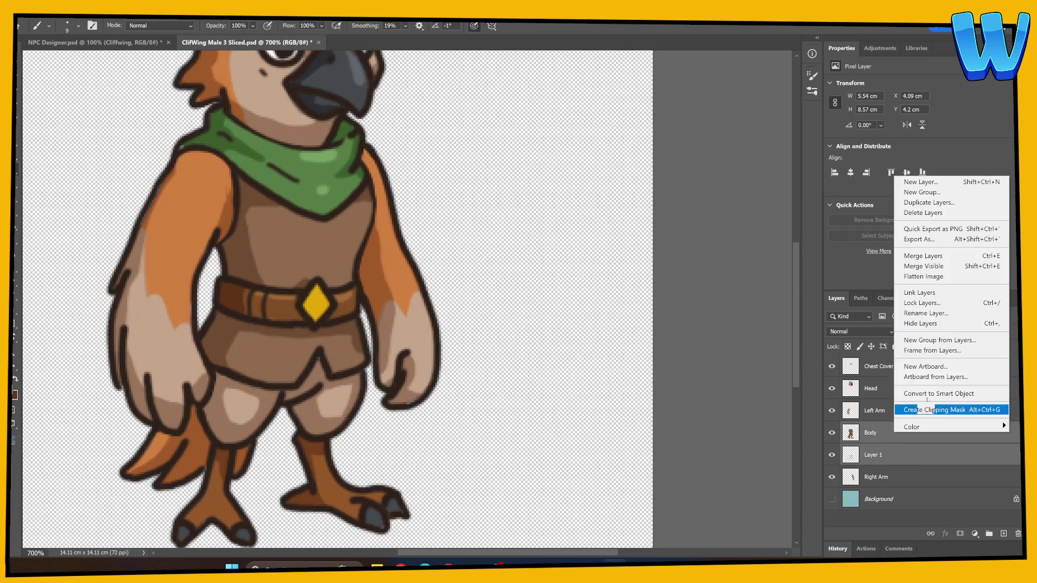
pyautogui.click(928, 255)
pyautogui.click(879, 475)
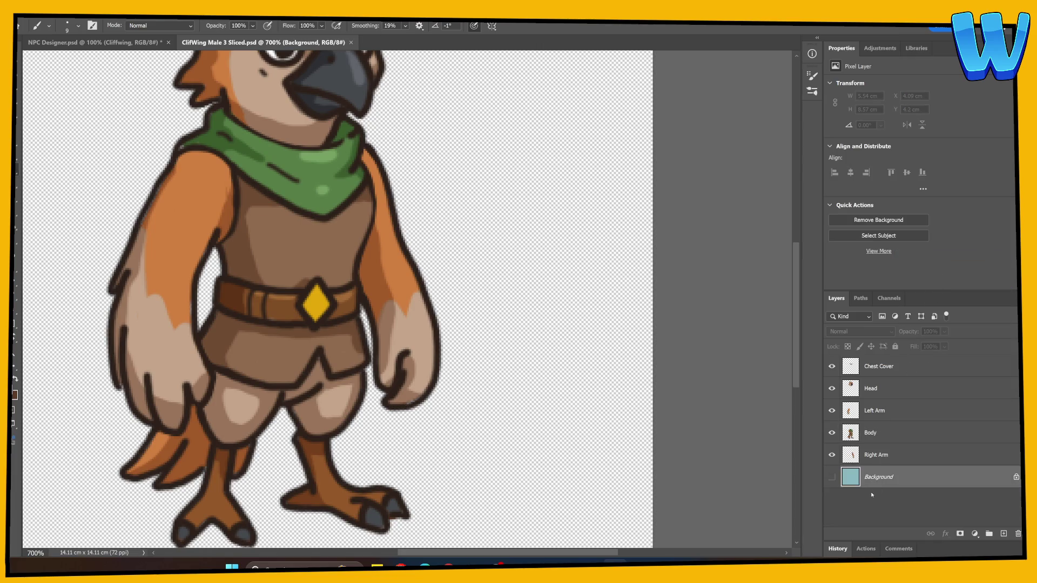
pyautogui.press('Delete')
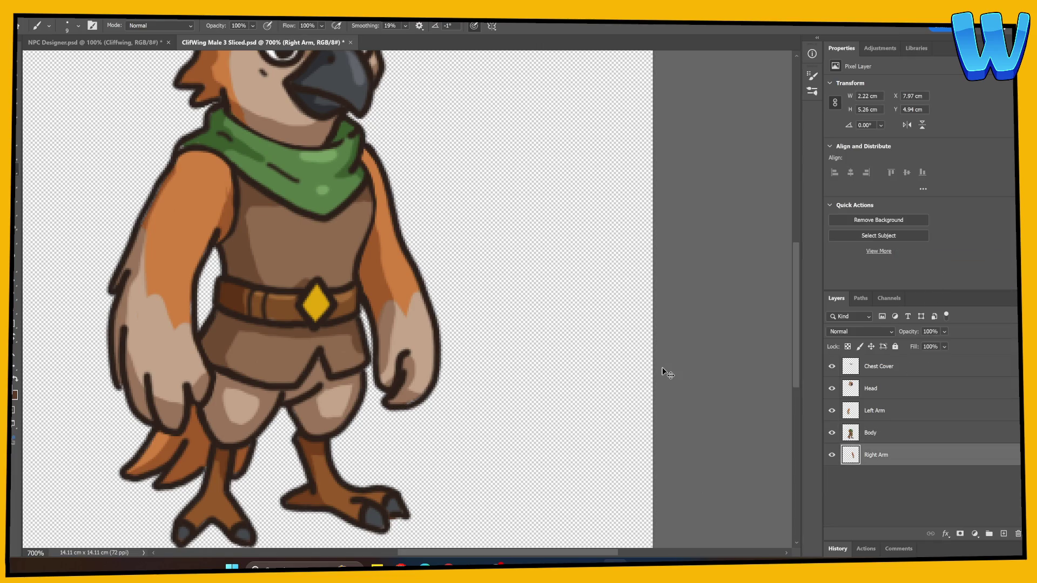
pyautogui.scroll(-3, 667, 373)
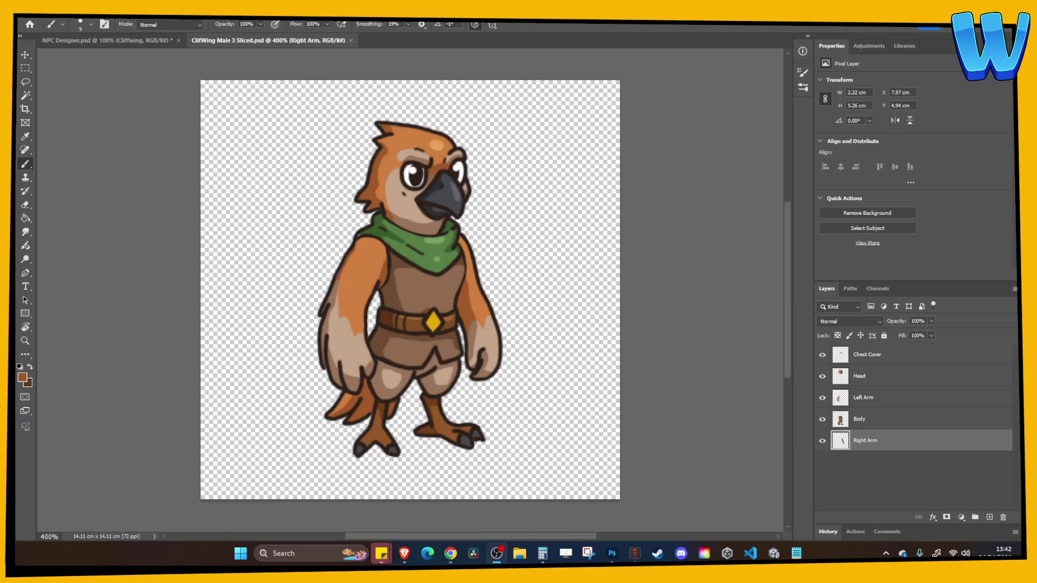
# Overwrite ClifWing Male 3 Sliced.psd via Save As, then switch to Spine's main menu
pyautogui.click(42, 20)
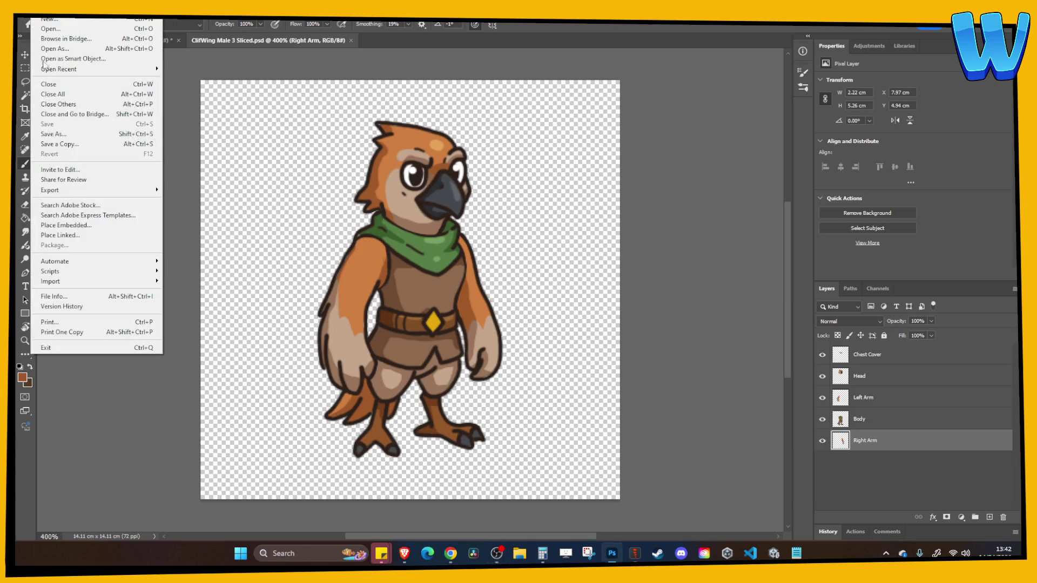
pyautogui.click(67, 136)
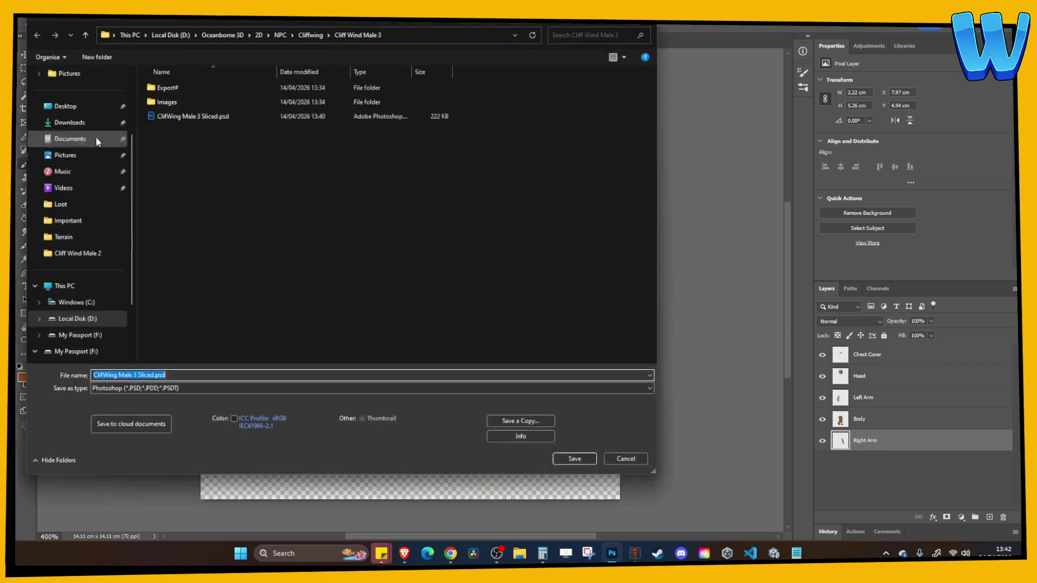
pyautogui.click(576, 466)
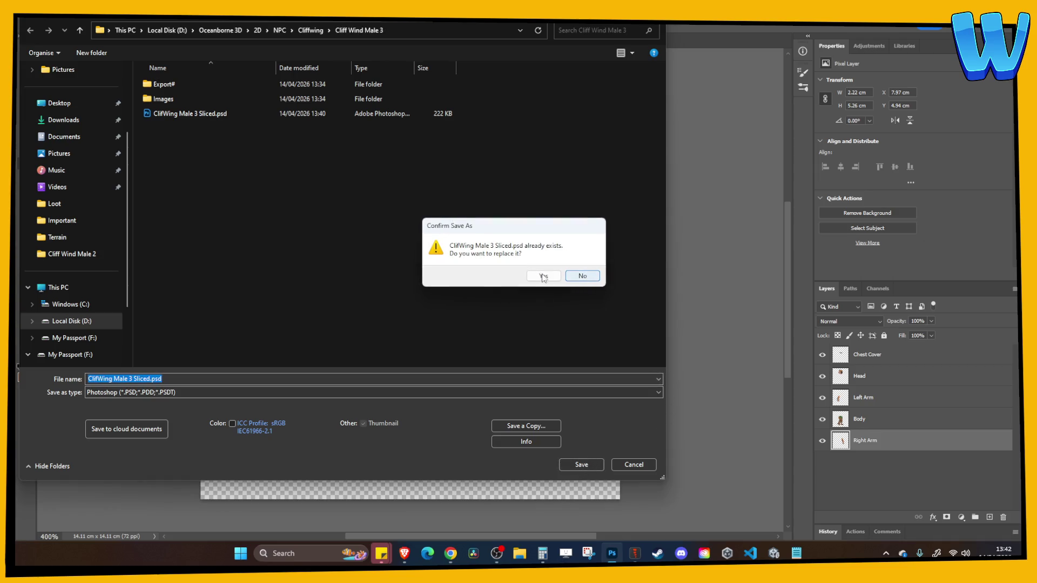
pyautogui.click(544, 277)
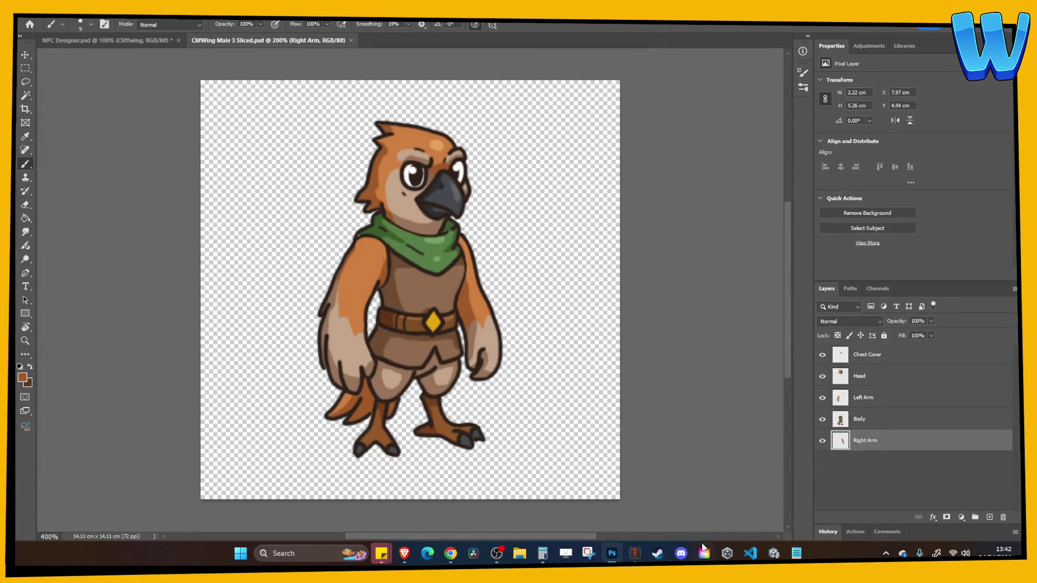
pyautogui.click(635, 553)
pyautogui.click(31, 34)
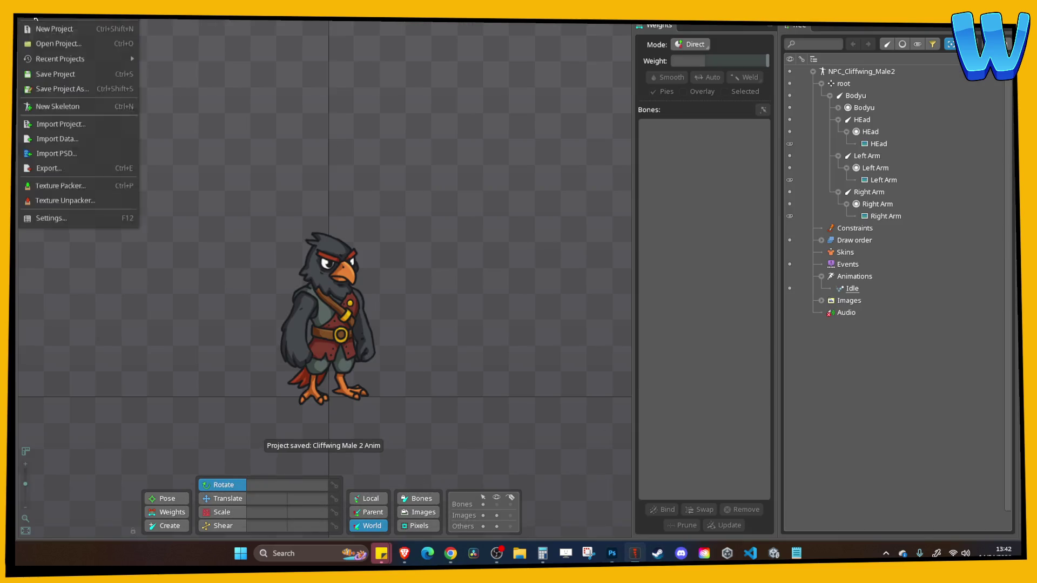
# Start a new project and choose the Cliff Wind Male 3 sliced PSD for import
pyautogui.click(56, 28)
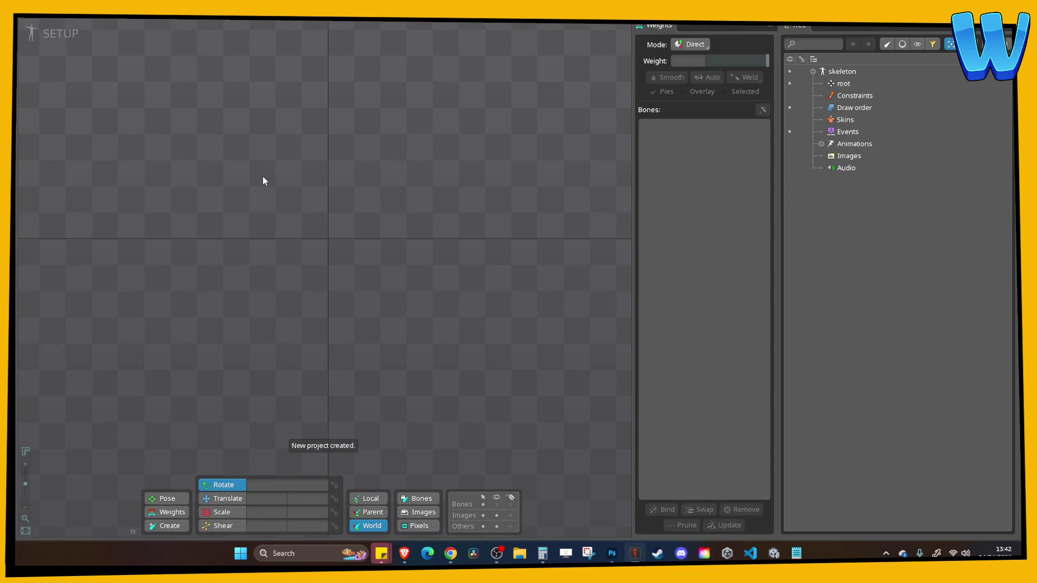
pyautogui.click(54, 34)
pyautogui.click(51, 33)
pyautogui.click(47, 22)
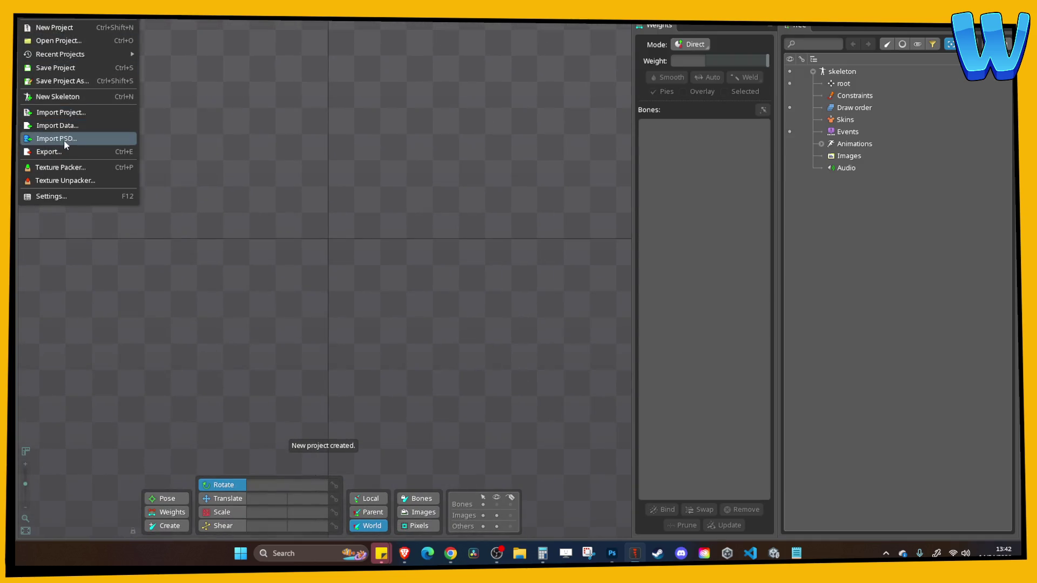
pyautogui.click(64, 139)
pyautogui.click(441, 208)
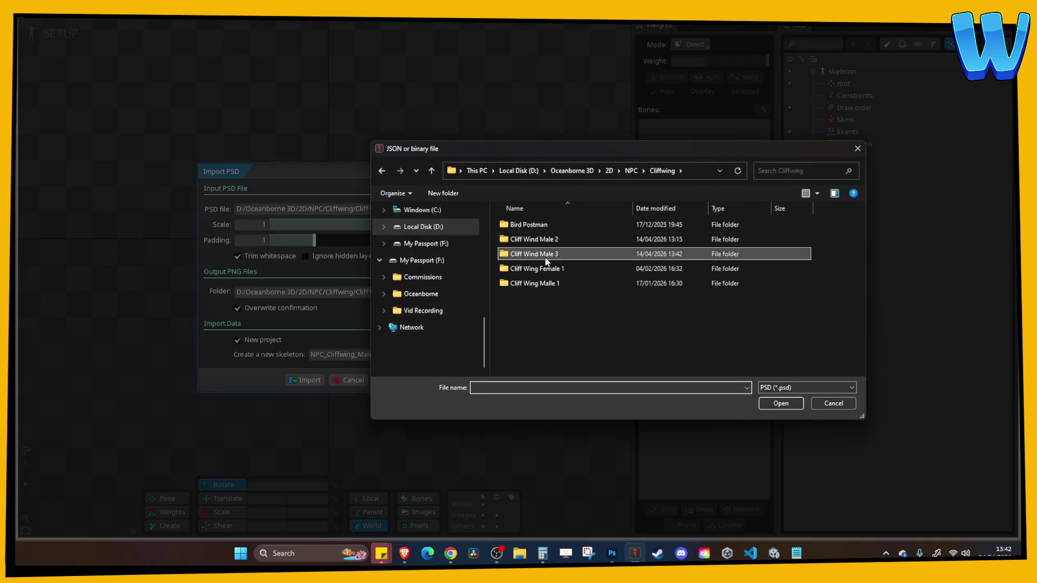
pyautogui.doubleClick(543, 255)
pyautogui.click(538, 255)
pyautogui.doubleClick(538, 254)
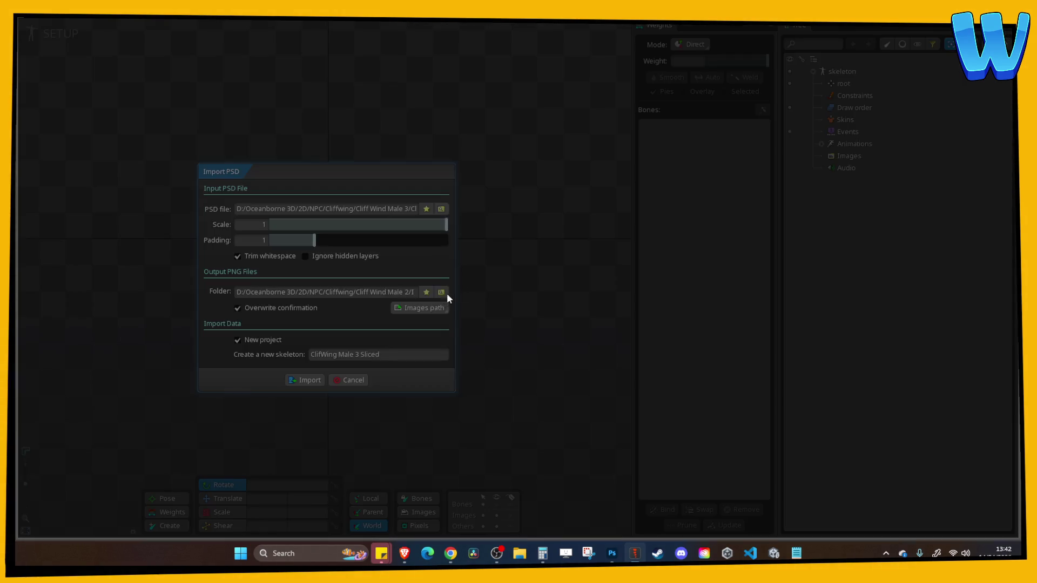
# Set the import output folder to Cliff Wind Male 3's Images folder
pyautogui.click(446, 293)
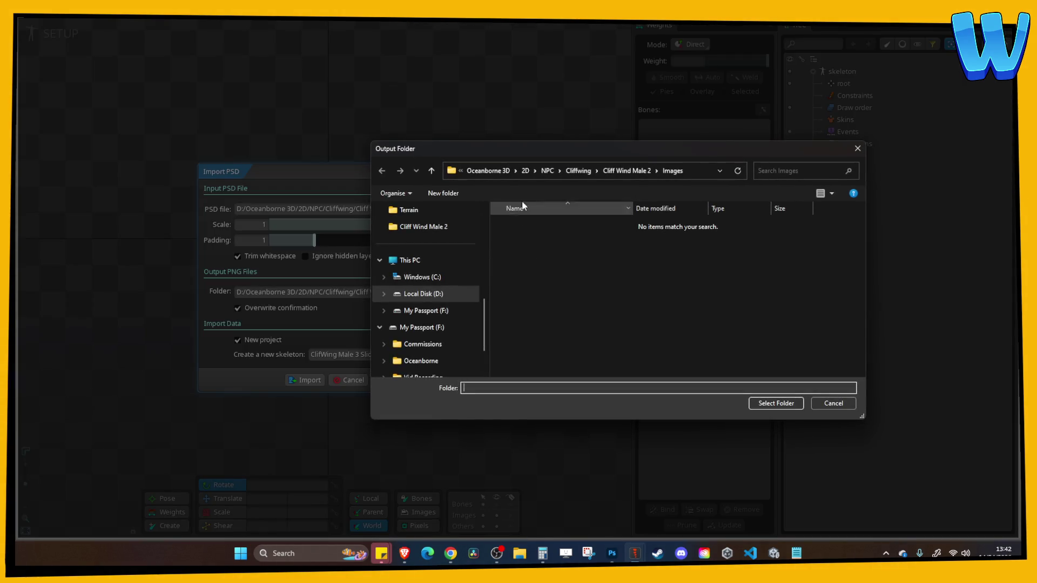
pyautogui.click(611, 170)
pyautogui.click(585, 172)
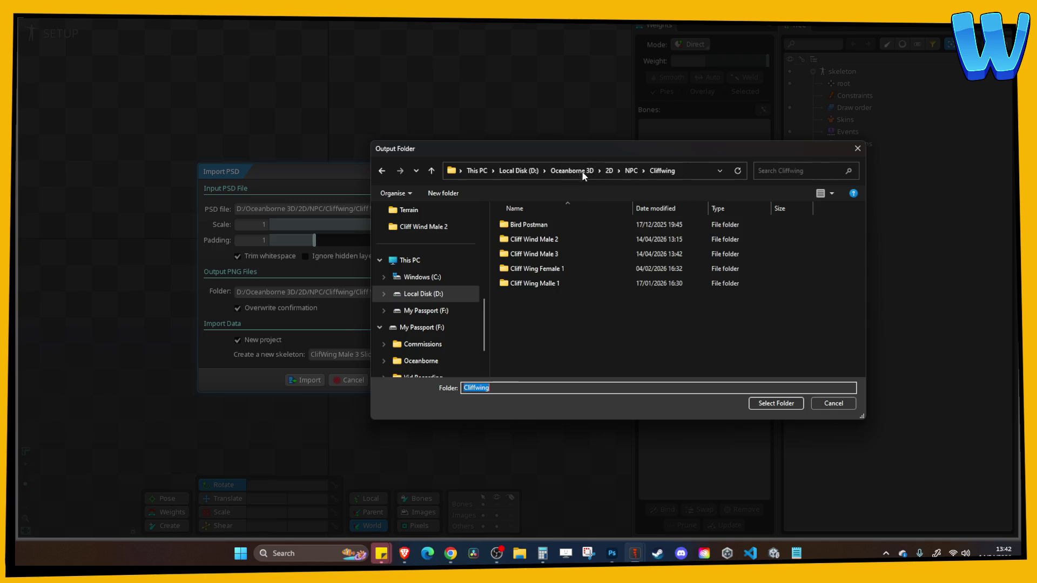
pyautogui.doubleClick(537, 254)
pyautogui.doubleClick(527, 238)
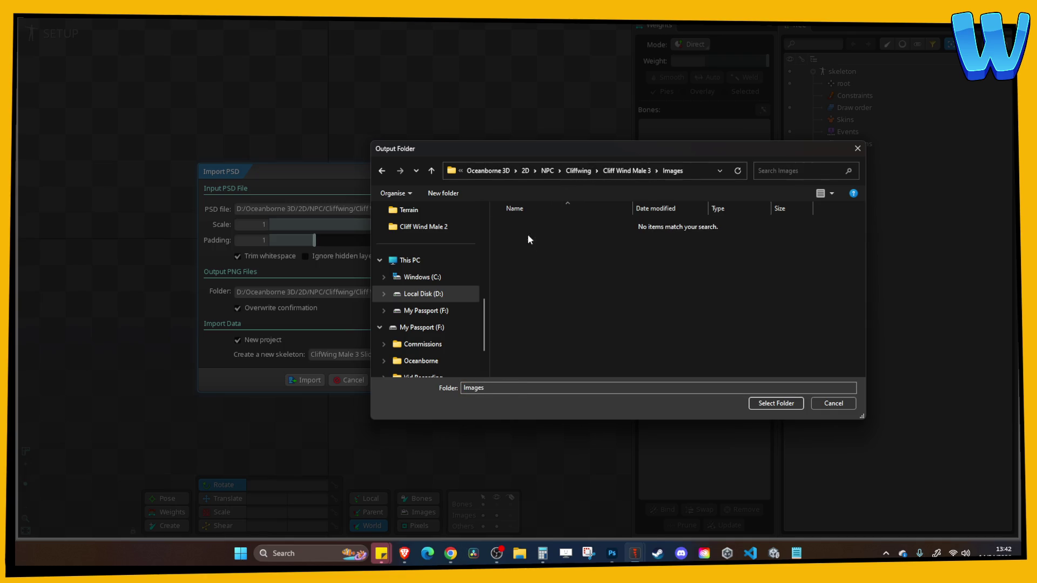
pyautogui.click(776, 404)
# Name the skeleton NPC_Cliffwing_Male_3, import, and discard the old project's changes
pyautogui.click(258, 352)
pyautogui.write('NPC_Cliffwing')
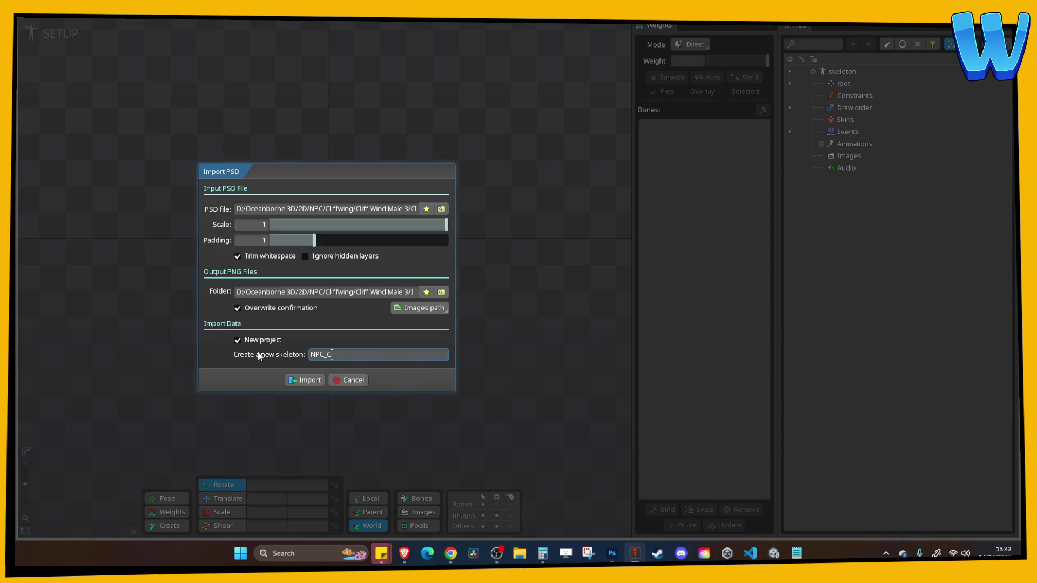
pyautogui.write('_Male')
pyautogui.press('Return')
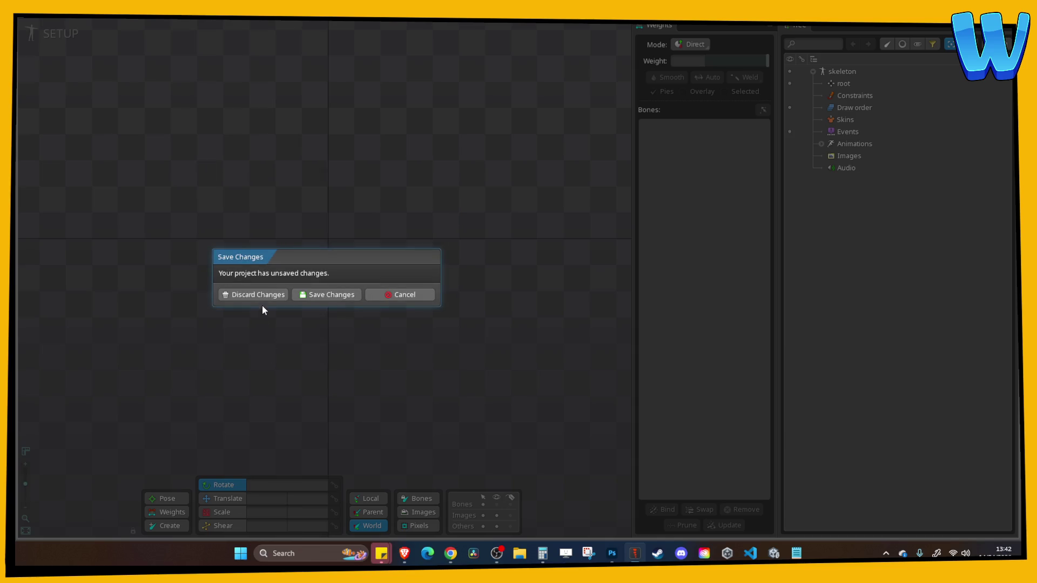
pyautogui.click(261, 295)
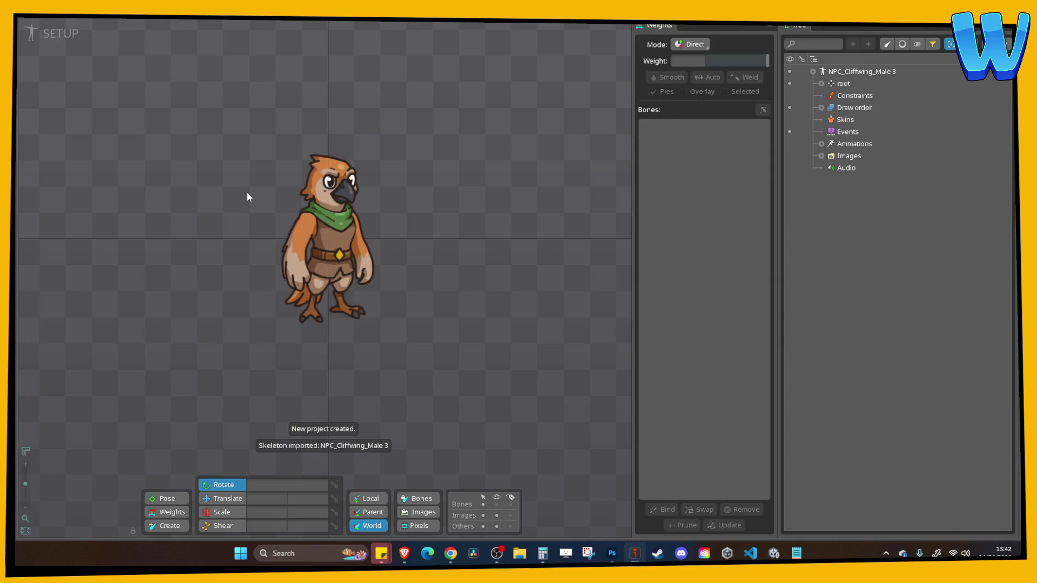
pyautogui.moveTo(247, 192); pyautogui.dragTo(274, 202)
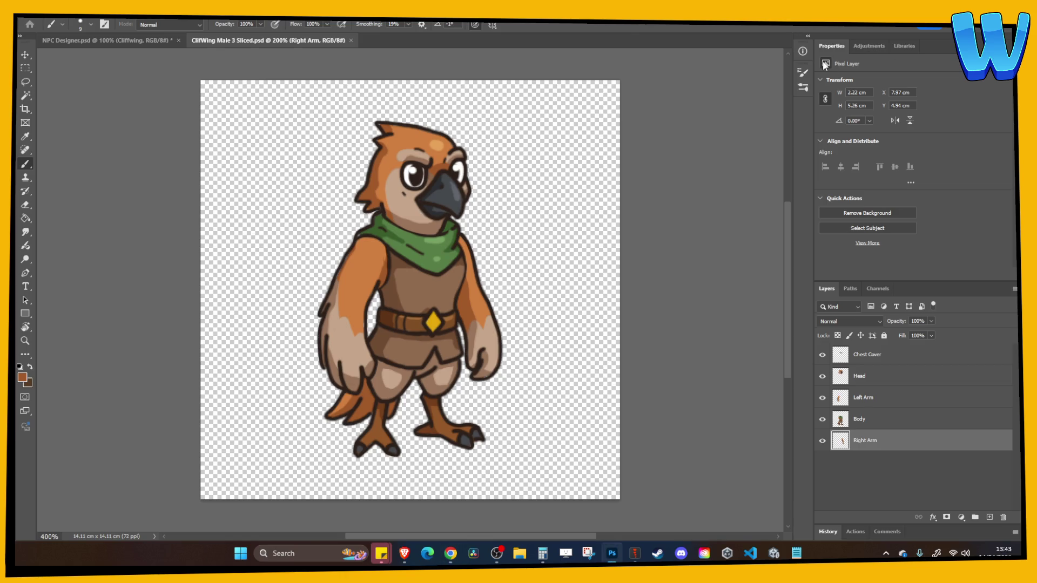
pyautogui.hotkey('ctrl', 'n')
pyautogui.press('Return')
pyautogui.hotkey('ctrl', 'v')
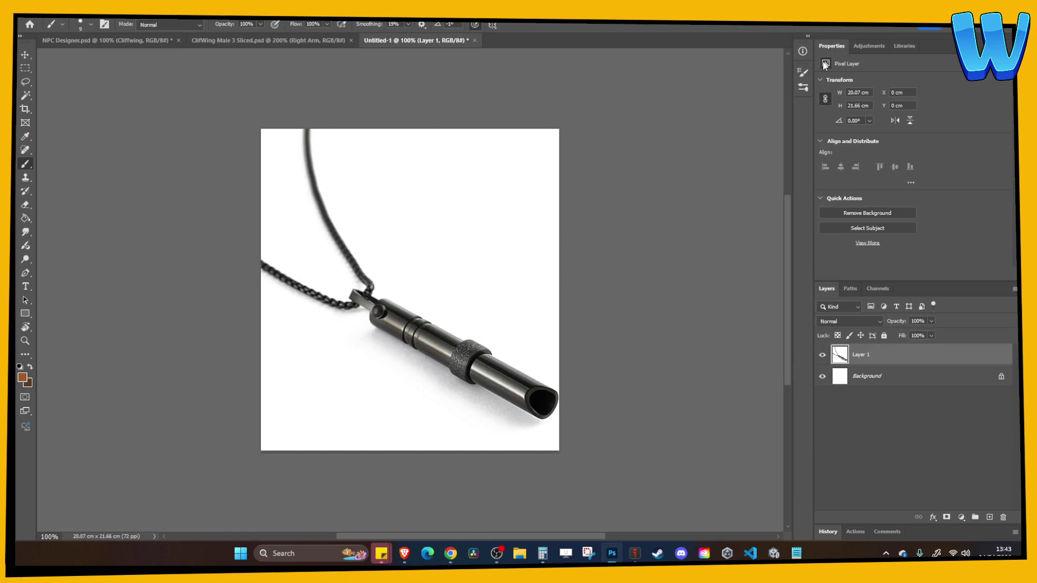
pyautogui.hotkey('ctrl', 't')
pyautogui.moveTo(558, 130); pyautogui.dragTo(420, 277)
pyautogui.moveTo(370, 336); pyautogui.dragTo(440, 234)
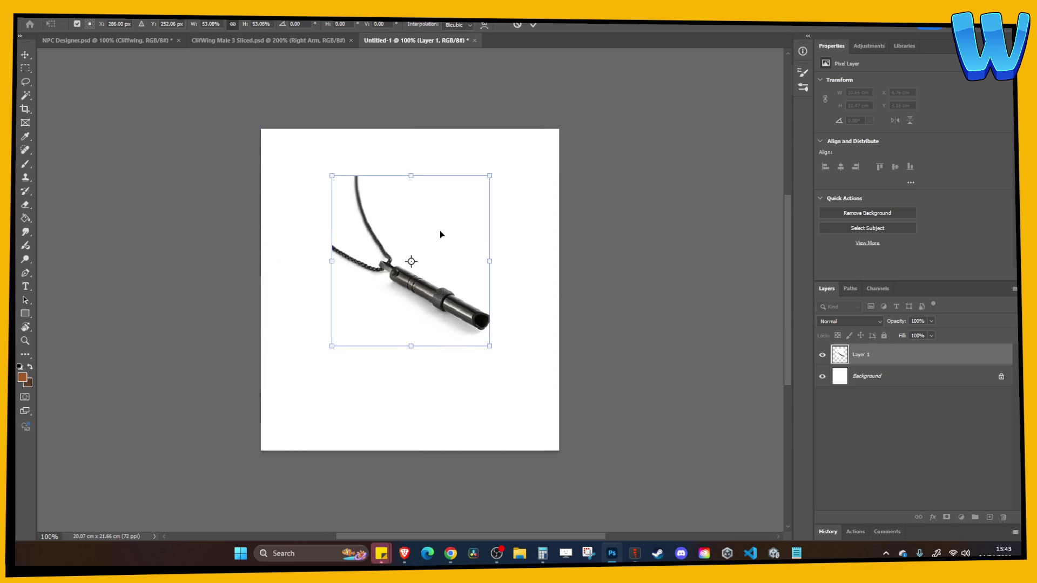
pyautogui.press('Return')
pyautogui.press('b')
pyautogui.hotkey('ctrl', '+')
pyautogui.hotkey('ctrl', '+')
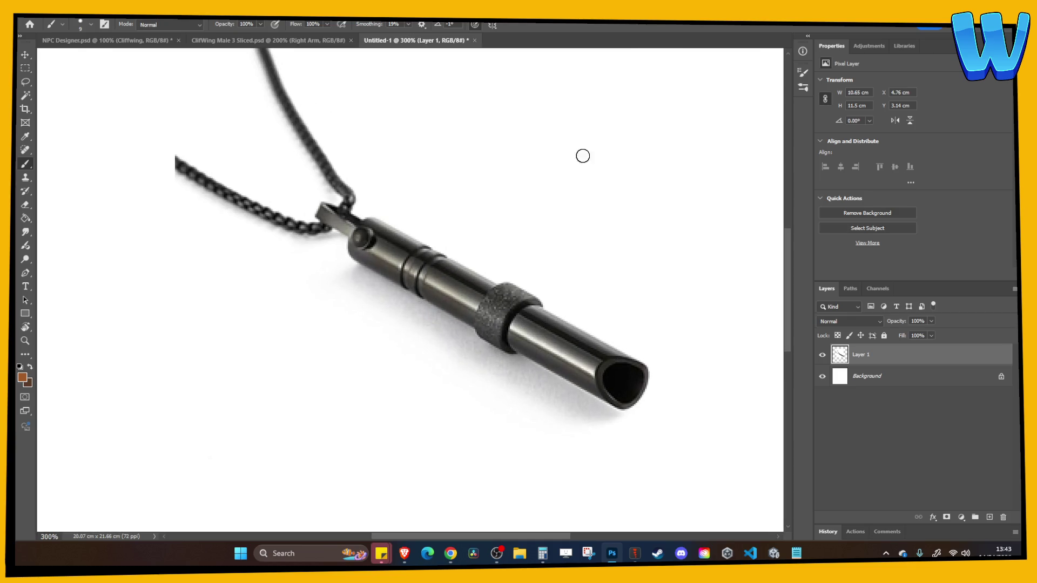
pyautogui.click(473, 40)
pyautogui.click(511, 204)
pyautogui.hotkey('alt', 'Tab')
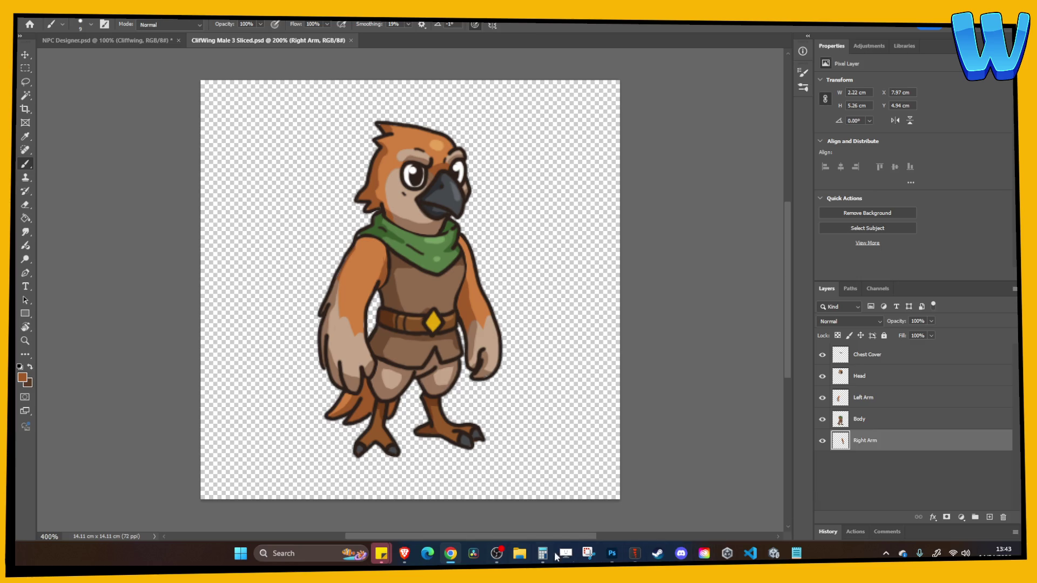
# With bone selection disabled, move all five image regions up on the canvas
pyautogui.click(630, 554)
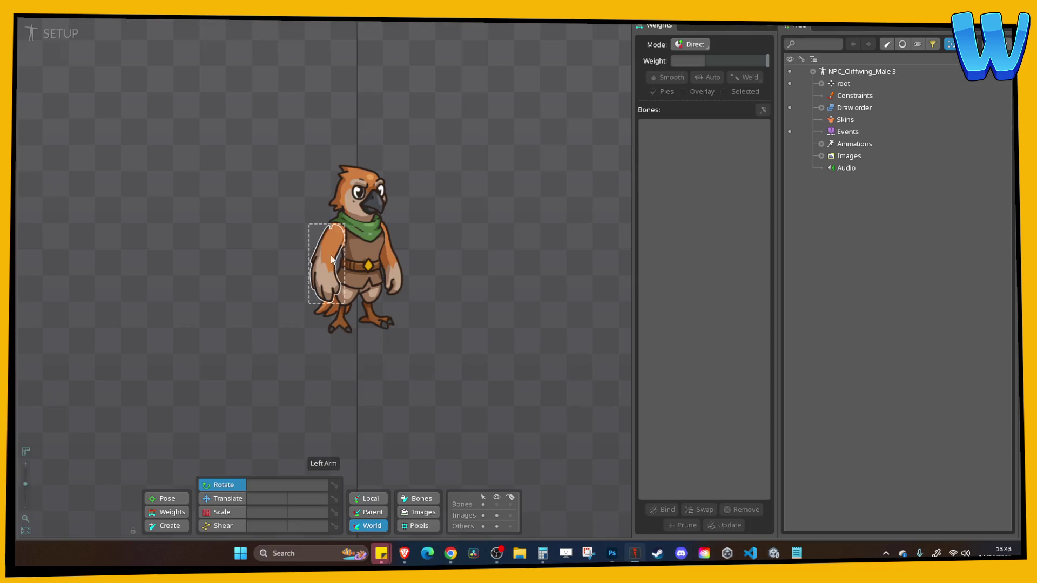
pyautogui.click(224, 498)
pyautogui.moveTo(227, 159); pyautogui.dragTo(448, 356)
pyautogui.click(505, 467)
pyautogui.click(483, 507)
pyautogui.moveTo(212, 92)
pyautogui.mouseDown()
pyautogui.moveTo(384, 264)
pyautogui.moveTo(339, 248)
pyautogui.moveTo(339, 183)
pyautogui.mouseUp()
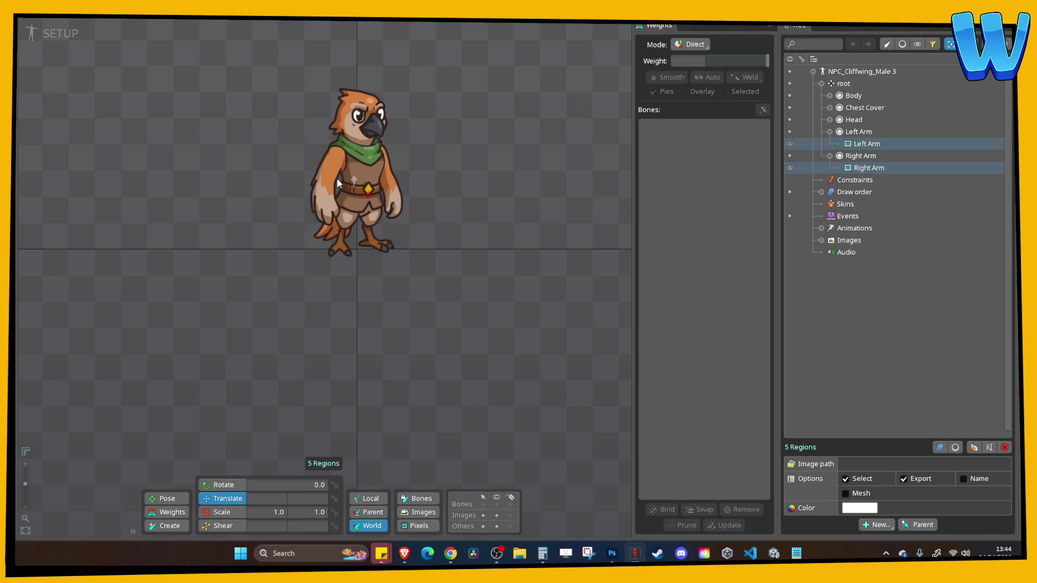
# Draw a Body bone from hips to chest plus left and right arm bones
pyautogui.press('x')
pyautogui.scroll(2, 354, 297)
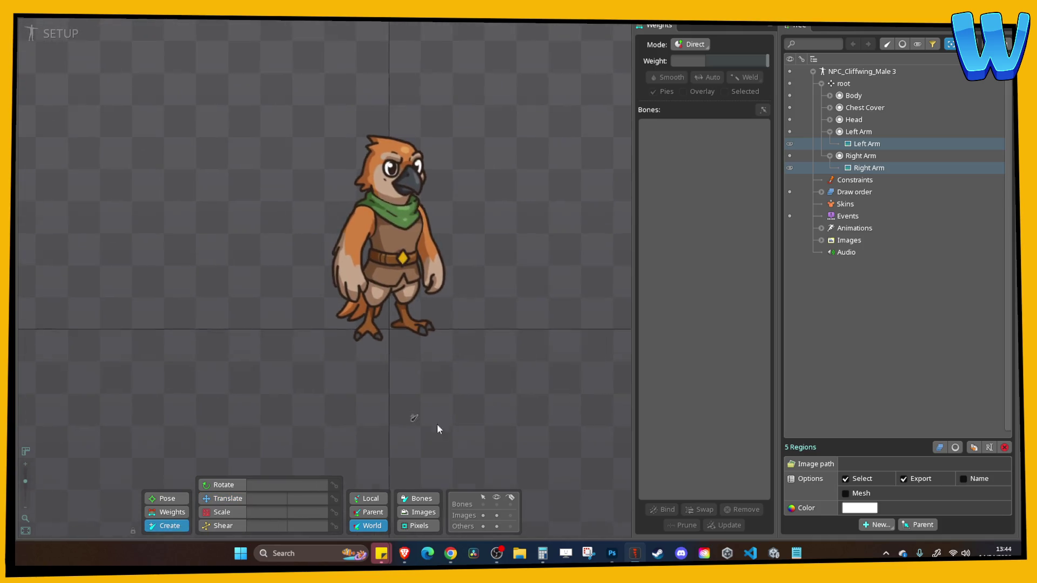
pyautogui.click(392, 340)
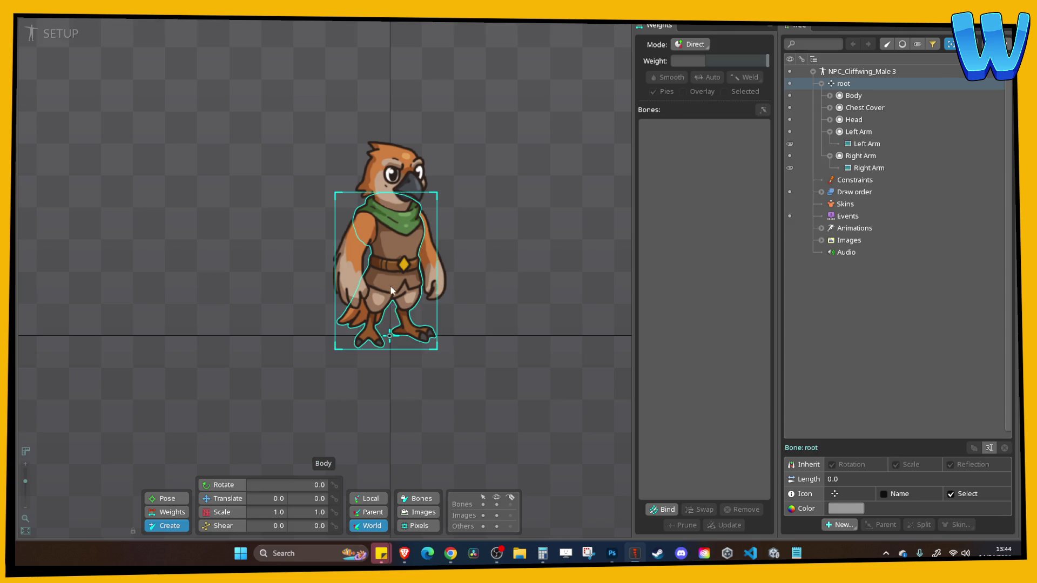
pyautogui.moveTo(390, 335); pyautogui.dragTo(391, 155)
pyautogui.moveTo(361, 220); pyautogui.dragTo(351, 282)
pyautogui.moveTo(414, 214); pyautogui.dragTo(429, 271)
pyautogui.click(61, 34)
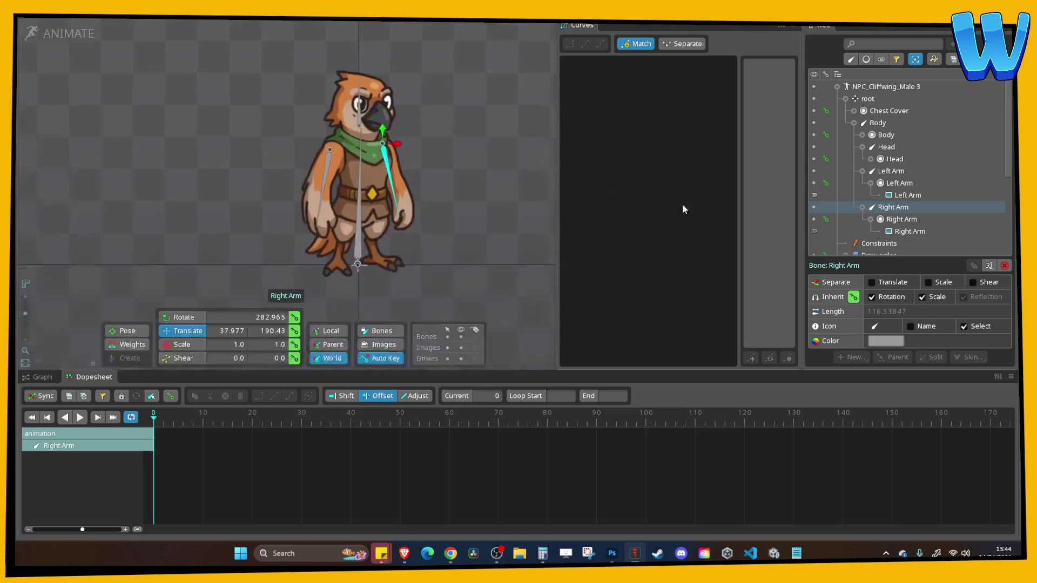
# Rename the animation Idle and key the Body bone's scale at frame 0
pyautogui.scroll(-2, 907, 221)
pyautogui.click(879, 197)
pyautogui.click(879, 197)
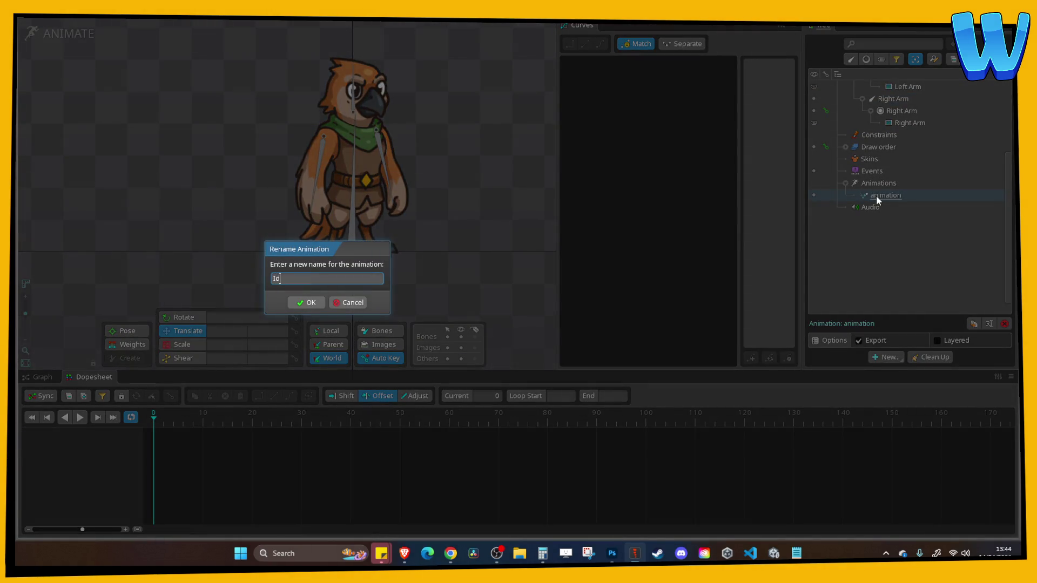
pyautogui.write('le')
pyautogui.press('Return')
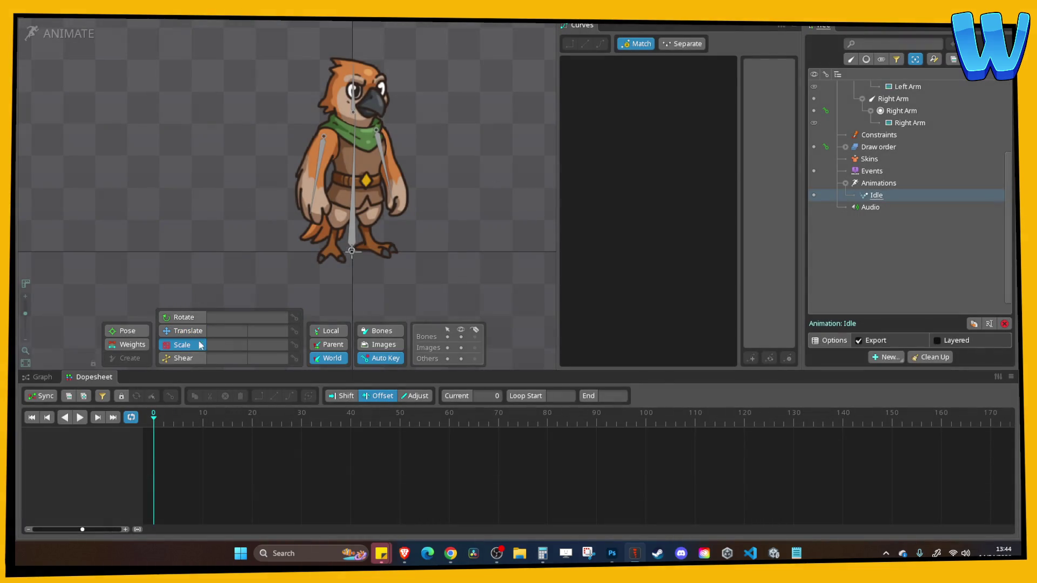
pyautogui.click(345, 224)
pyautogui.click(294, 344)
pyautogui.moveTo(296, 415); pyautogui.dragTo(304, 414)
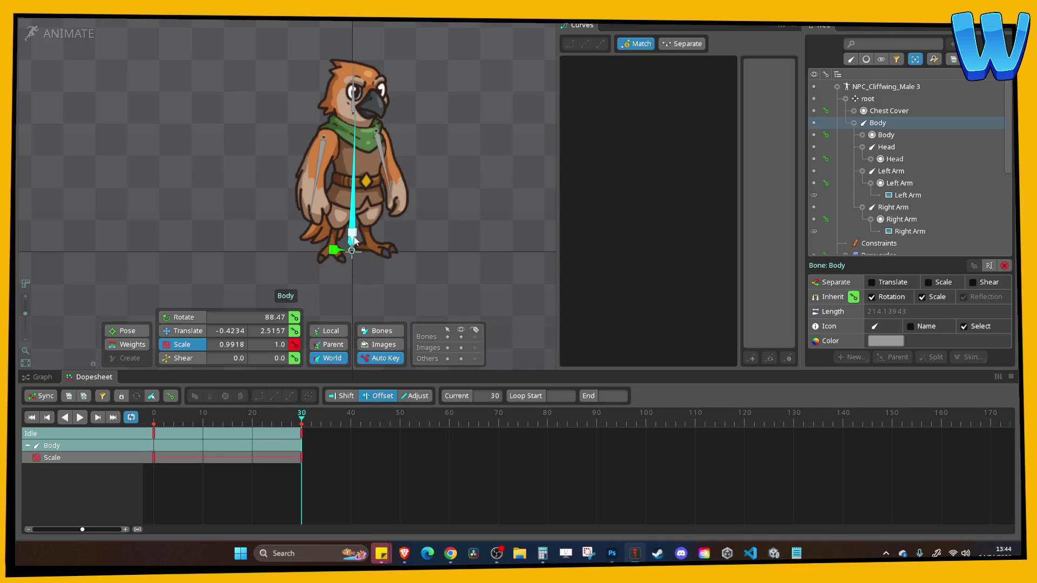
pyautogui.click(120, 54)
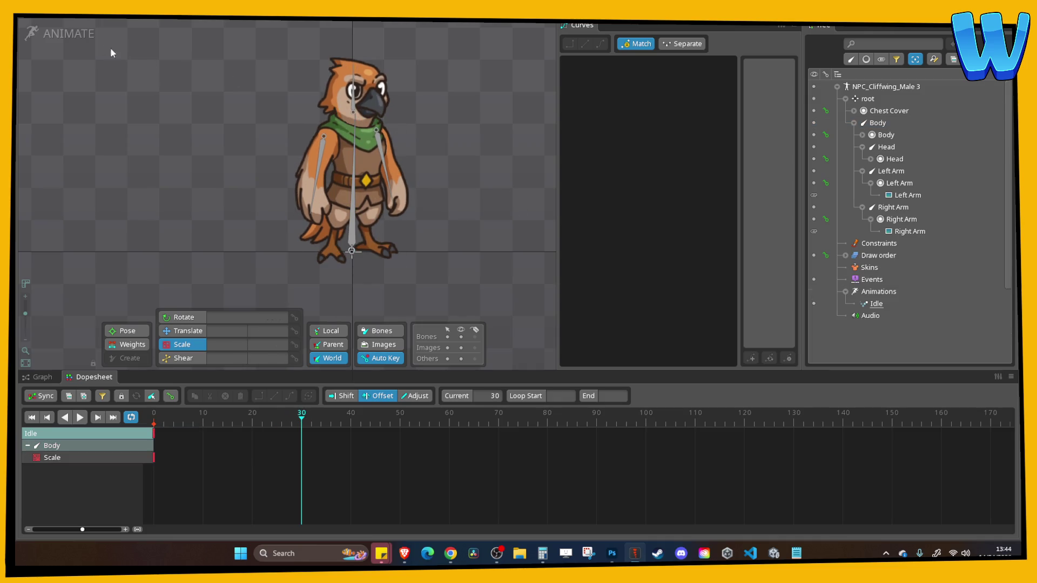
# Add a Chest Cover bone parented to Body at the chest
pyautogui.press('Tab')
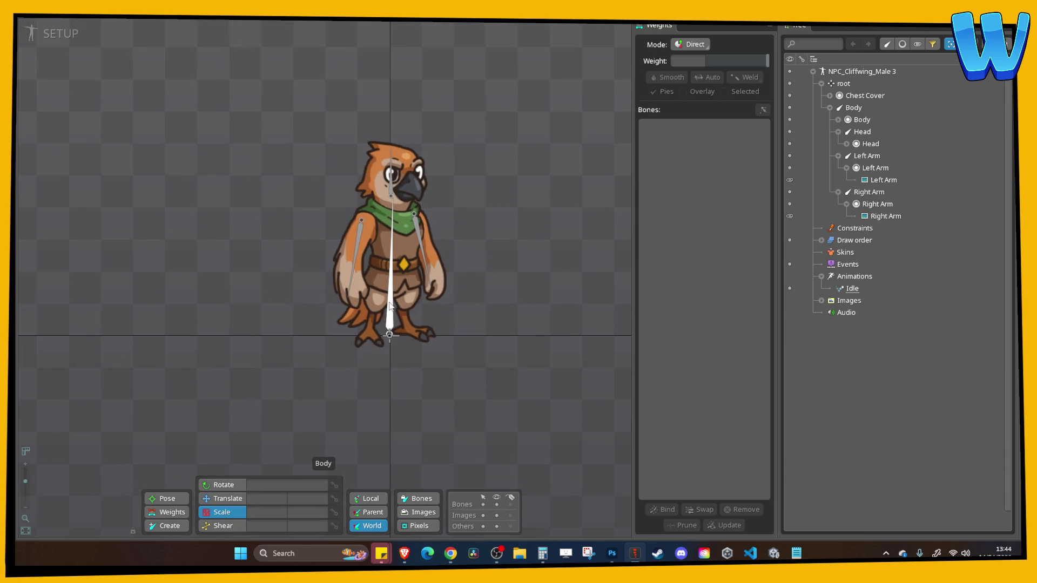
pyautogui.click(167, 525)
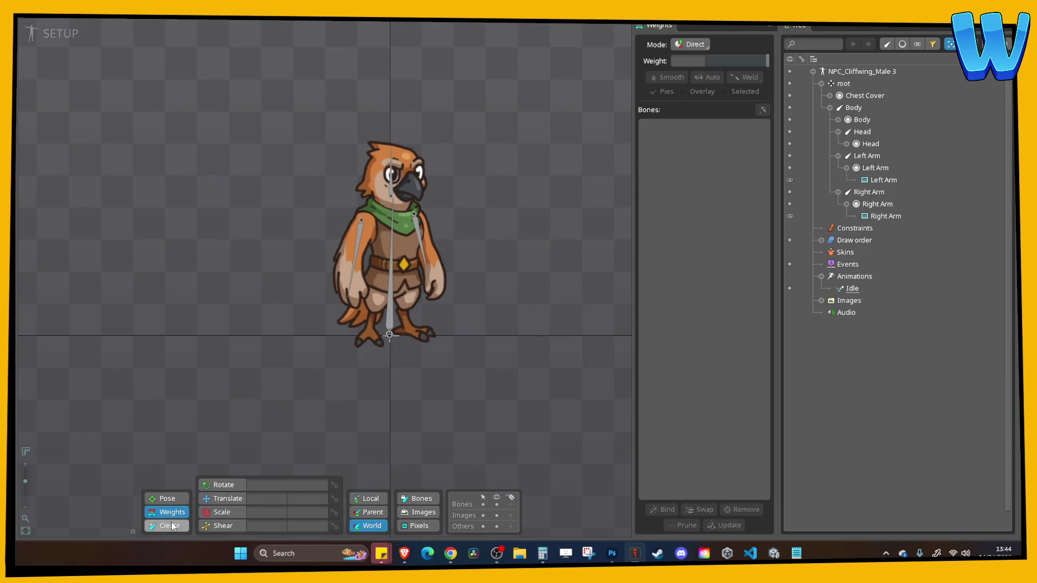
pyautogui.click(396, 293)
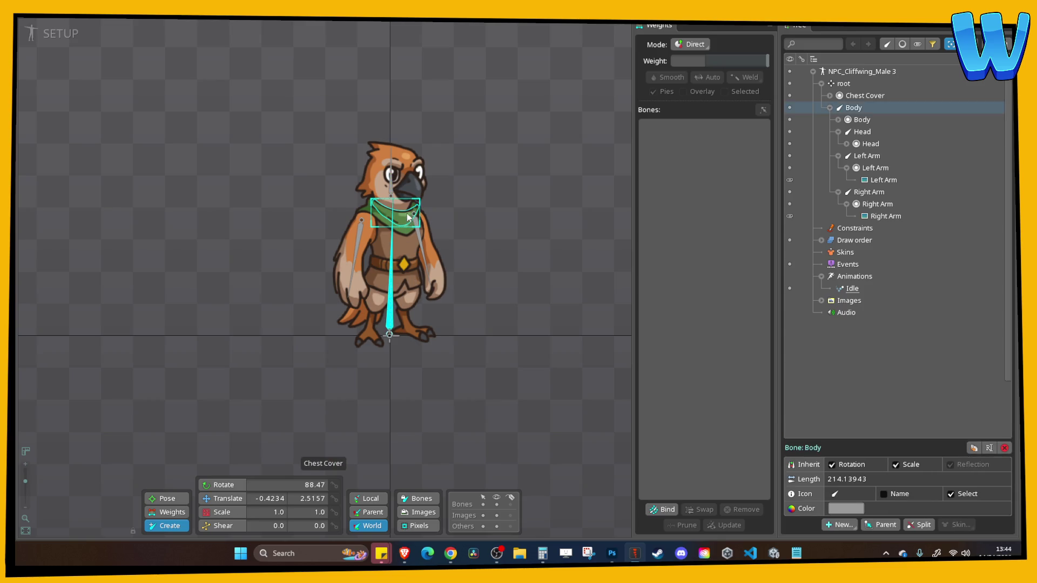
pyautogui.moveTo(406, 212); pyautogui.dragTo(385, 213)
pyautogui.press('Tab')
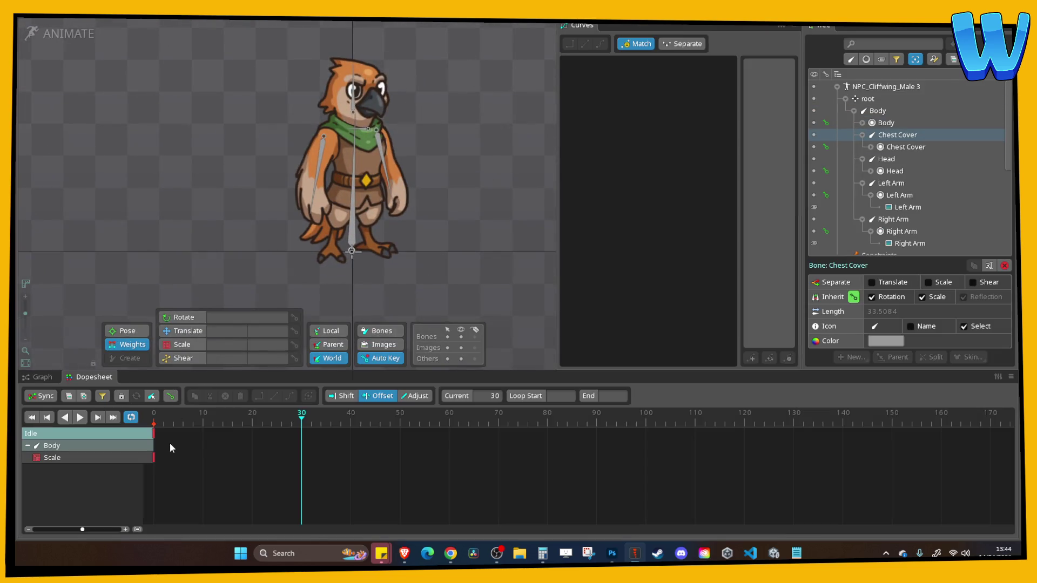
# Scale the Body bone down slightly at frame 30
pyautogui.moveTo(235, 422); pyautogui.dragTo(302, 422)
pyautogui.click(182, 344)
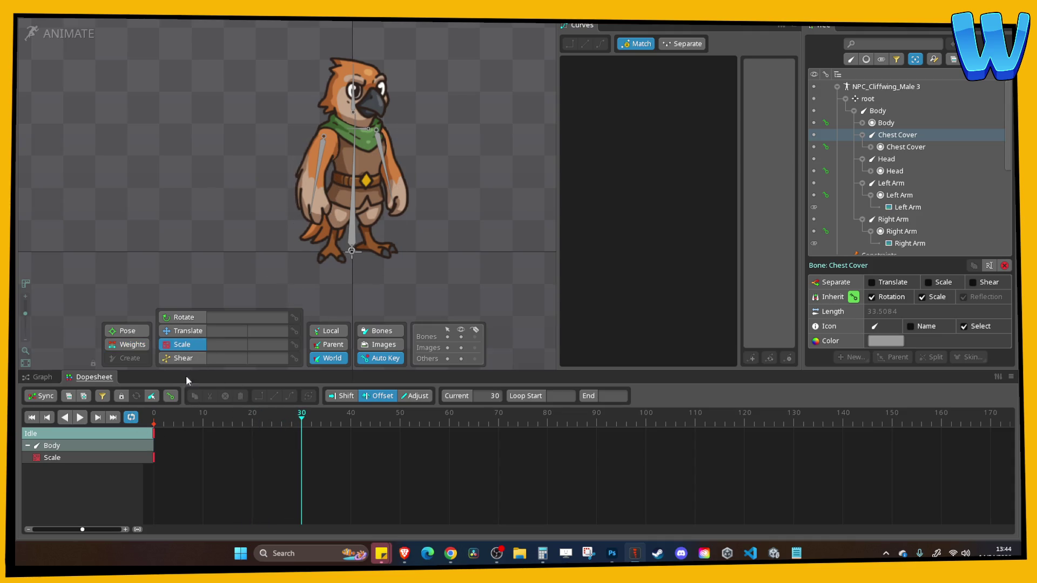
pyautogui.click(356, 204)
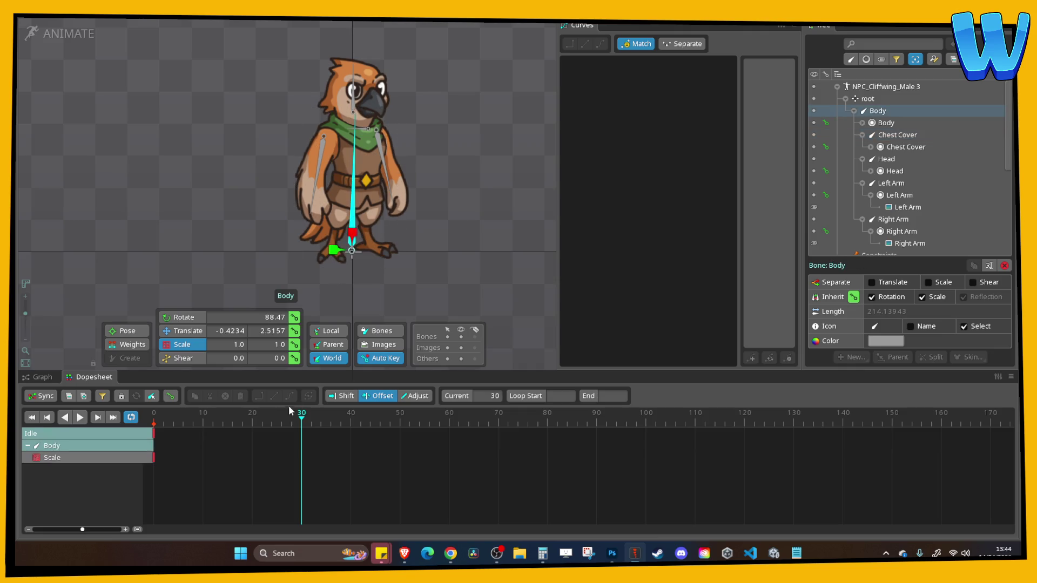
pyautogui.moveTo(352, 235); pyautogui.dragTo(352, 242)
pyautogui.moveTo(304, 422)
pyautogui.mouseDown()
pyautogui.moveTo(215, 420)
pyautogui.moveTo(301, 420)
pyautogui.mouseUp()
pyautogui.moveTo(355, 246); pyautogui.dragTo(353, 241)
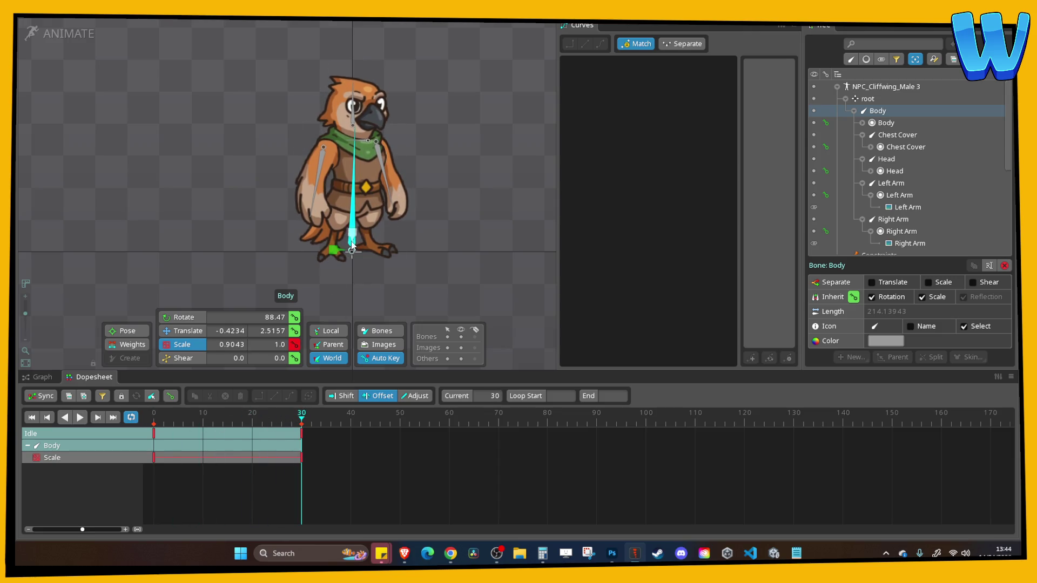
# Copy the frame 0 Body scale key to frame 60
pyautogui.moveTo(301, 418); pyautogui.dragTo(153, 419)
pyautogui.click(154, 433)
pyautogui.hotkey('ctrl', 'c')
pyautogui.click(449, 420)
pyautogui.hotkey('ctrl', 'v')
# Ease the body's Scale keys, then key the Head bone's translation at frames 0 and 30
pyautogui.moveTo(473, 475)
pyautogui.mouseDown()
pyautogui.moveTo(416, 430)
pyautogui.moveTo(153, 428)
pyautogui.mouseUp()
pyautogui.click(600, 44)
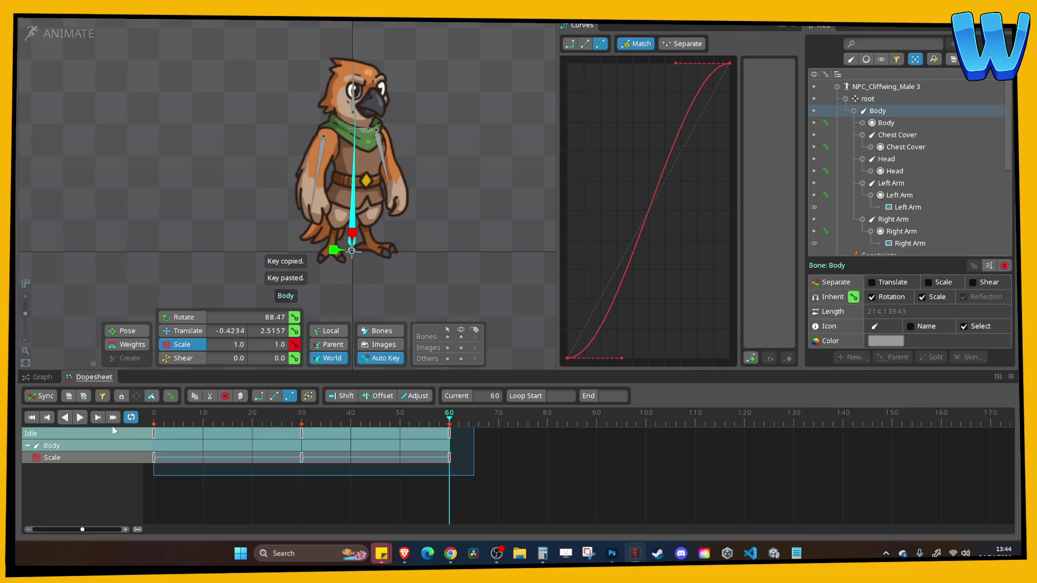
pyautogui.click(353, 106)
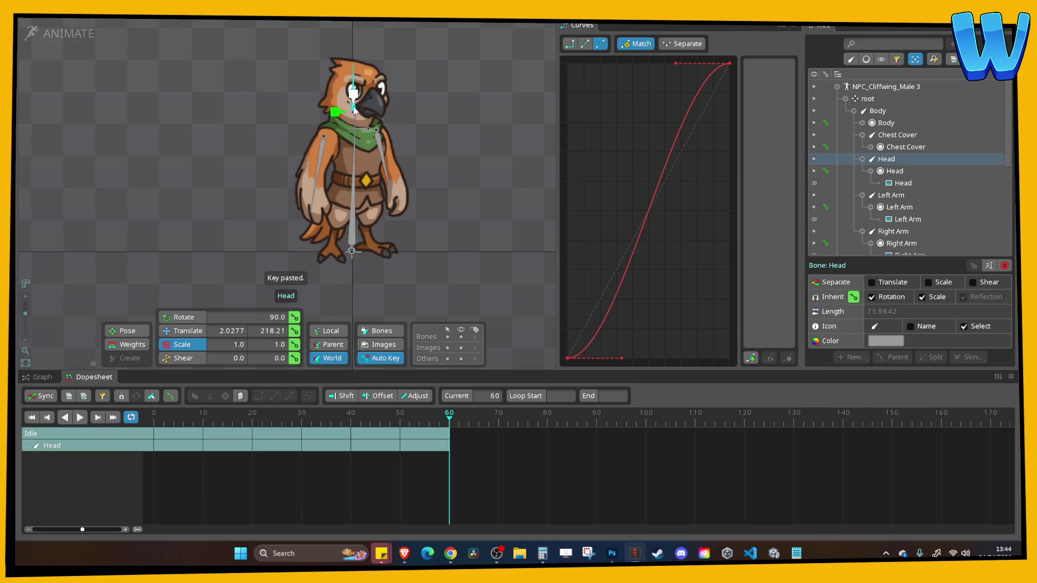
pyautogui.click(32, 417)
pyautogui.click(295, 330)
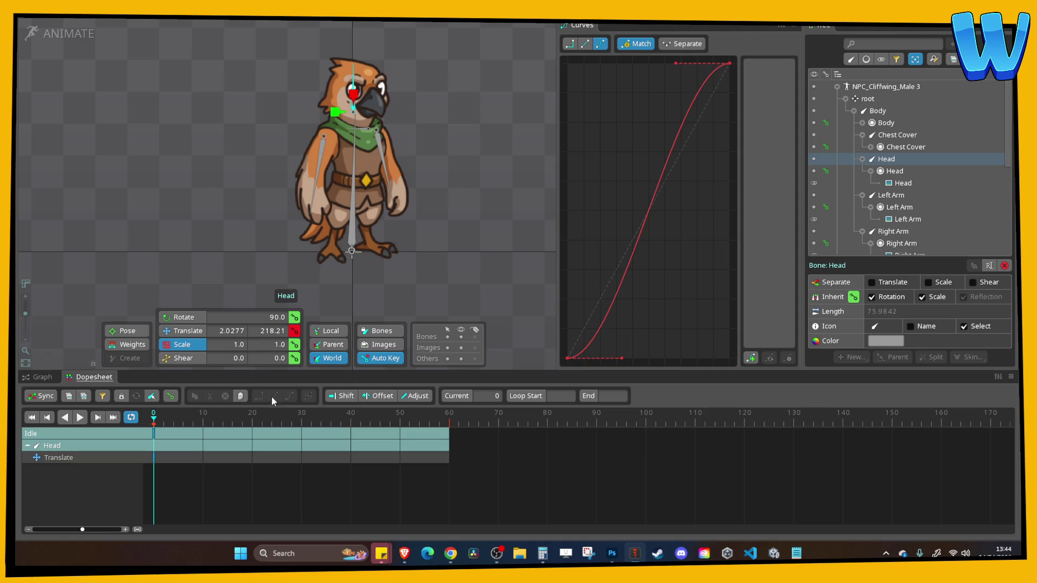
pyautogui.click(298, 421)
pyautogui.moveTo(298, 425); pyautogui.dragTo(301, 425)
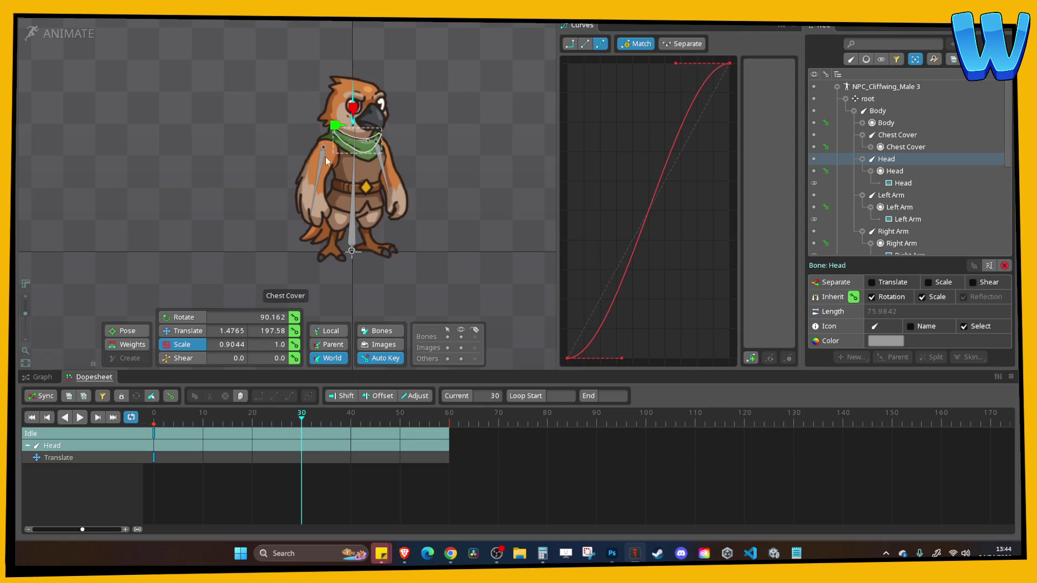
pyautogui.click(192, 331)
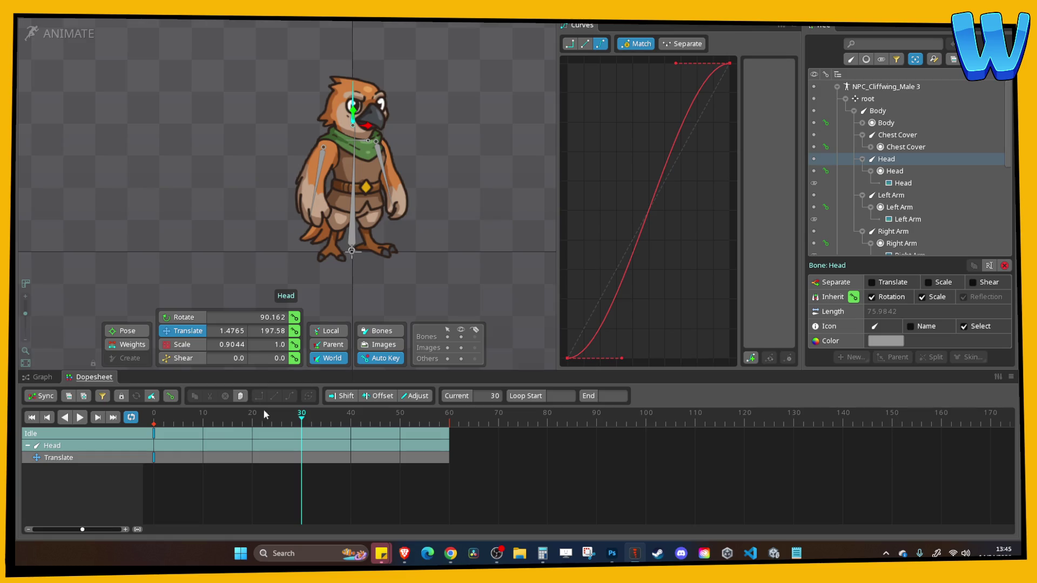
pyautogui.click(295, 330)
# Raise the Head slightly at frame 0 and copy that position key to frame 60
pyautogui.press('Home')
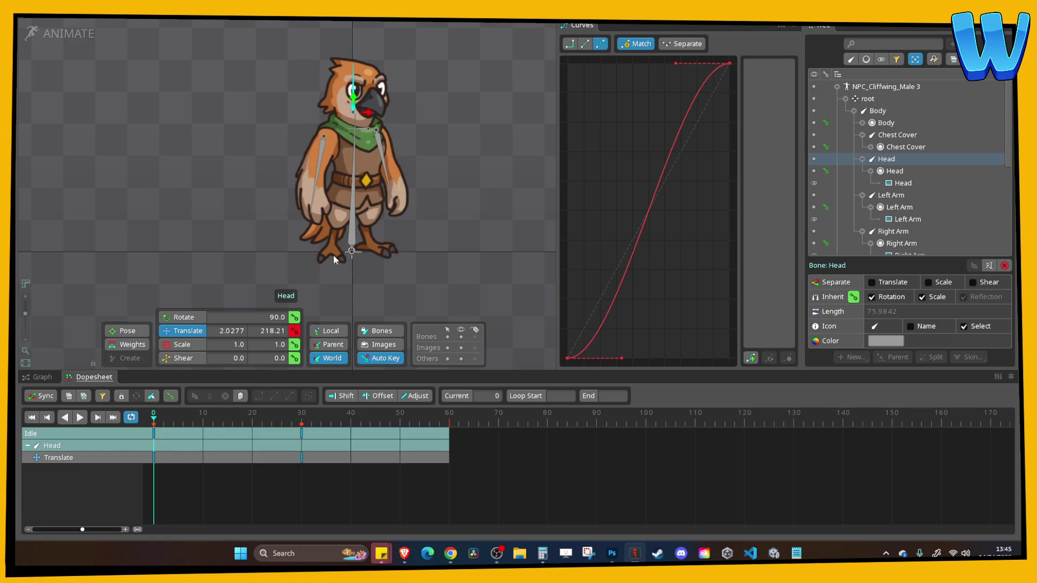
pyautogui.moveTo(354, 118); pyautogui.dragTo(354, 97)
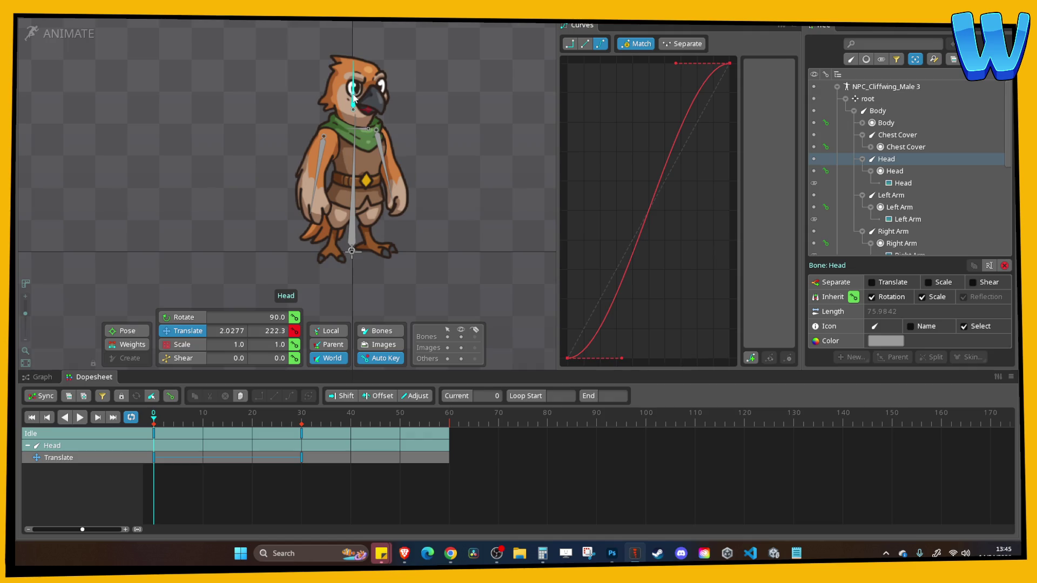
pyautogui.click(298, 415)
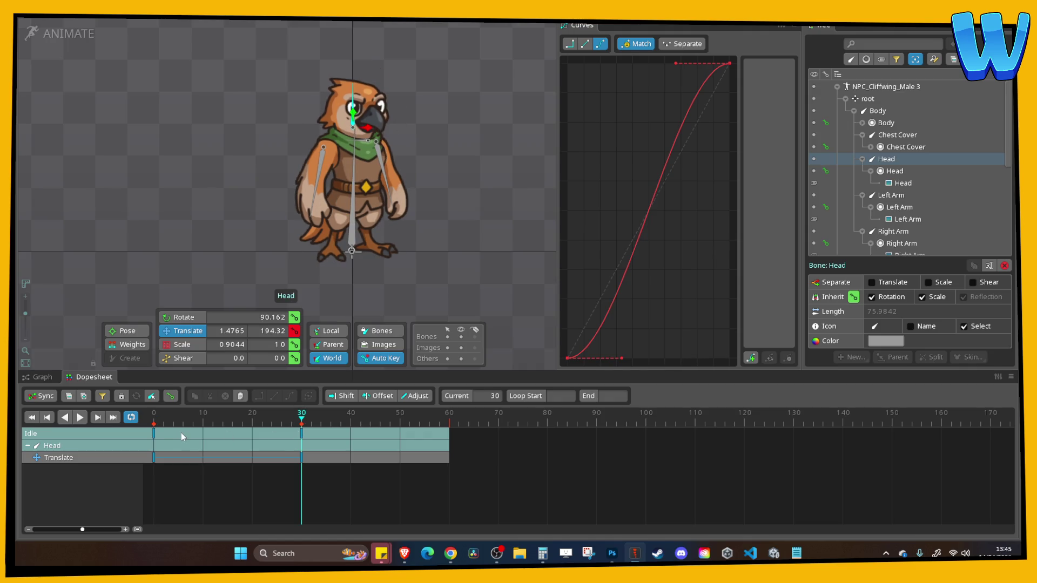
pyautogui.click(154, 439)
pyautogui.hotkey('ctrl', 'c')
pyautogui.click(448, 423)
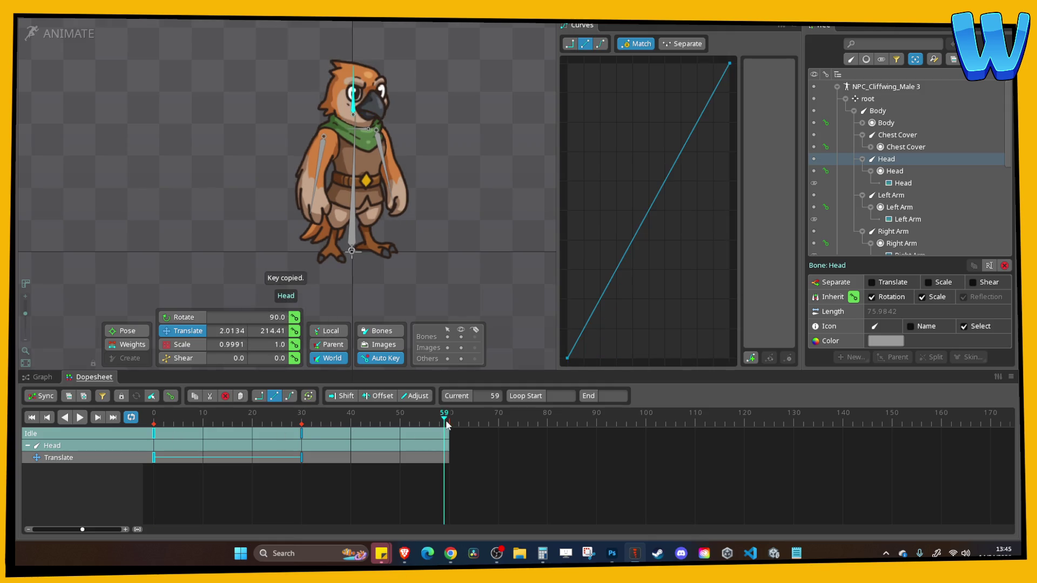
pyautogui.hotkey('ctrl', 'v')
# Give the Head keys a Bezier ease, offset them 6 frames later, and preview the Idle loop
pyautogui.moveTo(493, 499); pyautogui.dragTo(153, 428)
pyautogui.click(600, 44)
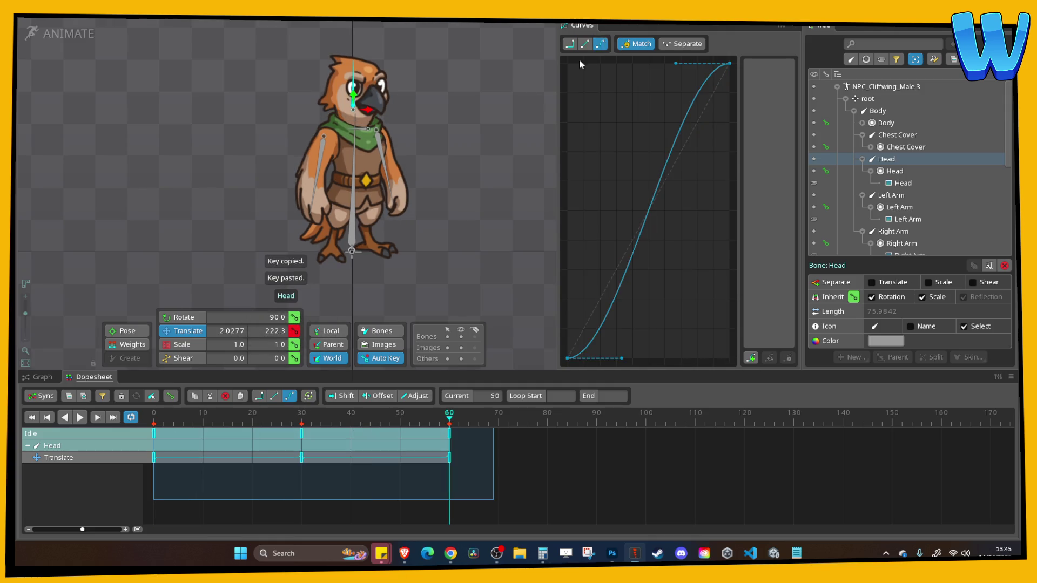
pyautogui.click(378, 395)
pyautogui.moveTo(213, 438); pyautogui.dragTo(243, 438)
pyautogui.press('space')
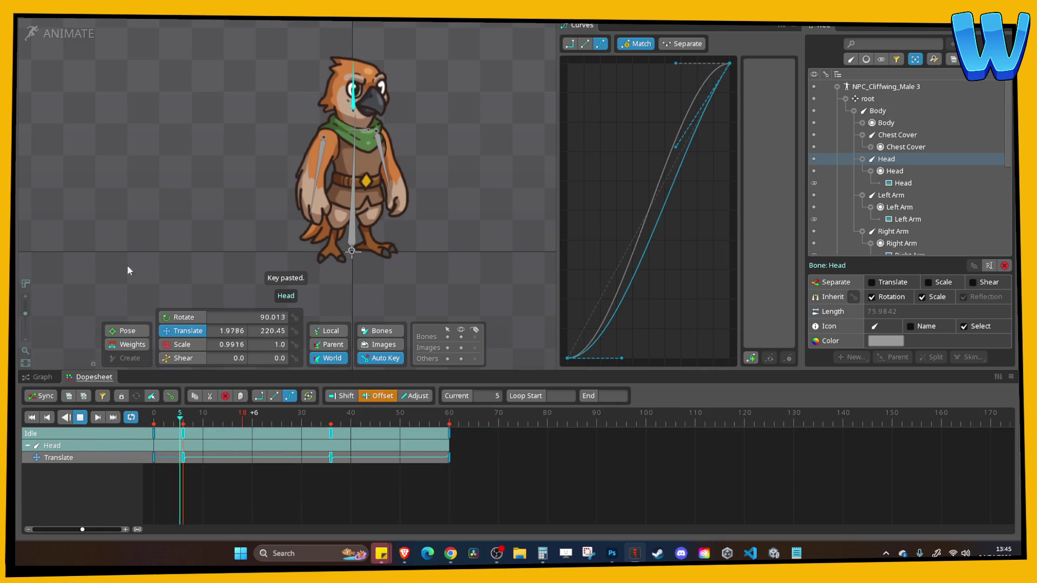
pyautogui.scroll(1, 218, 174)
pyautogui.press('space')
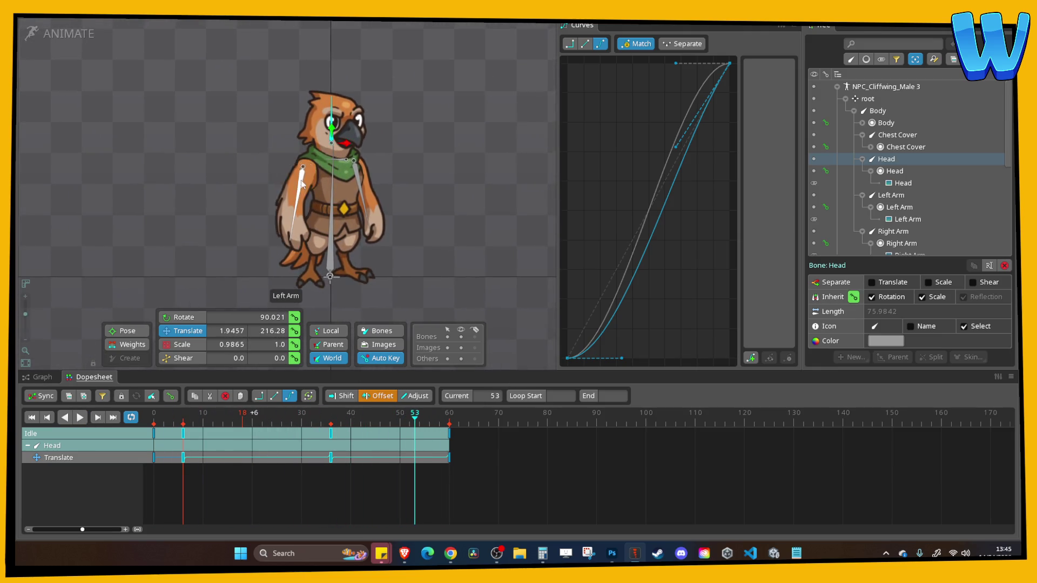
pyautogui.click(285, 224)
# Key the Left Arm's rotation, swung outward at frame 0 and inward at frame 30
pyautogui.click(151, 427)
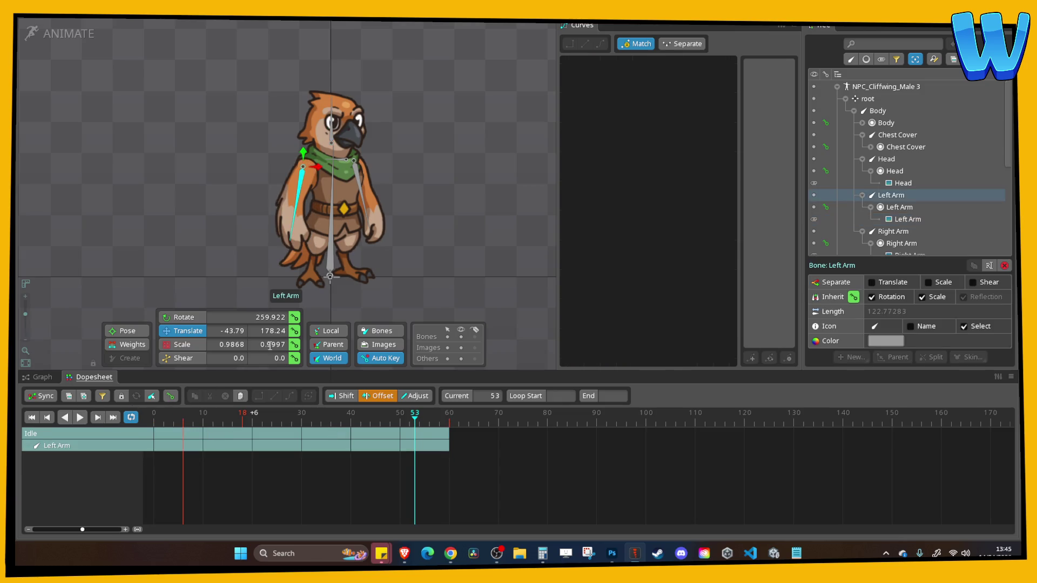
pyautogui.click(183, 317)
pyautogui.click(295, 317)
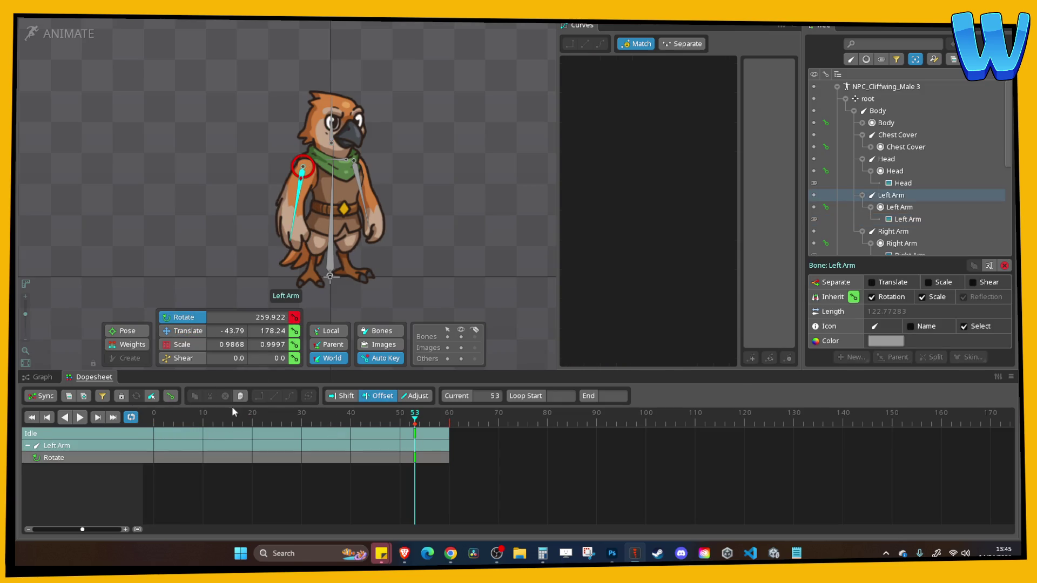
pyautogui.hotkey('ctrl', 'z')
pyautogui.hotkey('ctrl', 'z')
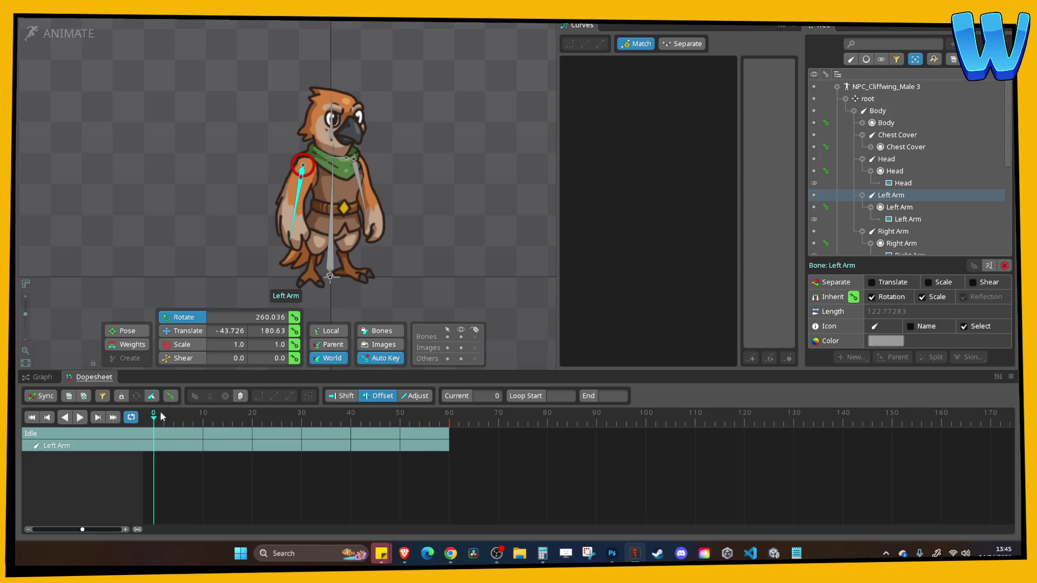
pyautogui.scroll(2, 270, 263)
pyautogui.moveTo(270, 263); pyautogui.dragTo(254, 236)
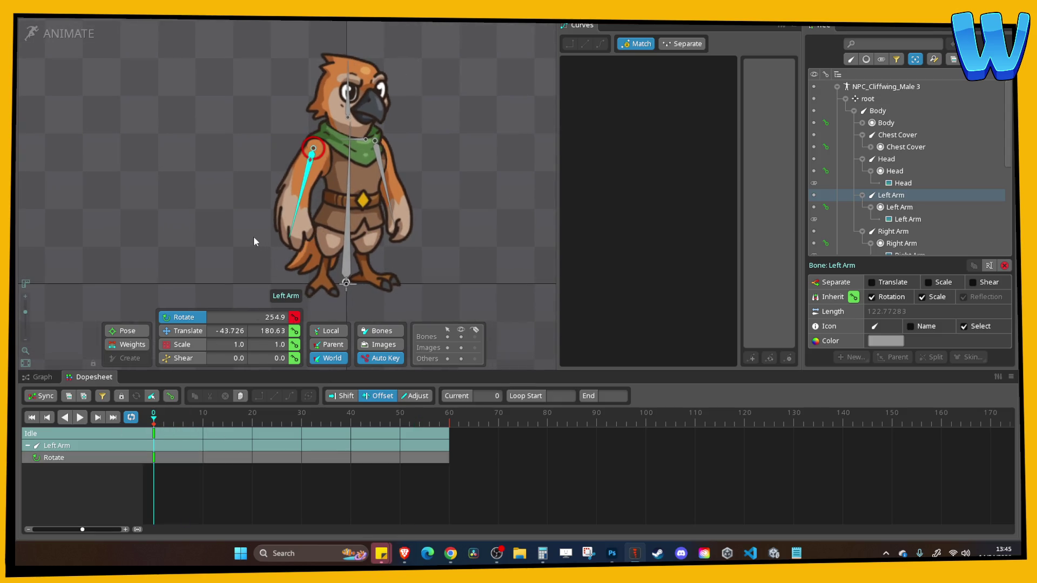
pyautogui.click(304, 424)
pyautogui.moveTo(483, 260); pyautogui.dragTo(582, 245)
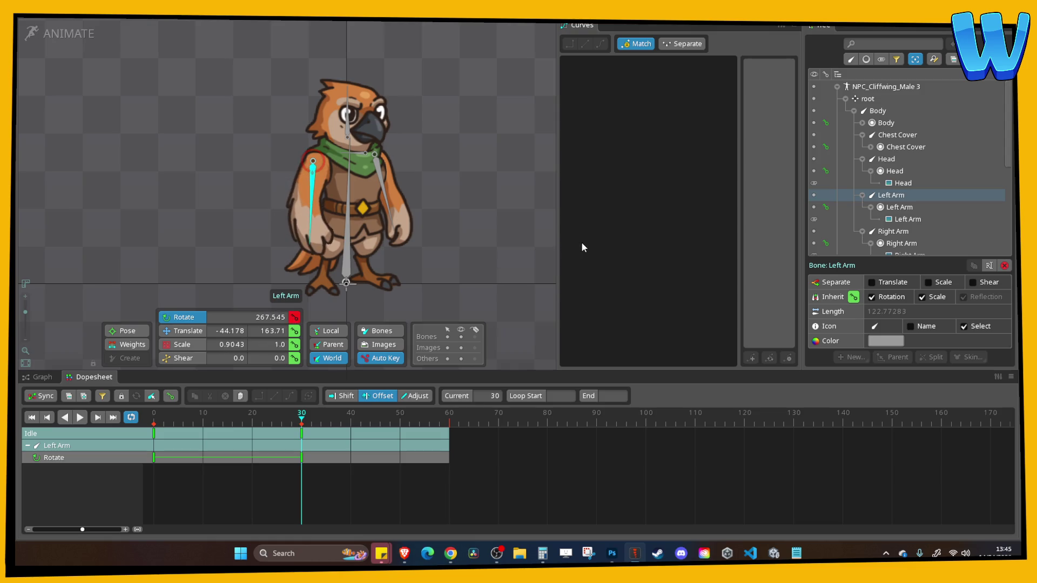
# Copy the Left Arm's frame-0 rotation key to frame 60 and ease the swing
pyautogui.click(153, 433)
pyautogui.hotkey('ctrl', 'c')
pyautogui.click(449, 424)
pyautogui.hotkey('ctrl', 'v')
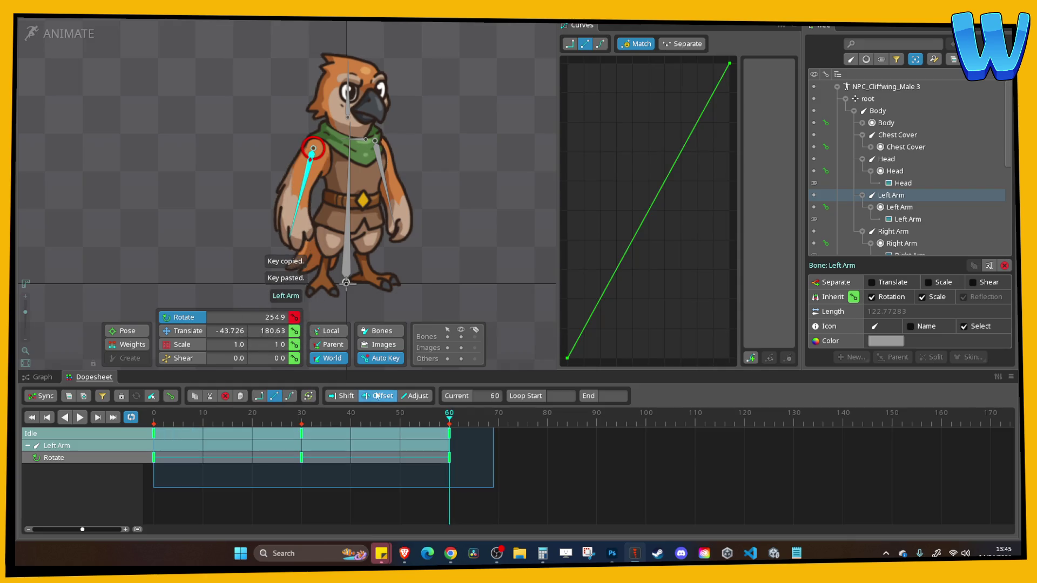
pyautogui.click(601, 44)
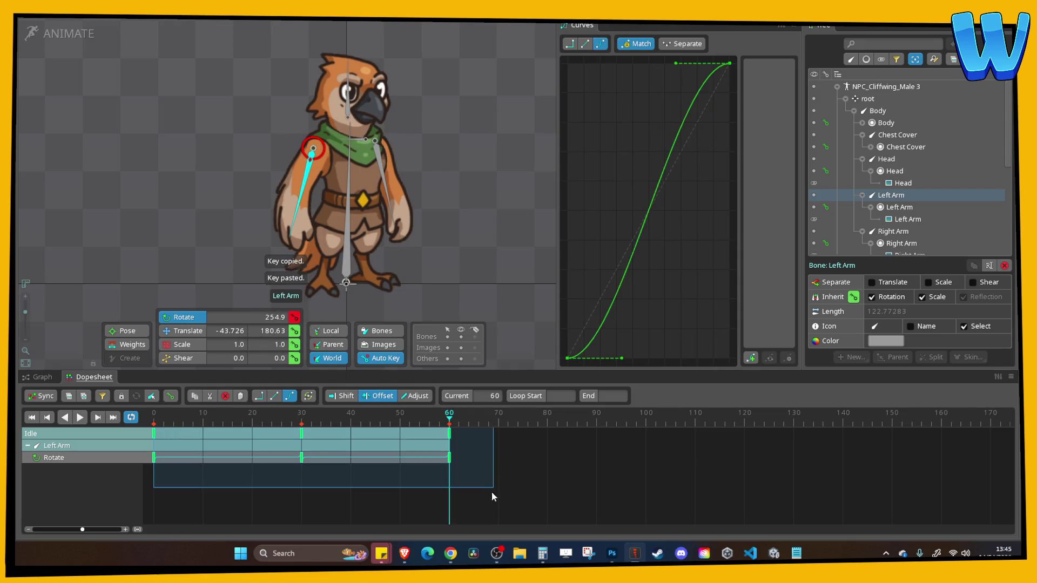
# Key the Right Arm's rotation at frame 0 and rotated back at frame 30
pyautogui.click(382, 172)
pyautogui.click(155, 434)
pyautogui.moveTo(456, 294); pyautogui.dragTo(472, 288)
pyautogui.moveTo(289, 428)
pyautogui.mouseDown()
pyautogui.moveTo(301, 427)
pyautogui.moveTo(148, 419)
pyautogui.moveTo(301, 419)
pyautogui.mouseUp()
pyautogui.moveTo(476, 281)
pyautogui.mouseDown()
pyautogui.moveTo(456, 282)
pyautogui.moveTo(437, 306)
pyautogui.mouseUp()
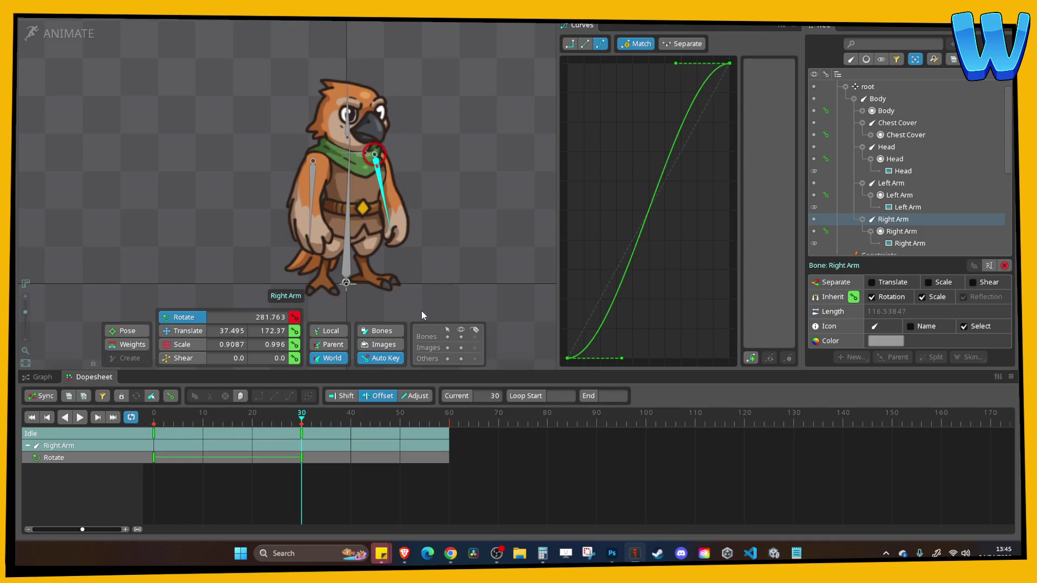
pyautogui.moveTo(303, 421); pyautogui.dragTo(173, 430)
# Copy the Right Arm's frame-0 rotation key to frame 60 and ease the swing
pyautogui.click(156, 433)
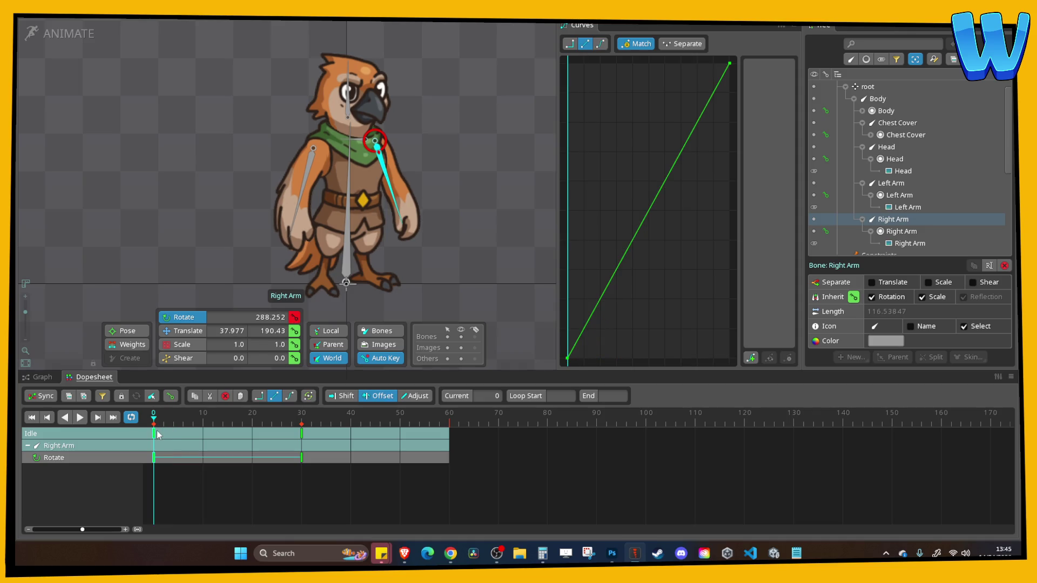
pyautogui.hotkey('ctrl', 'c')
pyautogui.click(449, 421)
pyautogui.hotkey('ctrl', 'v')
pyautogui.click(600, 44)
# Offset the right arm keys 15 frames and the left arm keys 13 frames later
pyautogui.moveTo(194, 446); pyautogui.dragTo(267, 446)
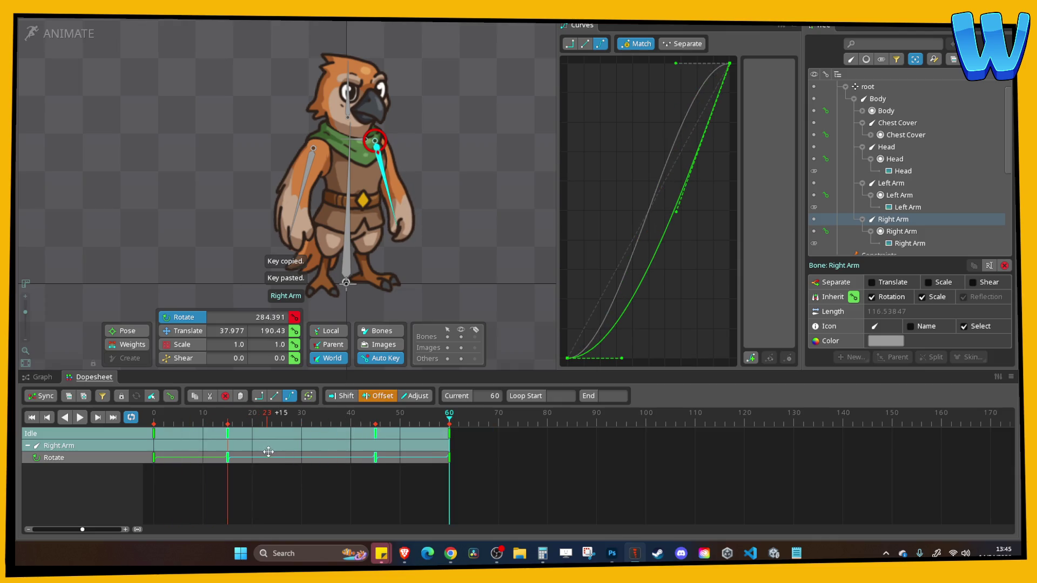
pyautogui.click(310, 180)
pyautogui.moveTo(193, 462); pyautogui.dragTo(277, 465)
pyautogui.click(80, 417)
pyautogui.press('Escape')
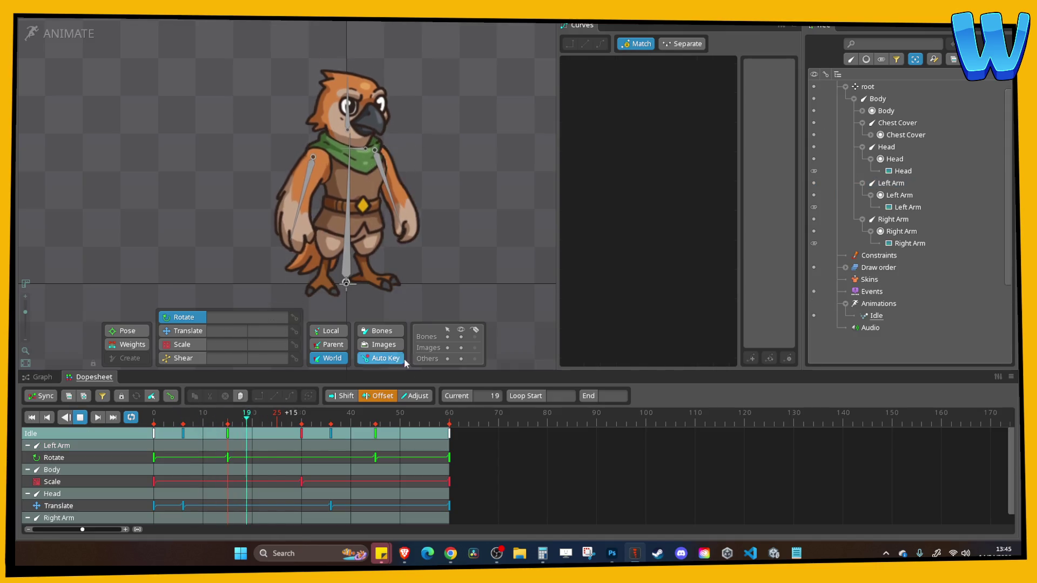
pyautogui.scroll(-5, 452, 216)
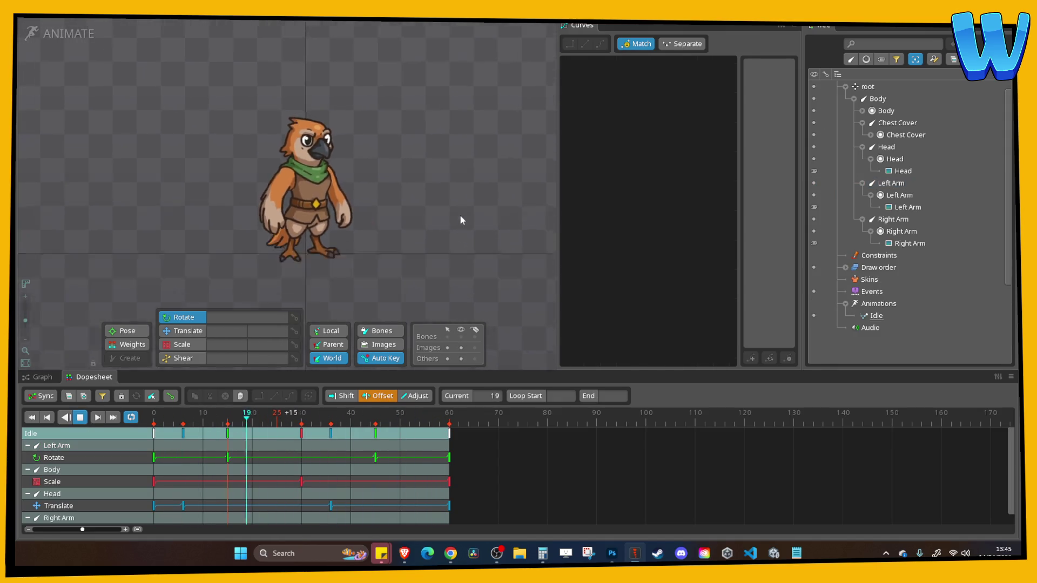
pyautogui.hotkey('ctrl', 's')
pyautogui.press('Escape')
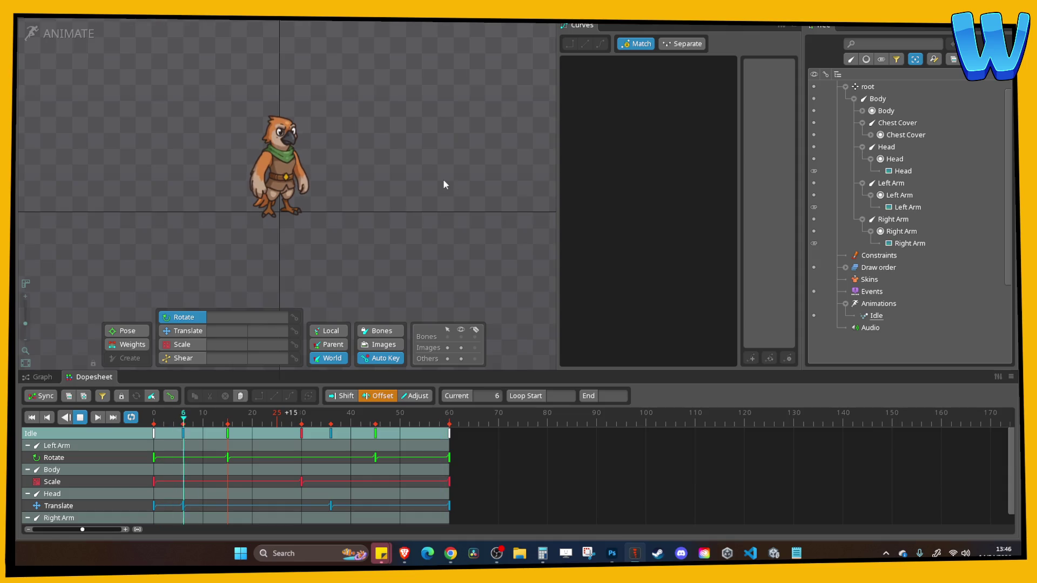
pyautogui.press('space')
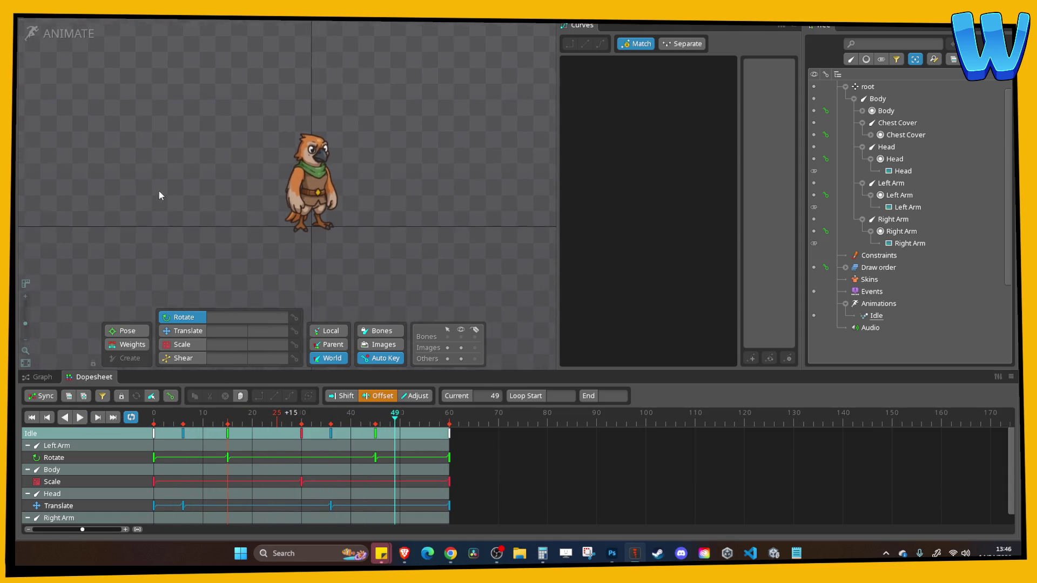
pyautogui.moveTo(157, 193); pyautogui.dragTo(190, 171)
pyautogui.scroll(5, 216, 177)
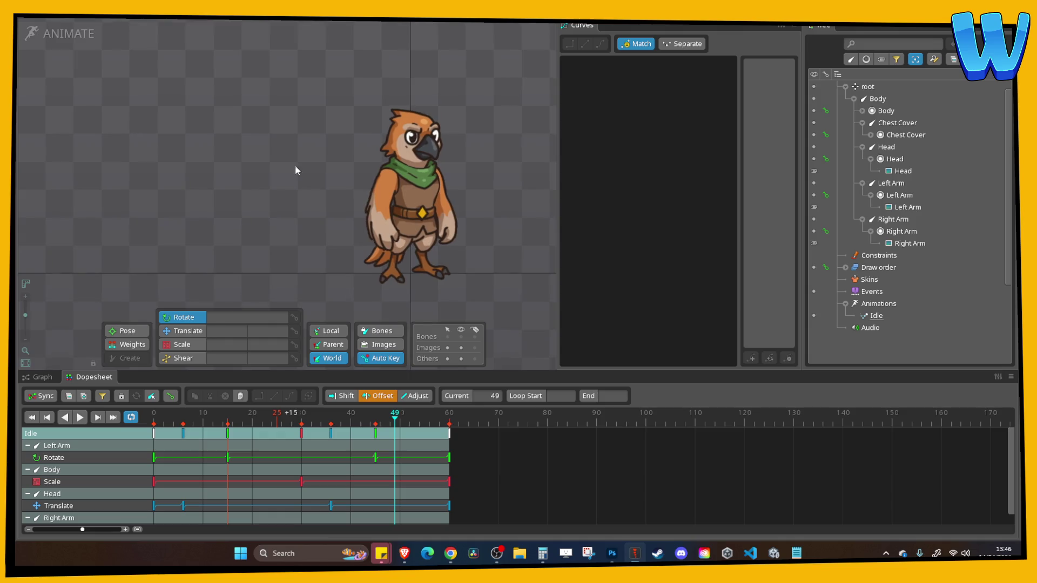
pyautogui.scroll(-3, 262, 83)
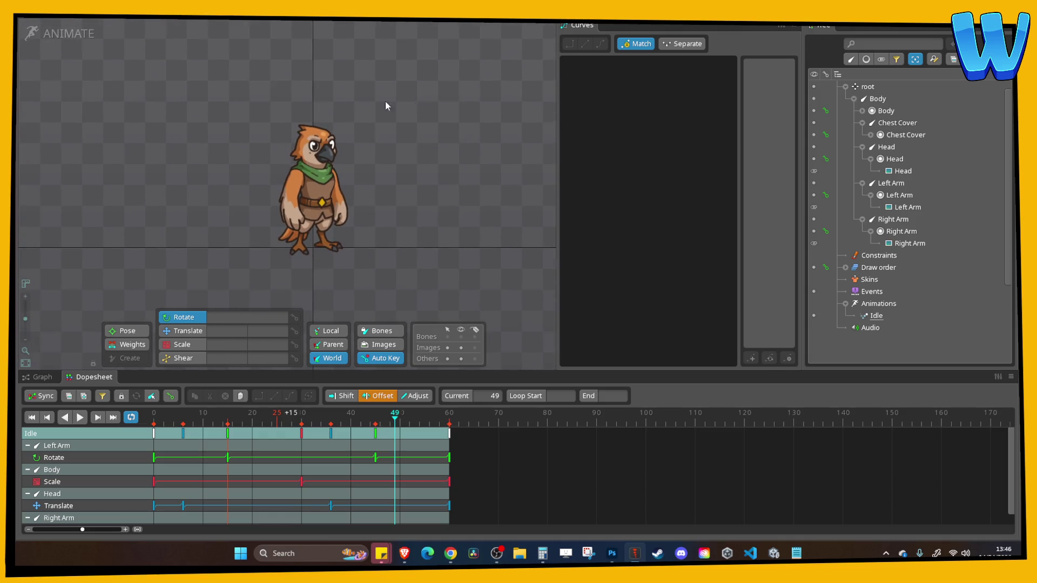
pyautogui.hotkey('ctrl', 'o')
# Save the project as Cliffwing Male 3 Anim inside the Cliffwing Male 3 folder
pyautogui.press('Escape')
pyautogui.hotkey('ctrl', 's')
pyautogui.click(299, 384)
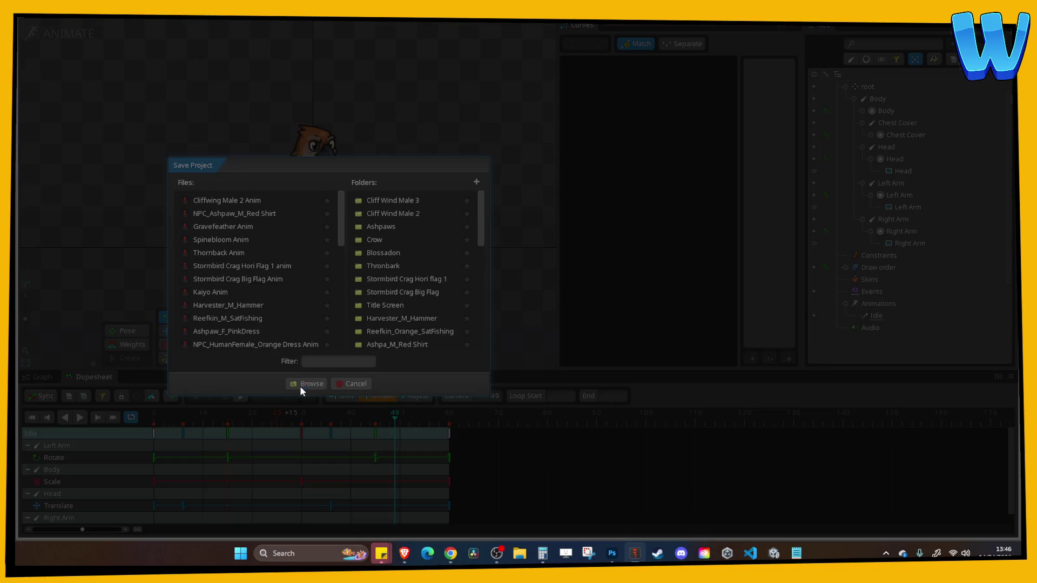
pyautogui.click(567, 171)
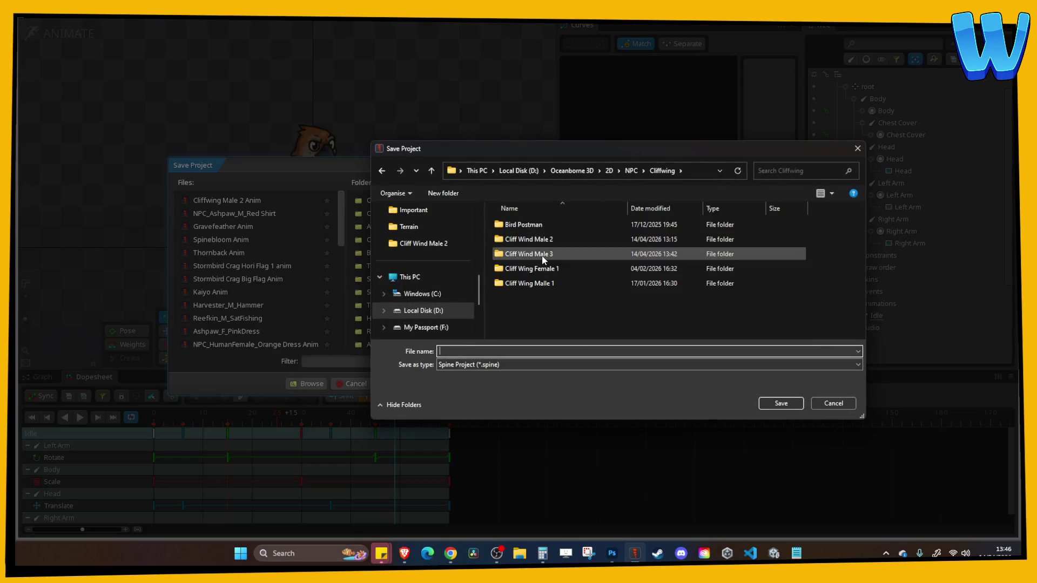
pyautogui.doubleClick(542, 253)
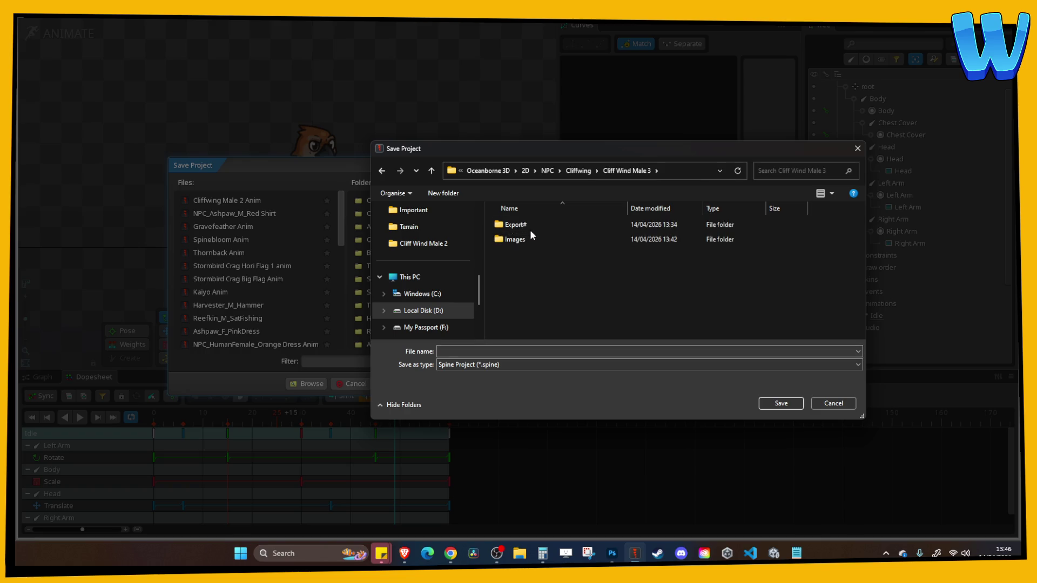
pyautogui.click(487, 350)
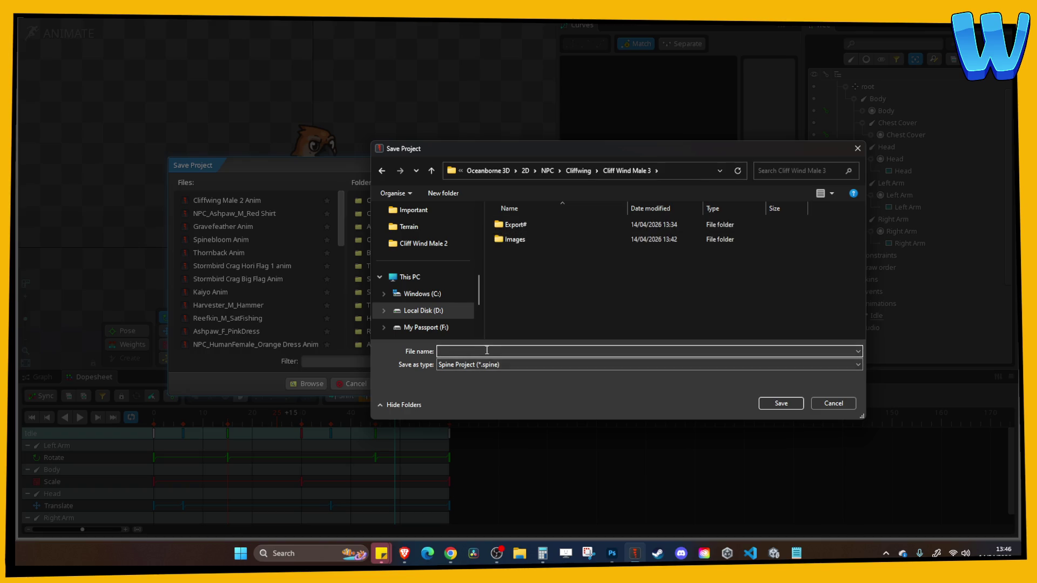
pyautogui.write('Cliffwing Male 3')
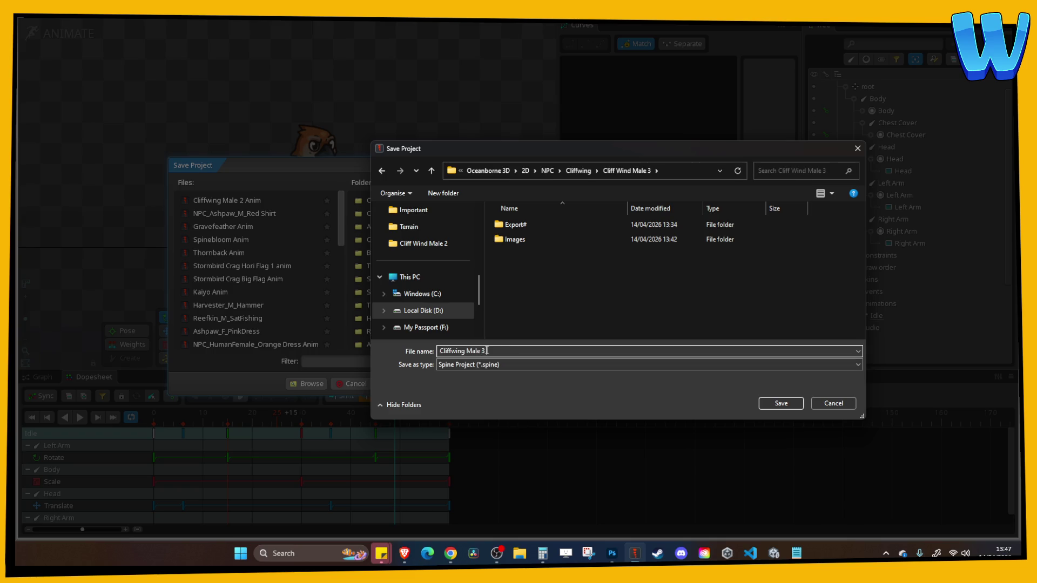
pyautogui.write('m')
pyautogui.press('Return')
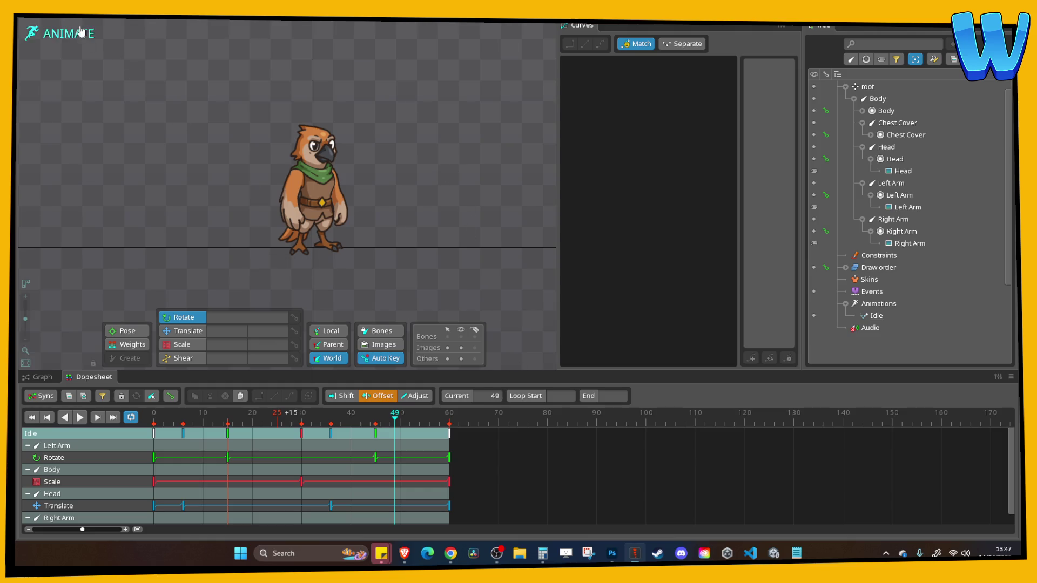
# Save the project again from the main menu and check the recent projects list
pyautogui.click(39, 18)
pyautogui.click(62, 66)
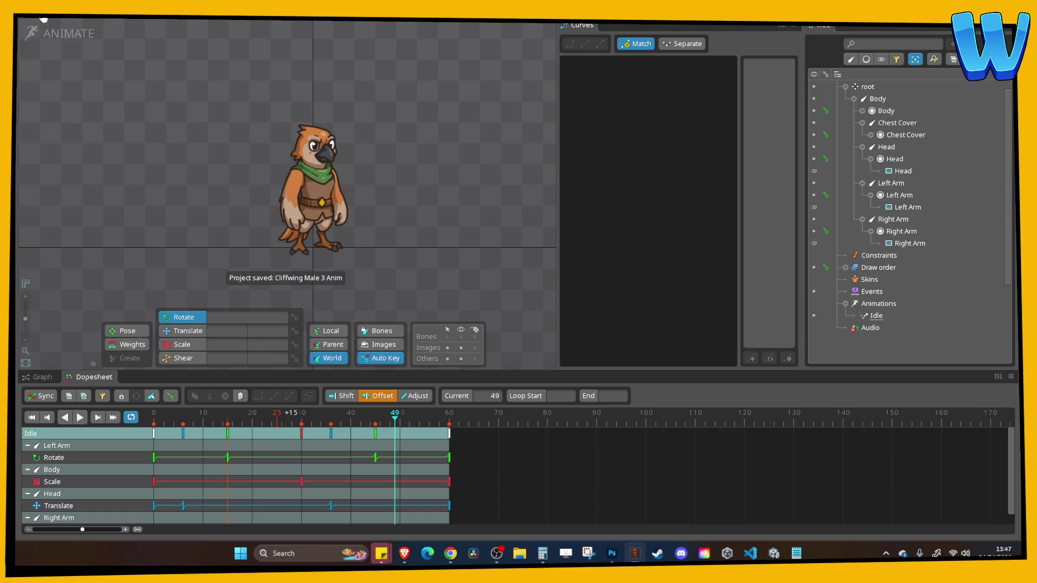
pyautogui.click(43, 20)
pyautogui.moveTo(59, 54)
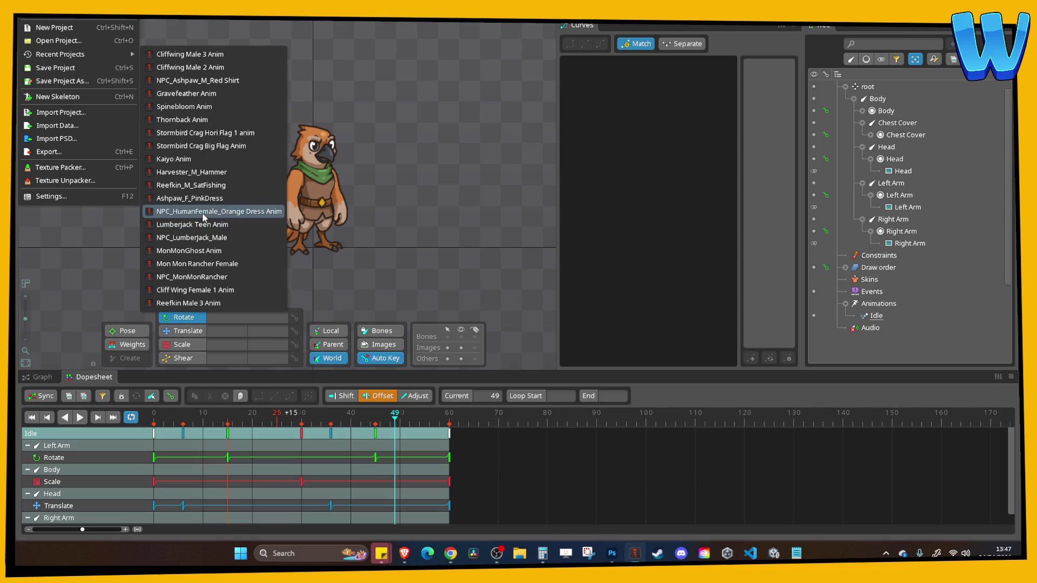
pyautogui.click(190, 185)
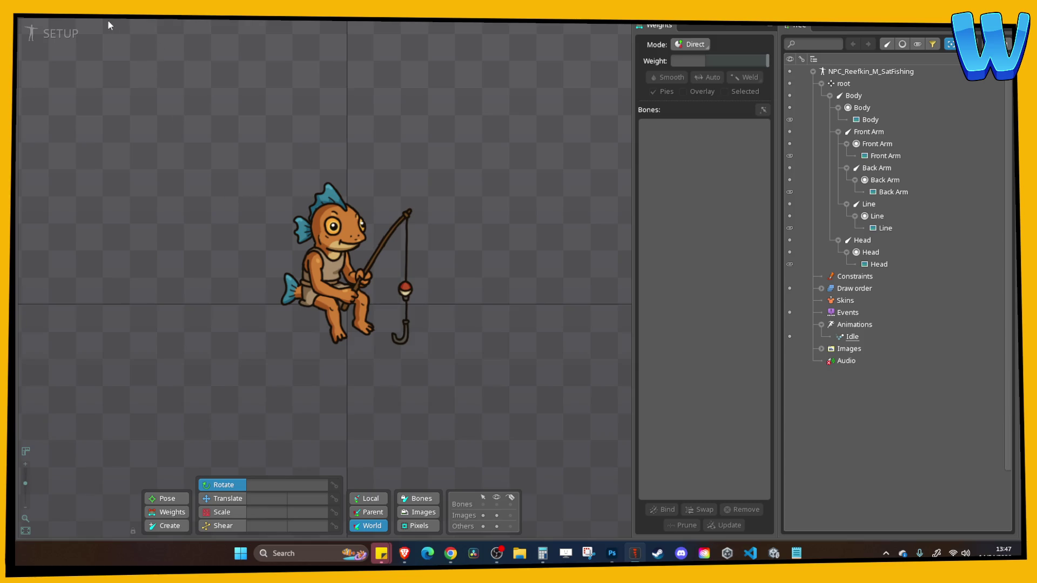
pyautogui.click(70, 40)
pyautogui.click(85, 416)
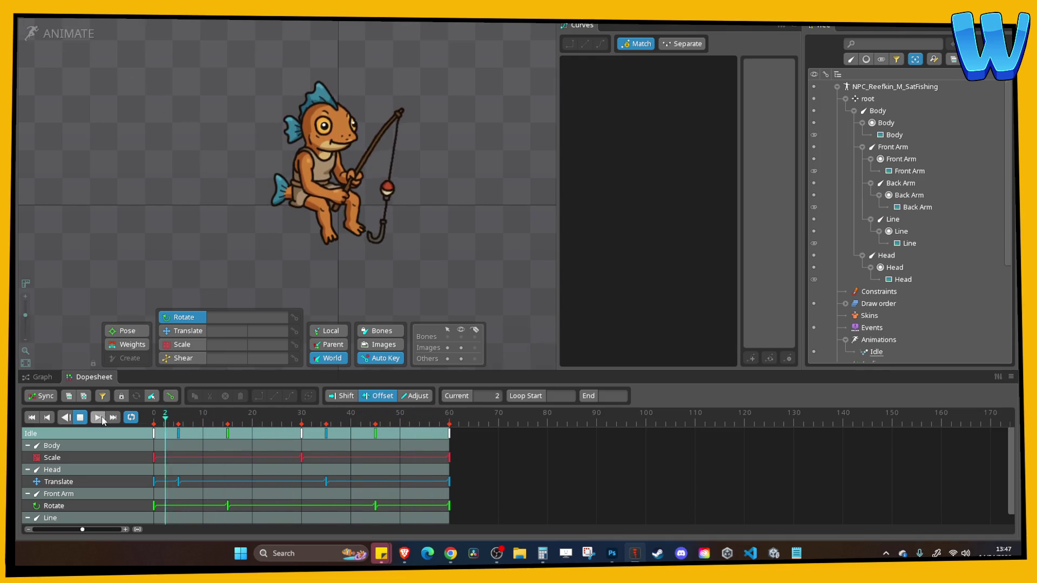
pyautogui.press('space')
pyautogui.click(28, 20)
pyautogui.moveTo(81, 54)
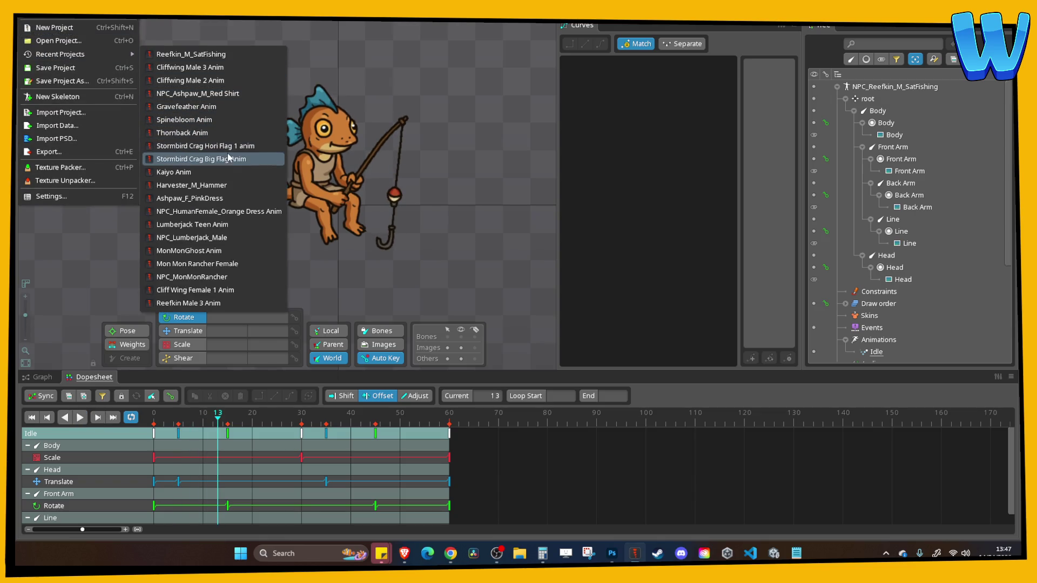
pyautogui.click(238, 183)
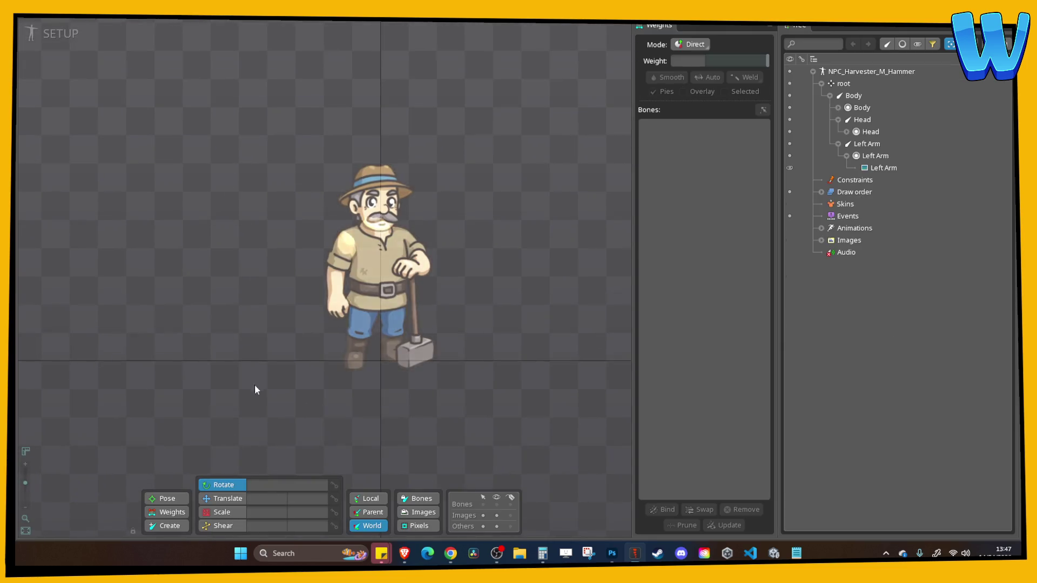
pyautogui.click(63, 33)
pyautogui.click(98, 417)
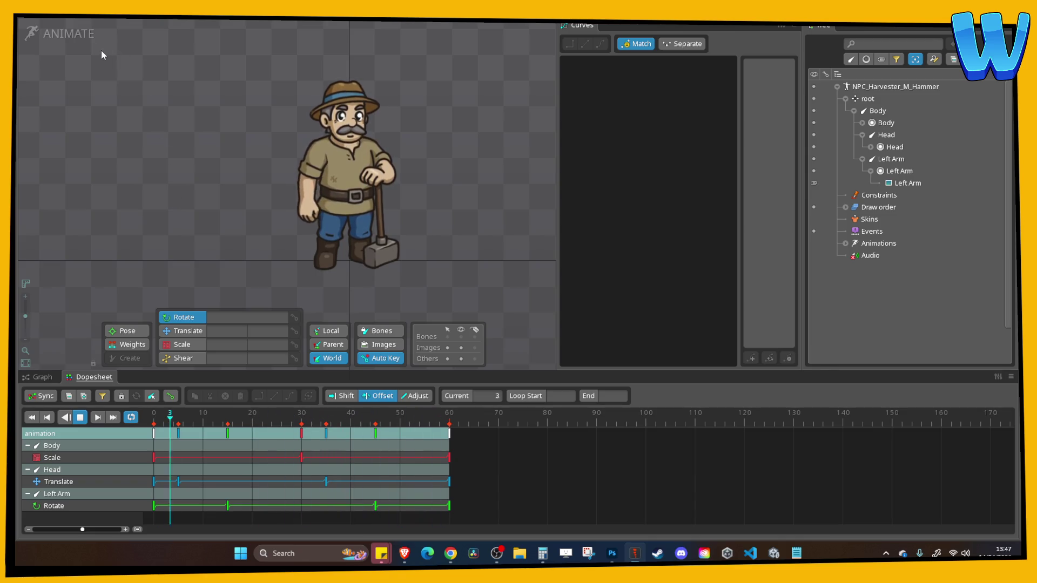
pyautogui.click(58, 45)
pyautogui.click(31, 33)
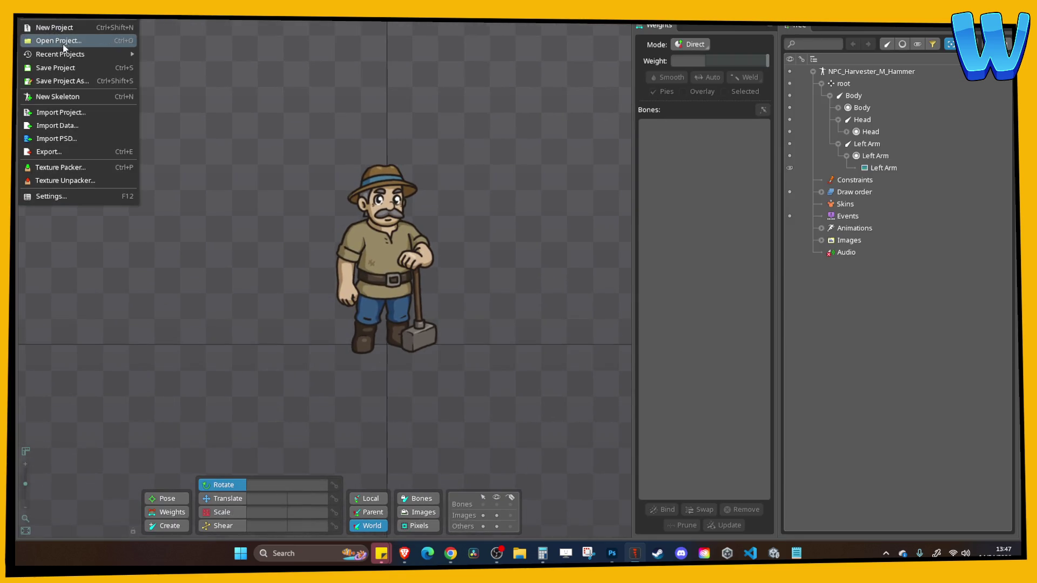
pyautogui.moveTo(135, 56)
pyautogui.click(203, 80)
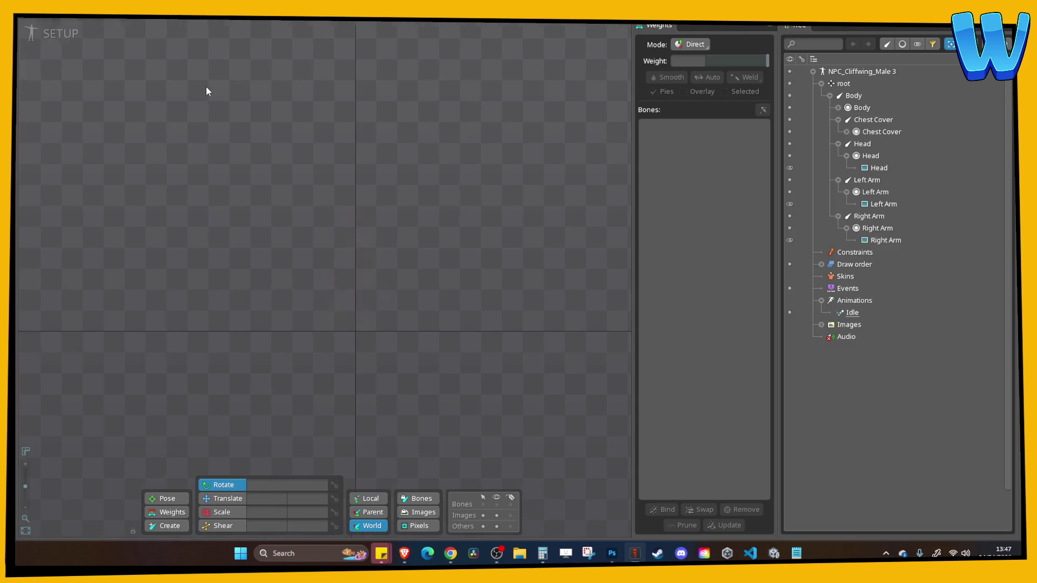
pyautogui.hotkey('ctrl', 's')
pyautogui.press('Tab')
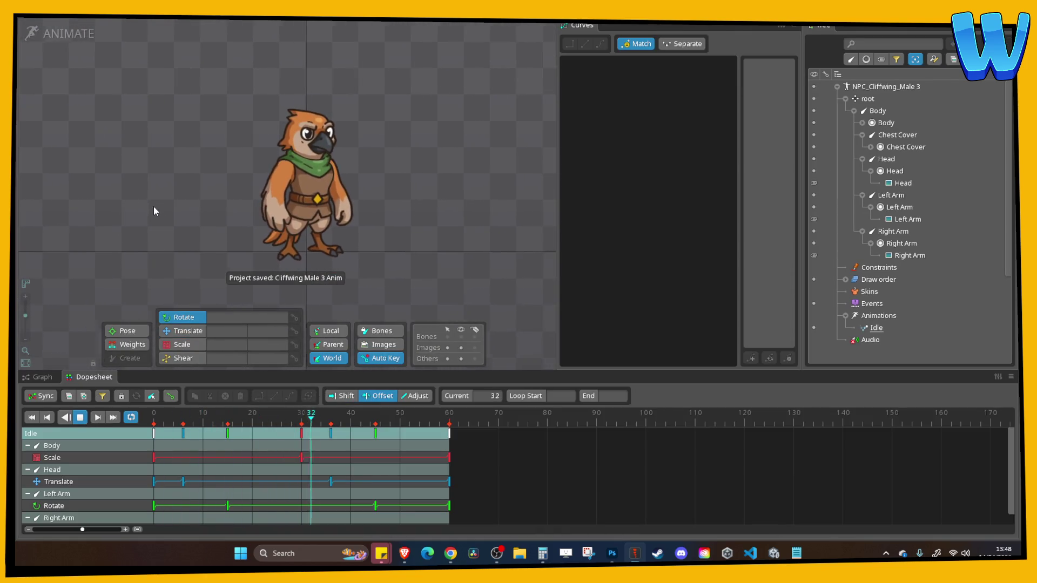
pyautogui.click(77, 42)
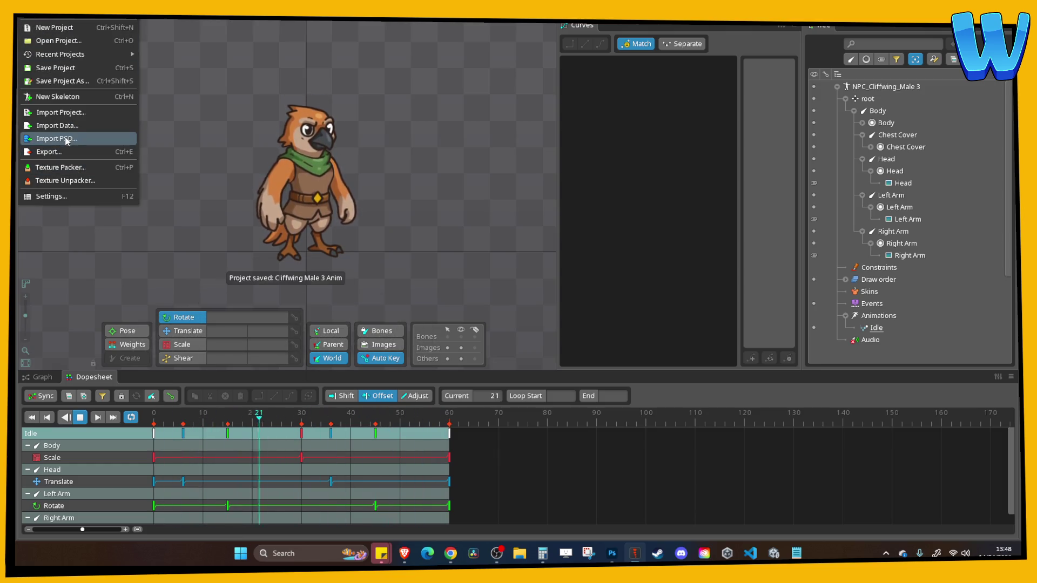
# Export binary skeleton data with packed textures to NPC/Cliffwing/Cliff Wind Male 3/Export, then save
pyautogui.click(66, 152)
pyautogui.click(474, 195)
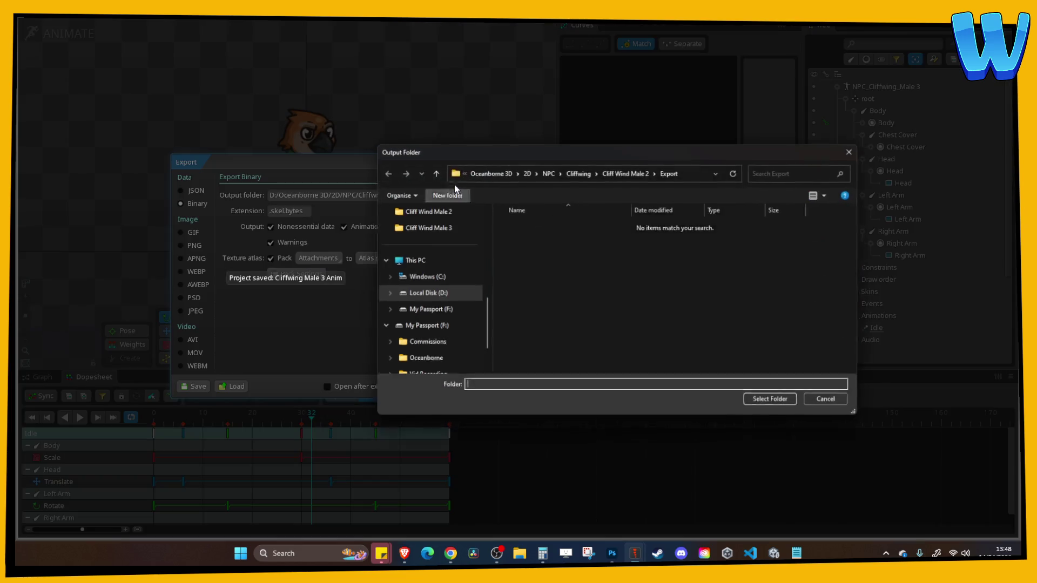
pyautogui.click(548, 172)
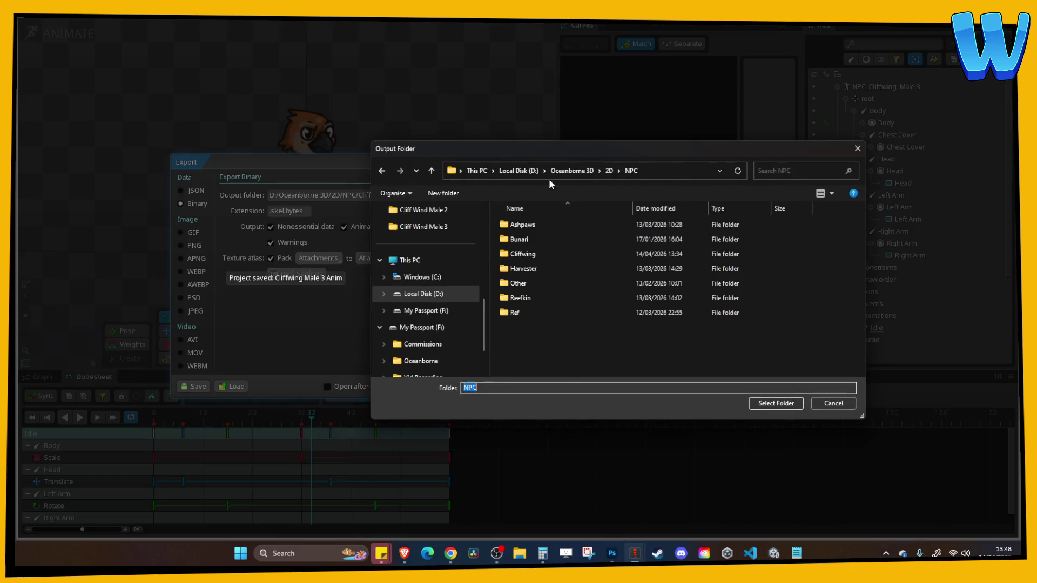
pyautogui.doubleClick(545, 267)
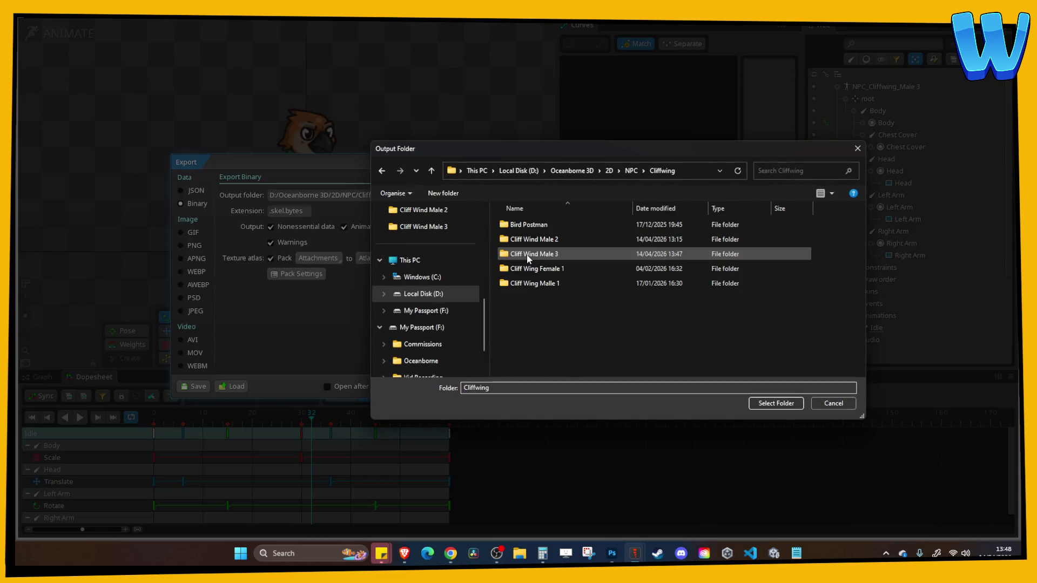
pyautogui.doubleClick(558, 252)
pyautogui.click(522, 225)
pyautogui.doubleClick(522, 225)
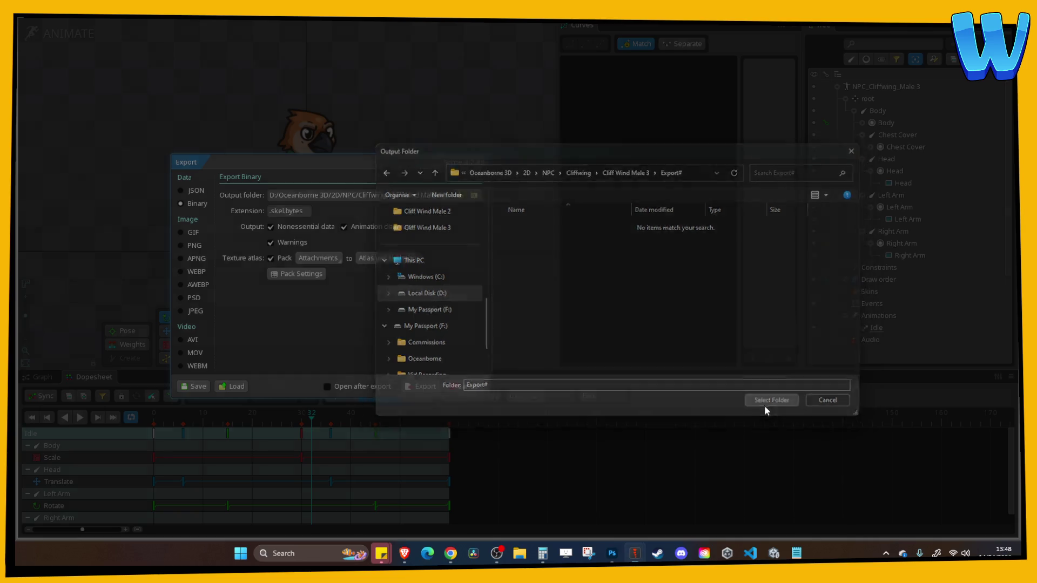
pyautogui.click(766, 405)
pyautogui.click(424, 386)
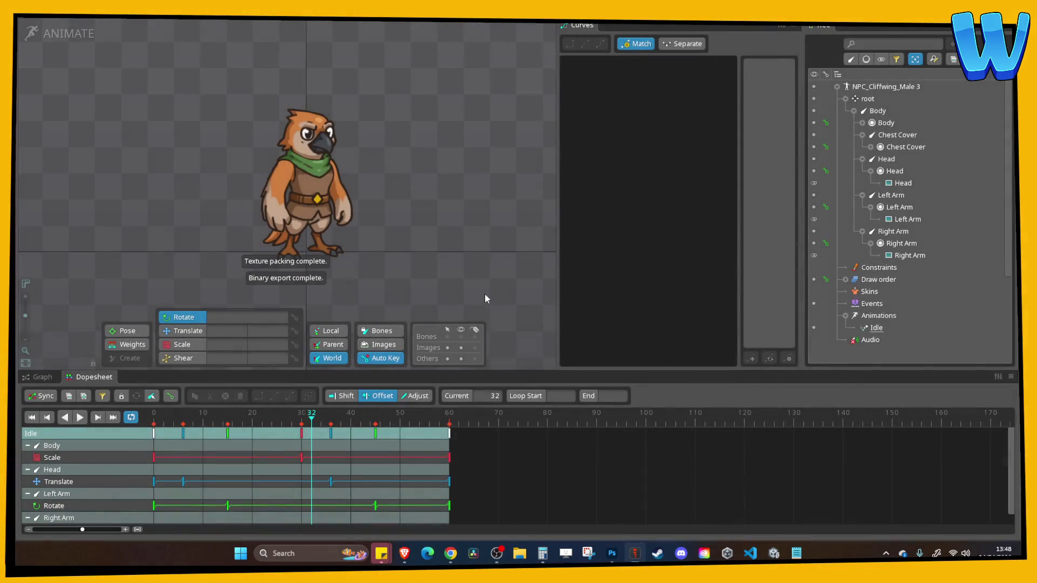
pyautogui.hotkey('ctrl', 's')
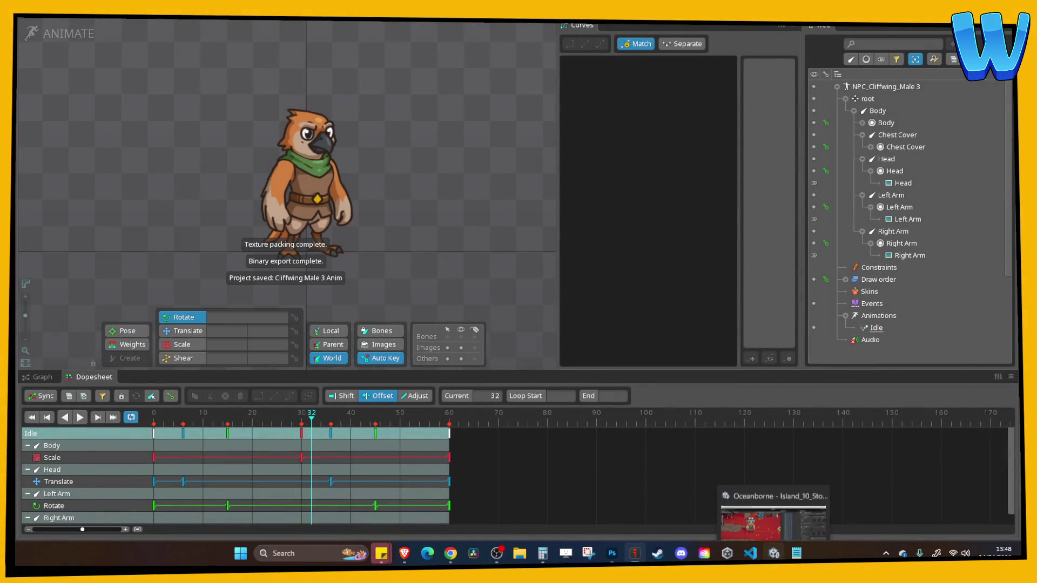
pyautogui.click(768, 556)
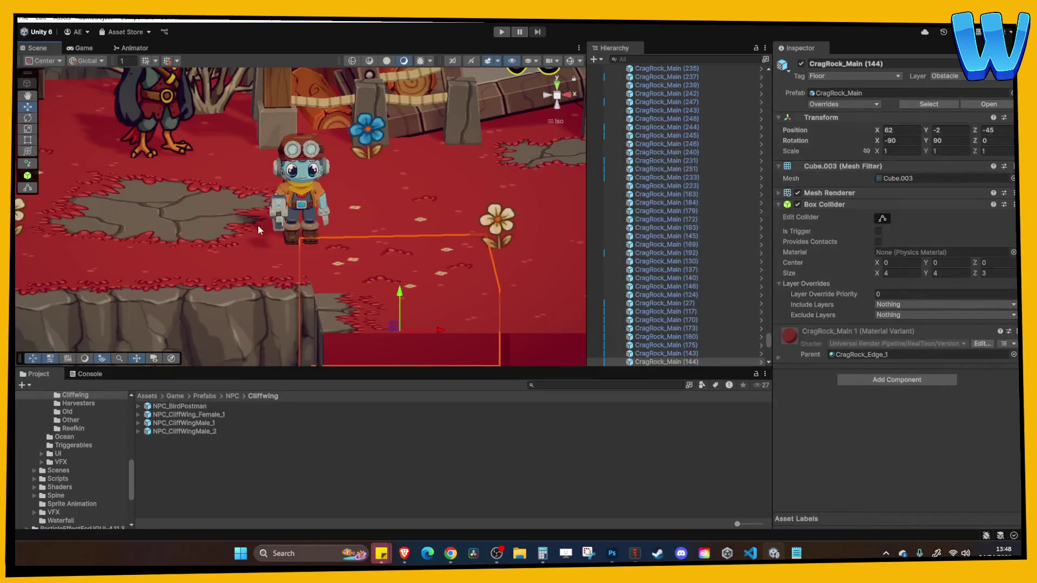
# Duplicate NPC_CliffWingMale_2 as NPC_CliffWingMale_3 and open it in Prefab mode
pyautogui.click(208, 431)
pyautogui.hotkey('ctrl', 'd')
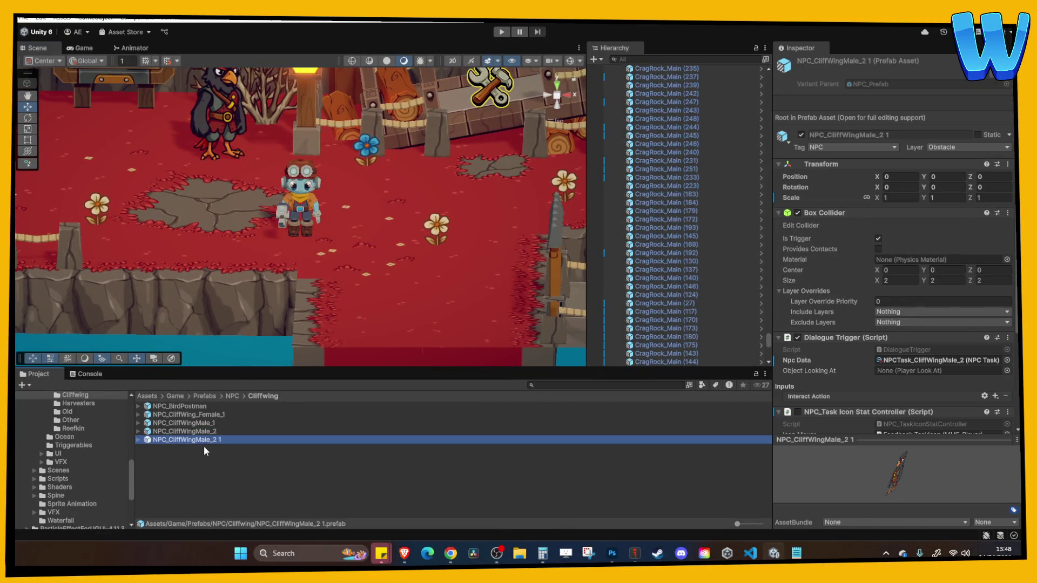
pyautogui.write('3')
pyautogui.press('Return')
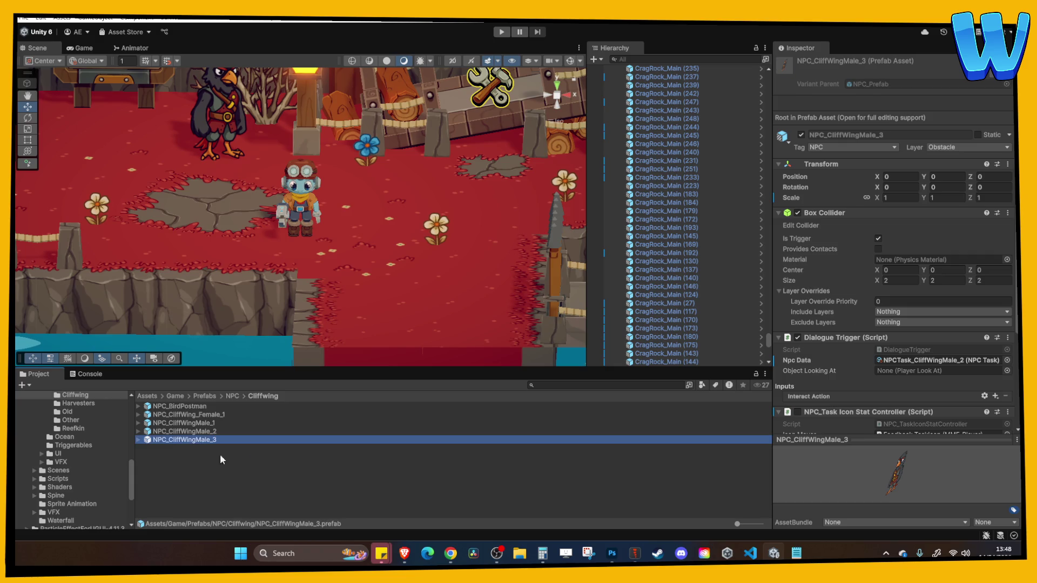
pyautogui.doubleClick(202, 439)
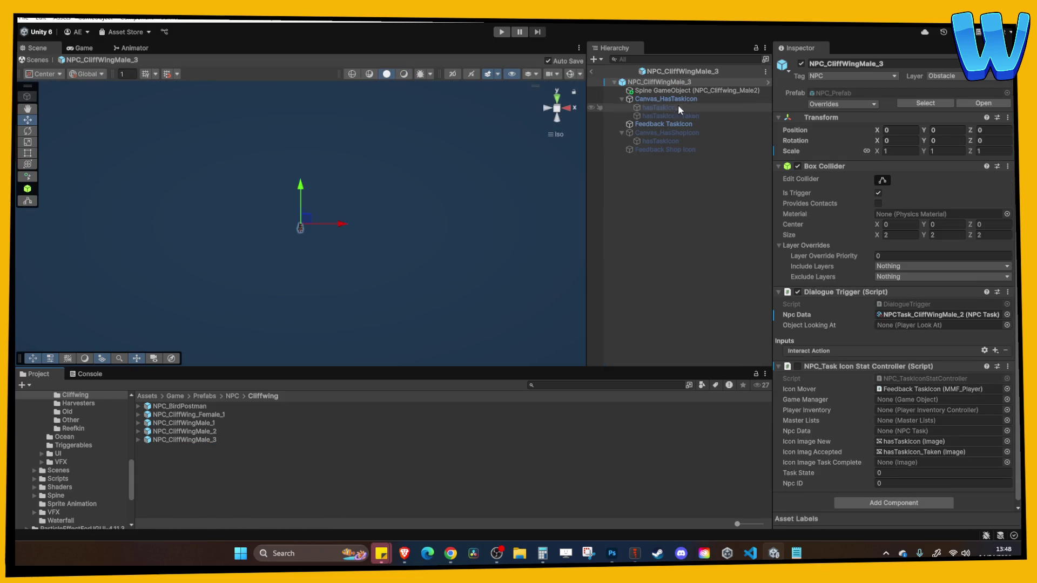
# Browse the Project window to Assets/Game/Spine/NPC/Cliffwing
pyautogui.scroll(5, 98, 446)
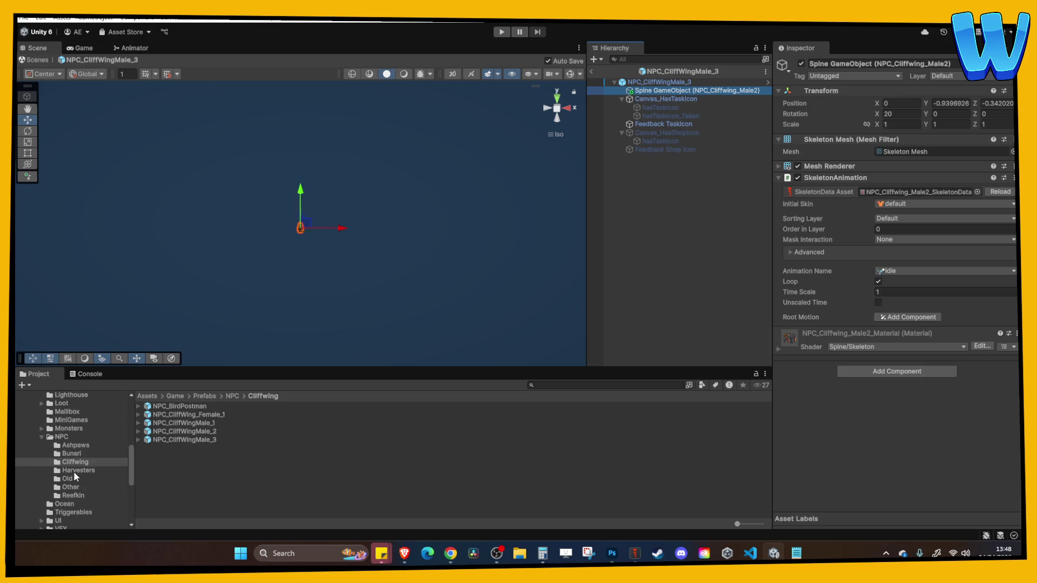
pyautogui.scroll(3, 74, 474)
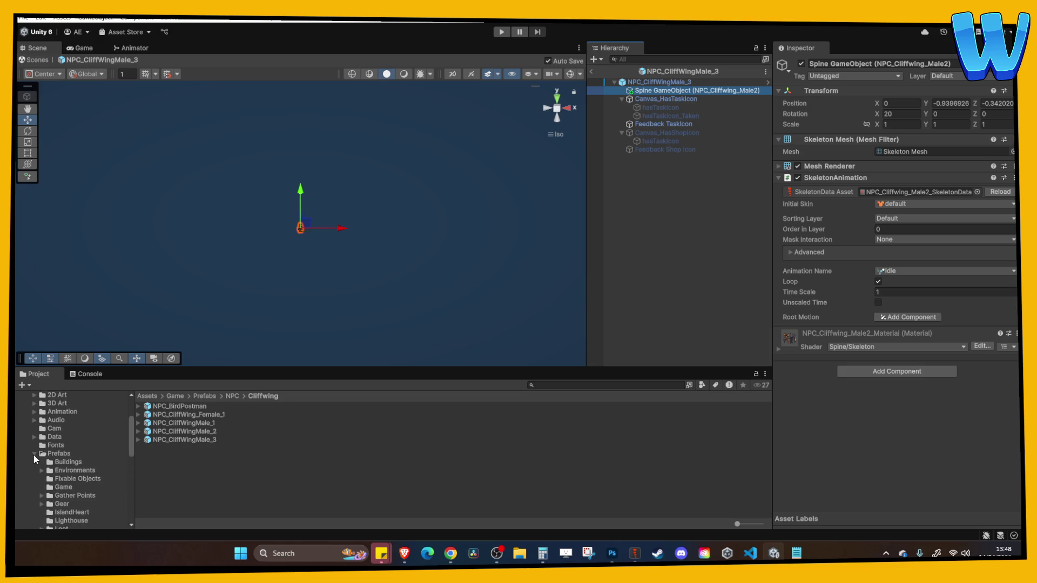
pyautogui.click(34, 454)
pyautogui.click(56, 488)
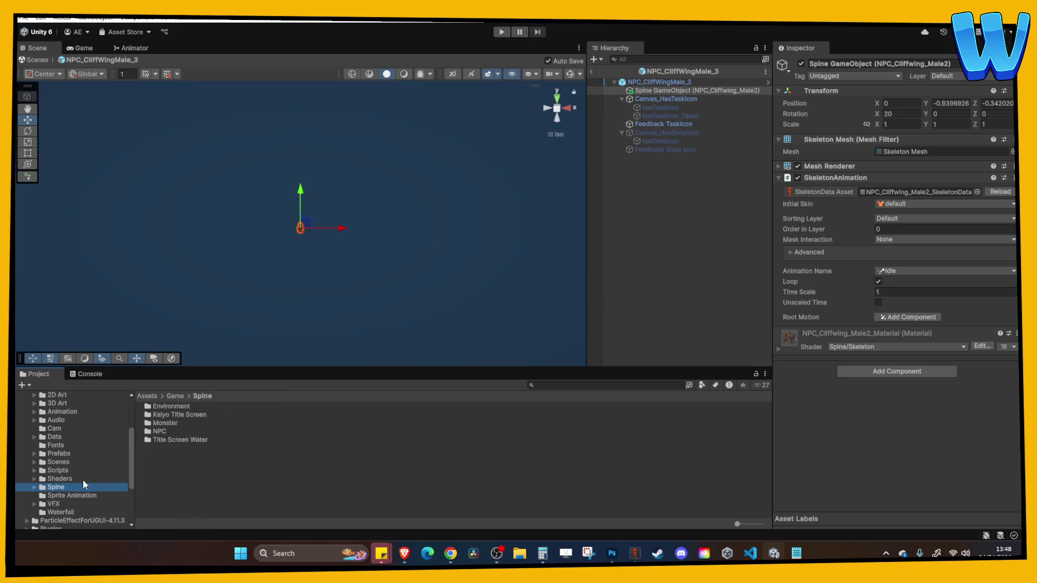
pyautogui.doubleClick(162, 430)
pyautogui.doubleClick(165, 422)
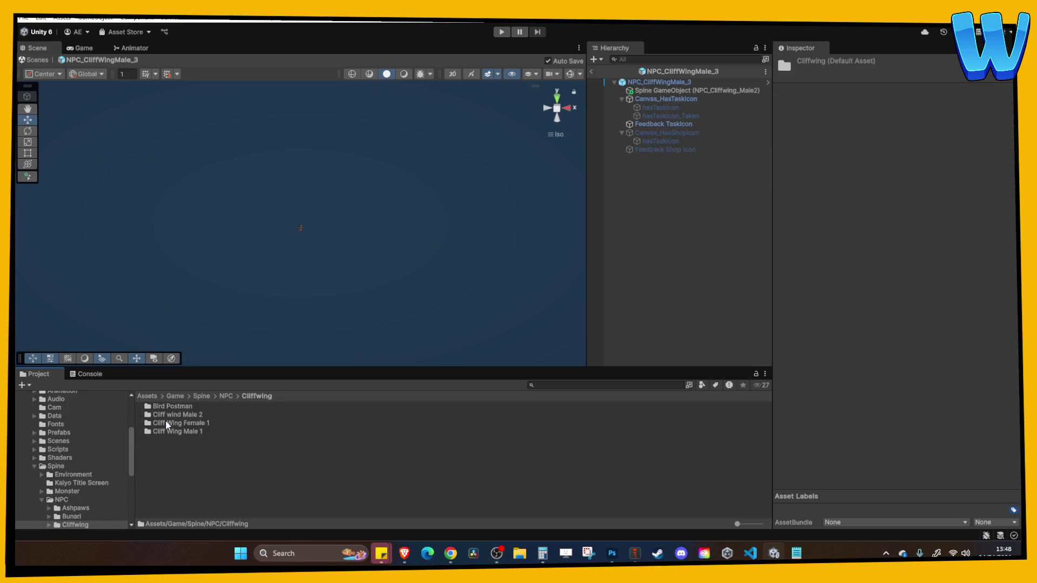
# Create a new 'Cliff wing male 3' folder inside Cliffwing and open it
pyautogui.rightClick(184, 468)
pyautogui.moveTo(253, 162)
pyautogui.click(390, 159)
pyautogui.write('Cliff wing male')
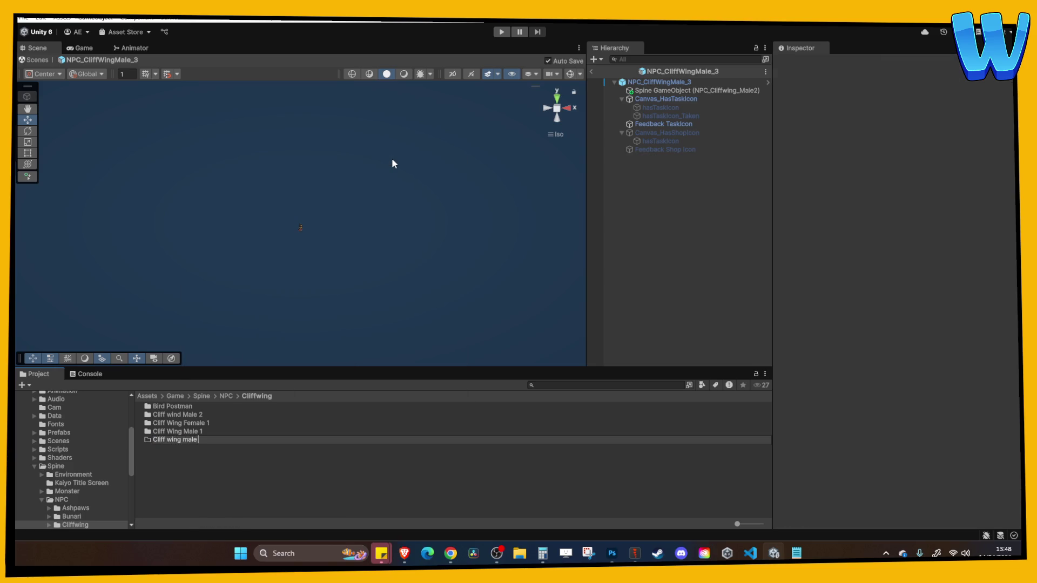
pyautogui.write('3')
pyautogui.press('Return')
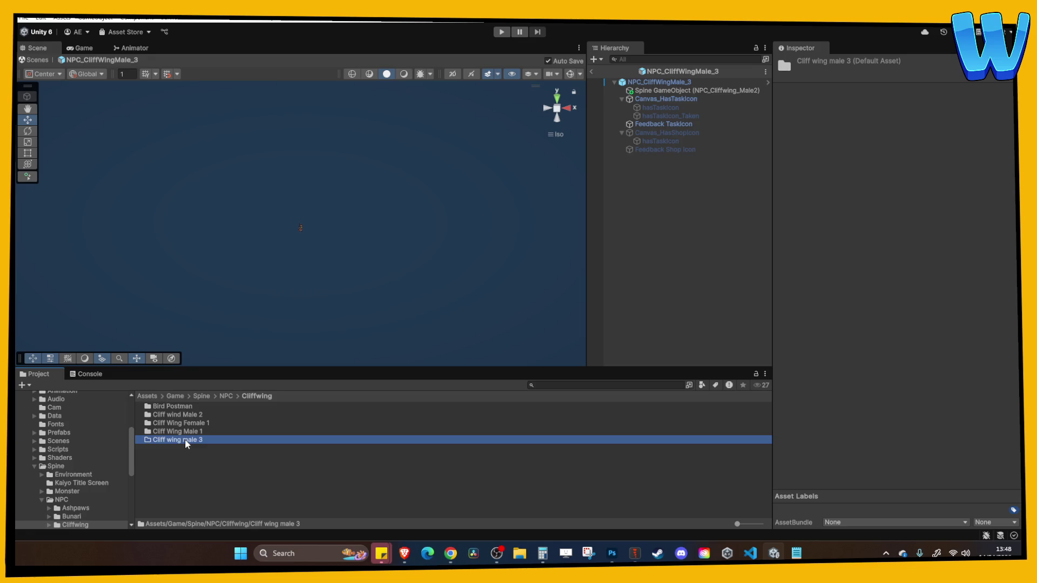
pyautogui.doubleClick(185, 438)
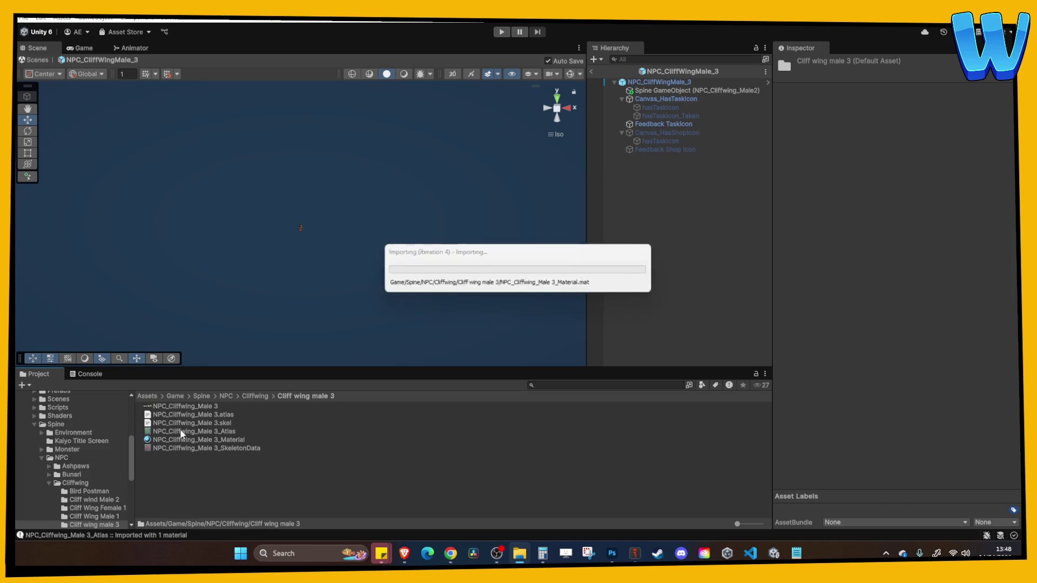
# Apply the atlas texture import settings, set the material to straight alpha, and drag SkeletonData into the prefab
pyautogui.click(877, 121)
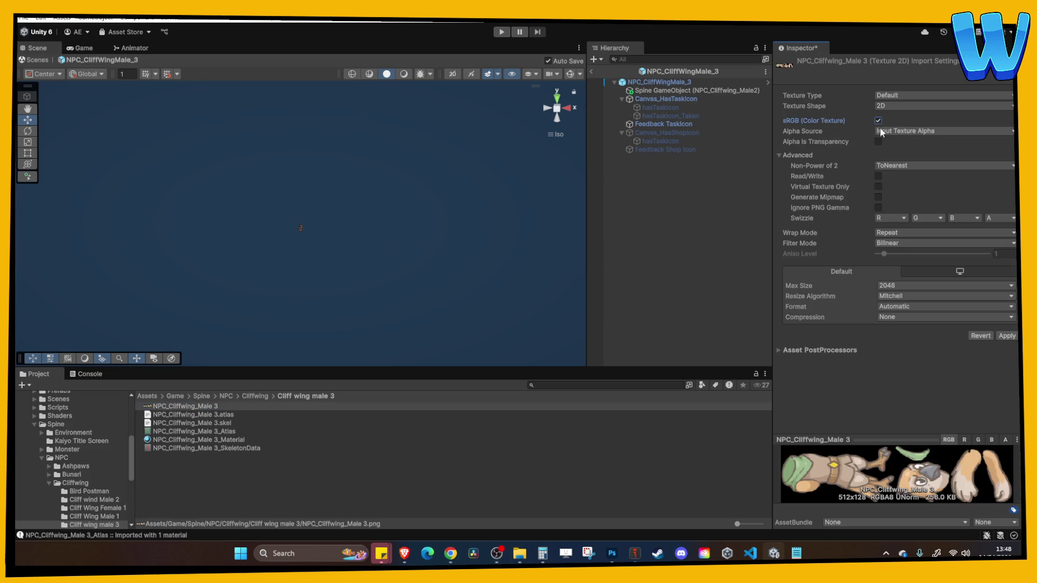
pyautogui.click(1001, 336)
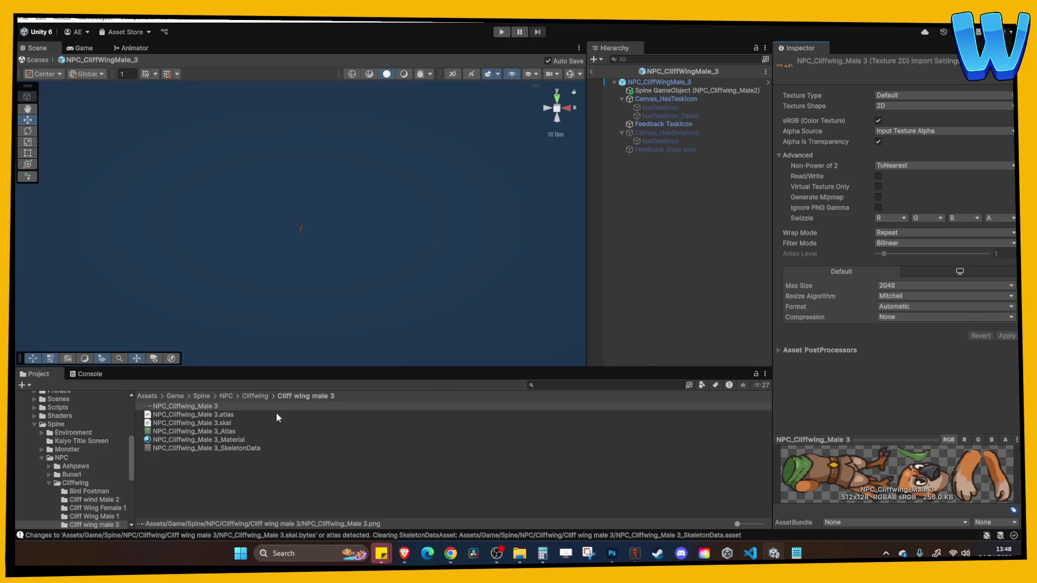
pyautogui.click(236, 440)
pyautogui.click(988, 138)
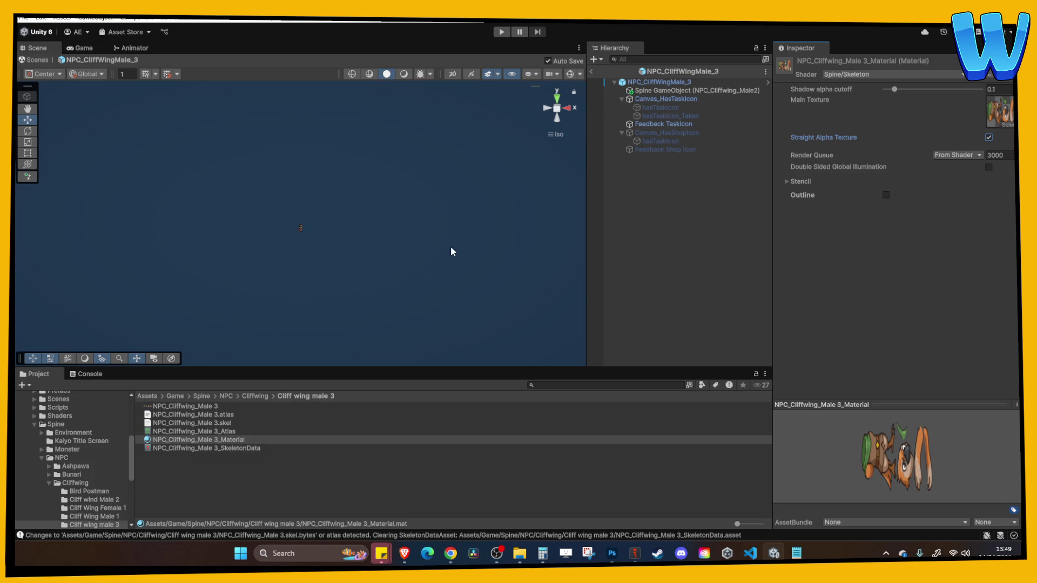
pyautogui.click(228, 449)
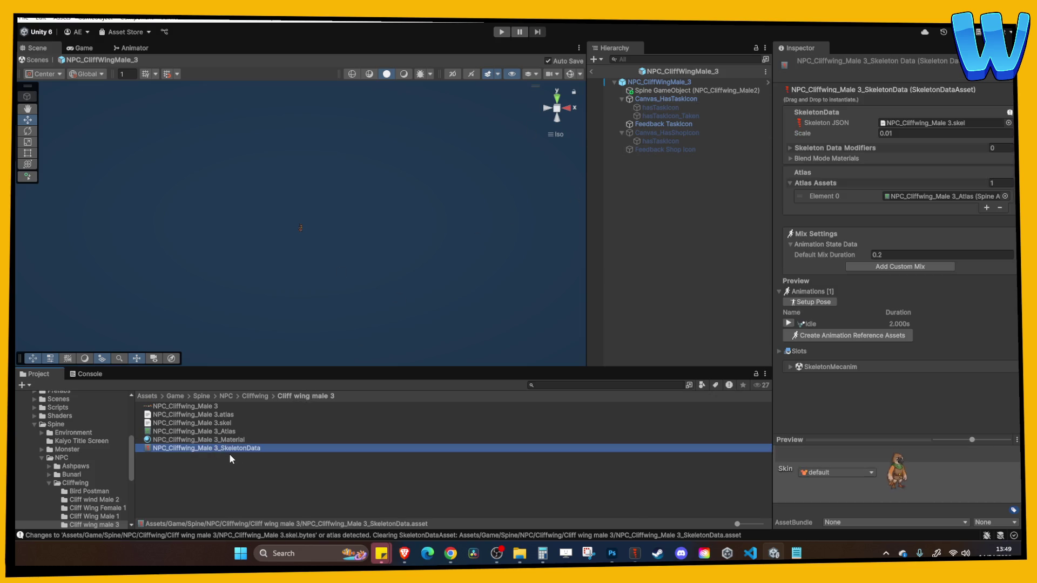
pyautogui.moveTo(543, 381); pyautogui.dragTo(652, 82)
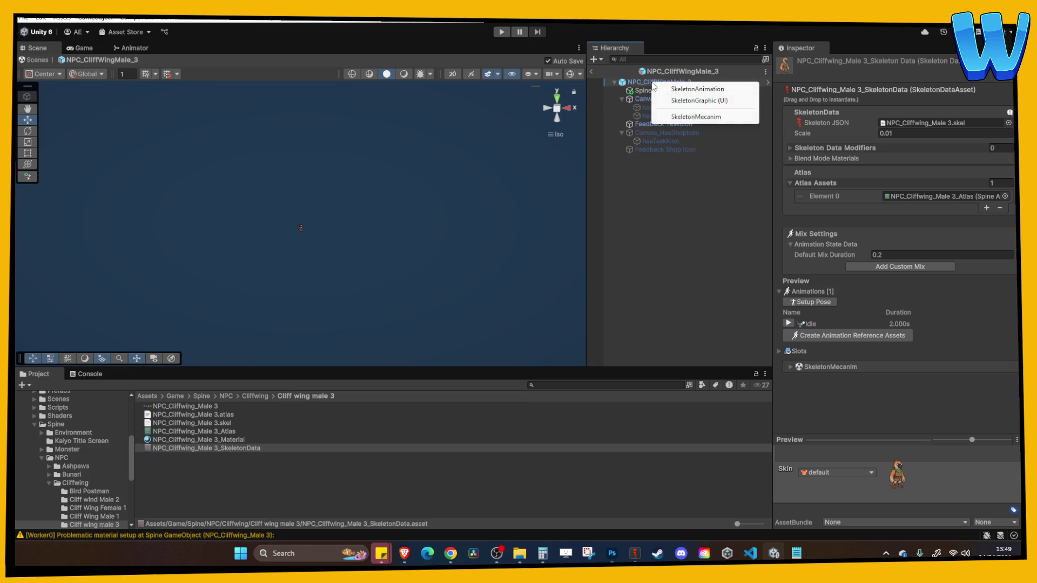
# Create a SkeletonAnimation from the Male 3 data, rotate it 20° on X, and lower it
pyautogui.click(702, 90)
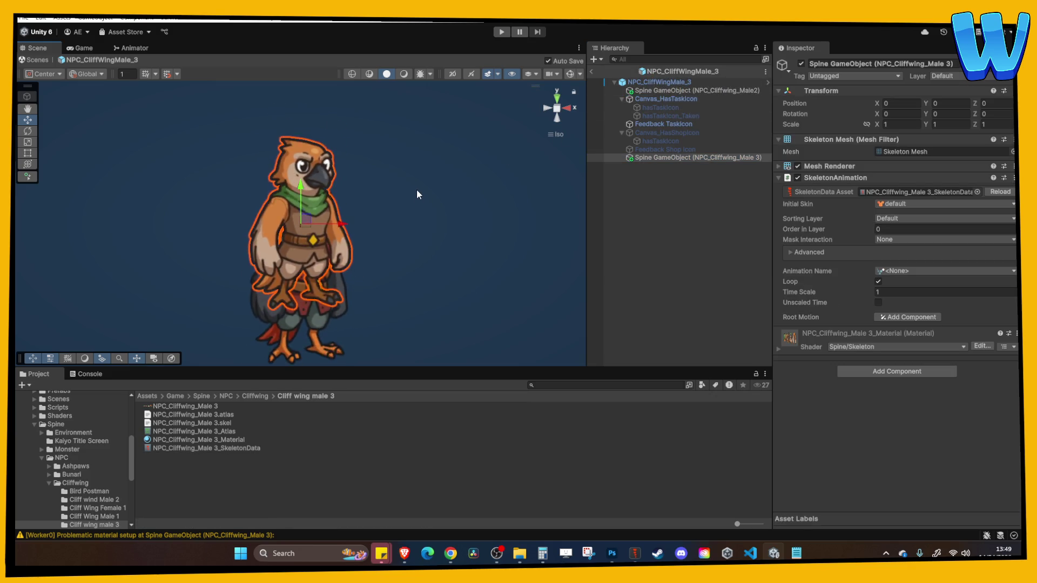
pyautogui.moveTo(404, 200); pyautogui.dragTo(265, 110)
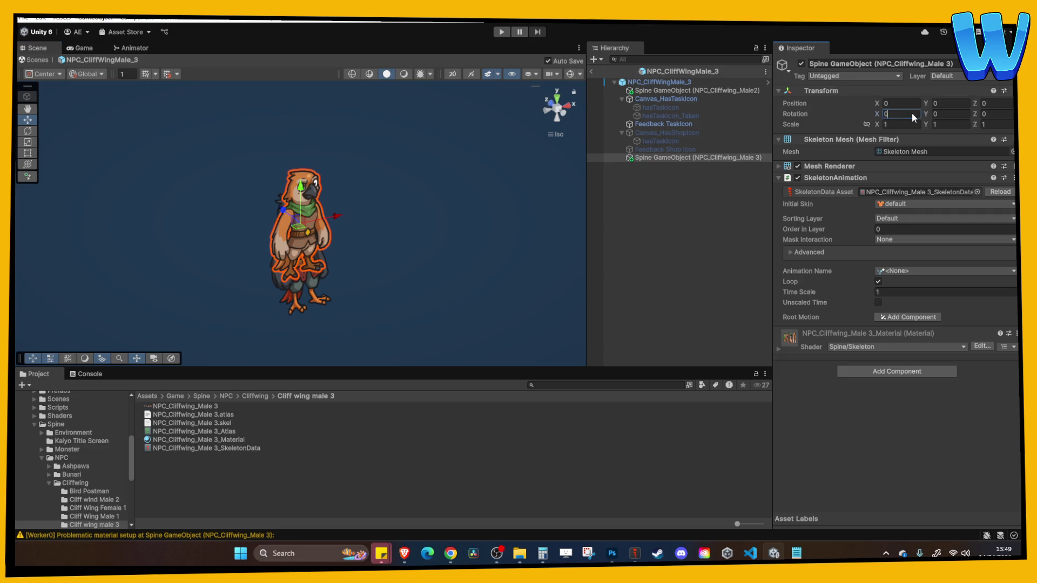
pyautogui.write('20')
pyautogui.click(95, 75)
pyautogui.click(89, 97)
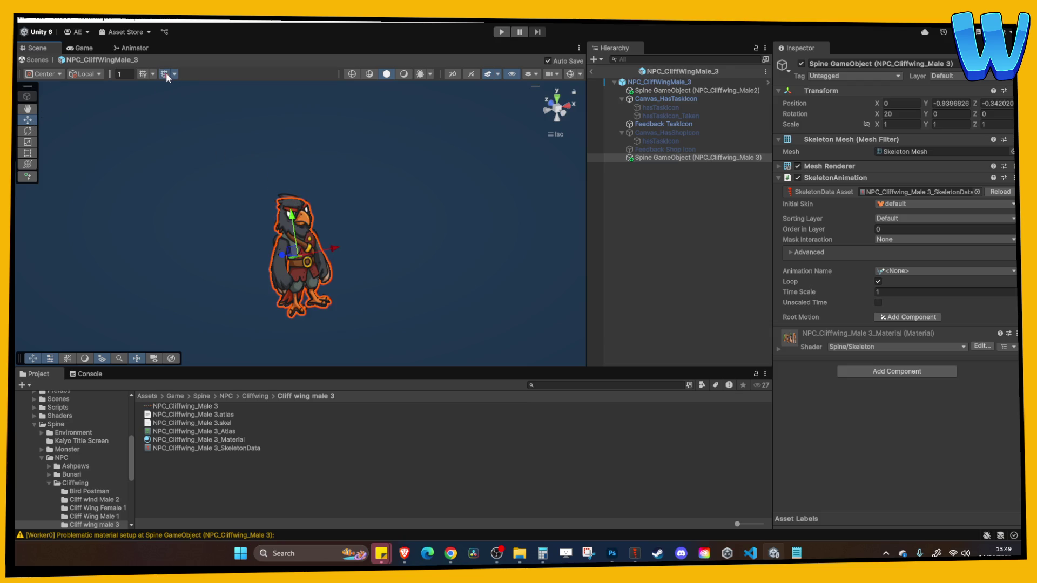
pyautogui.moveTo(284, 185); pyautogui.dragTo(307, 218)
# Move Male 3 above the old Male2 skeleton, delete Male2, and set its animation to Idle
pyautogui.click(661, 90)
pyautogui.moveTo(670, 160); pyautogui.dragTo(670, 98)
pyautogui.press('Delete')
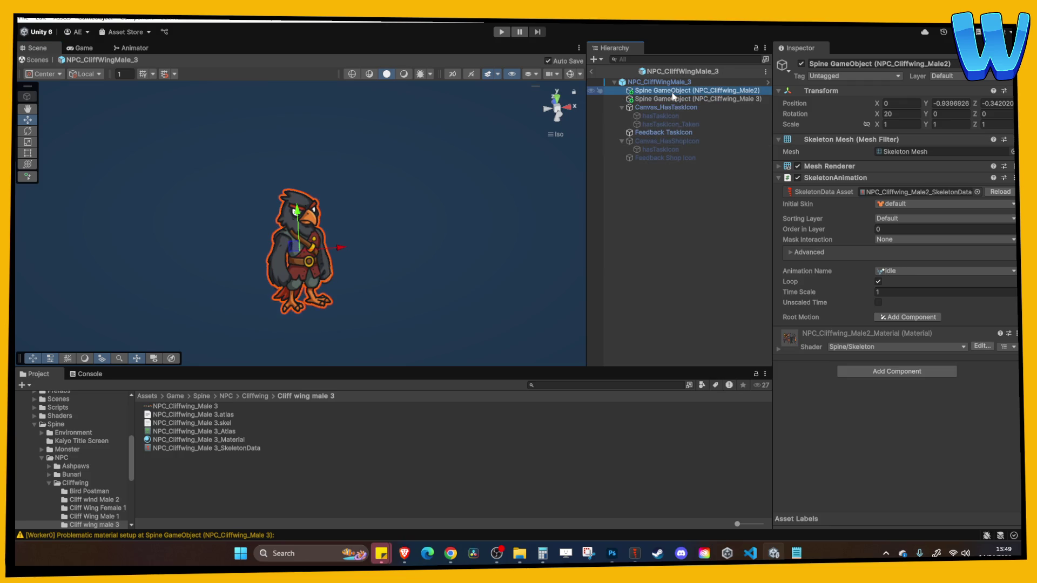
pyautogui.click(675, 91)
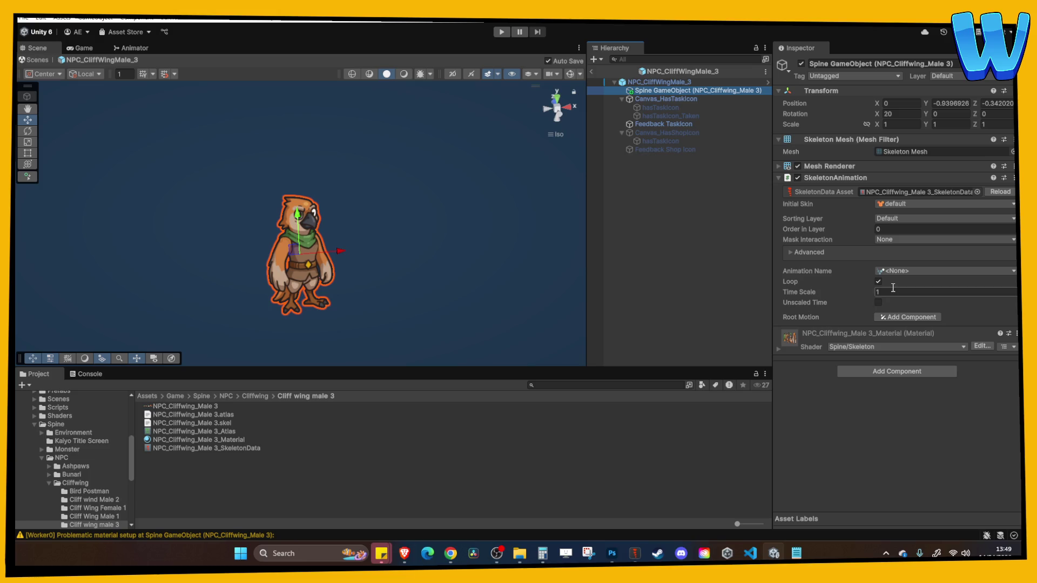
pyautogui.click(918, 271)
pyautogui.click(923, 286)
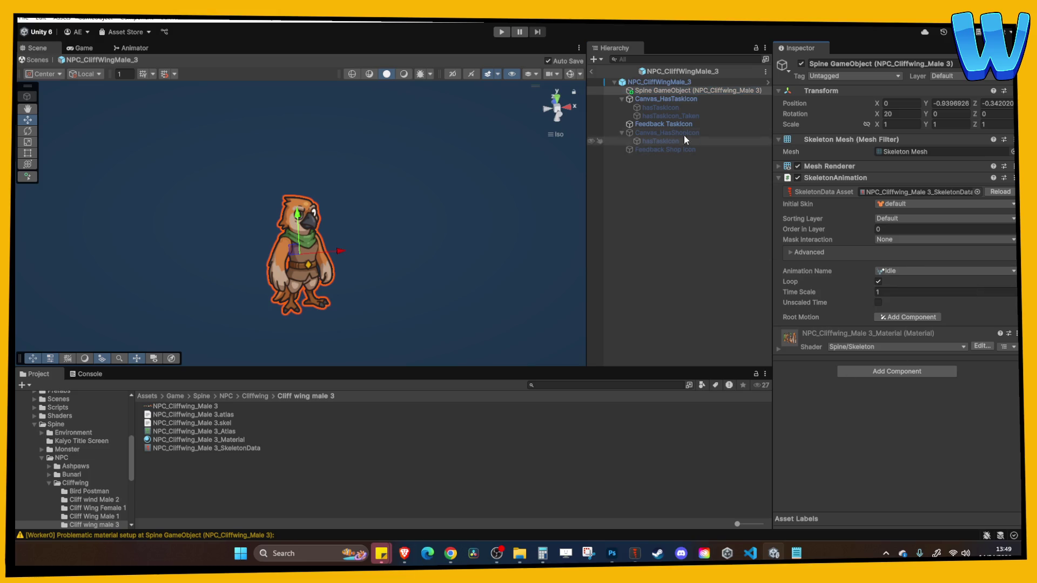
pyautogui.click(659, 82)
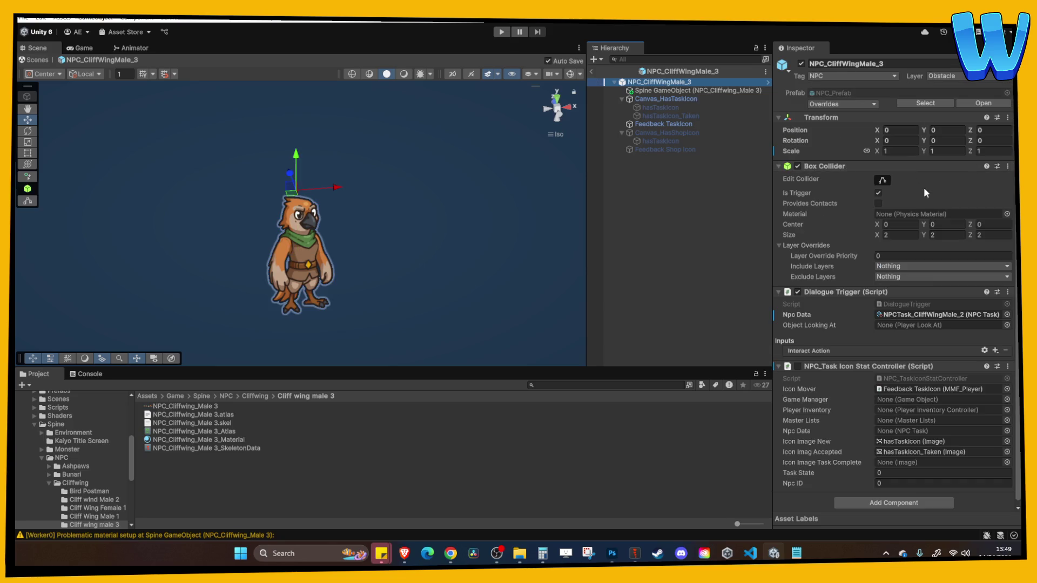
# Duplicate the NPCTask_CliffWingMale_2 asset and name the copy NPCTask_CliffWingMale_3
pyautogui.click(921, 314)
pyautogui.click(220, 431)
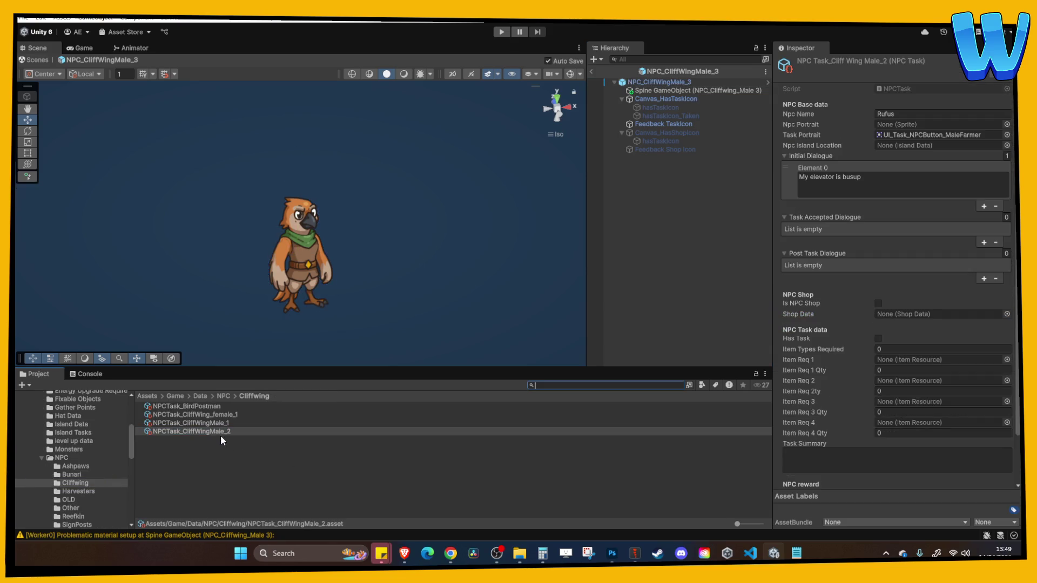
pyautogui.click(220, 431)
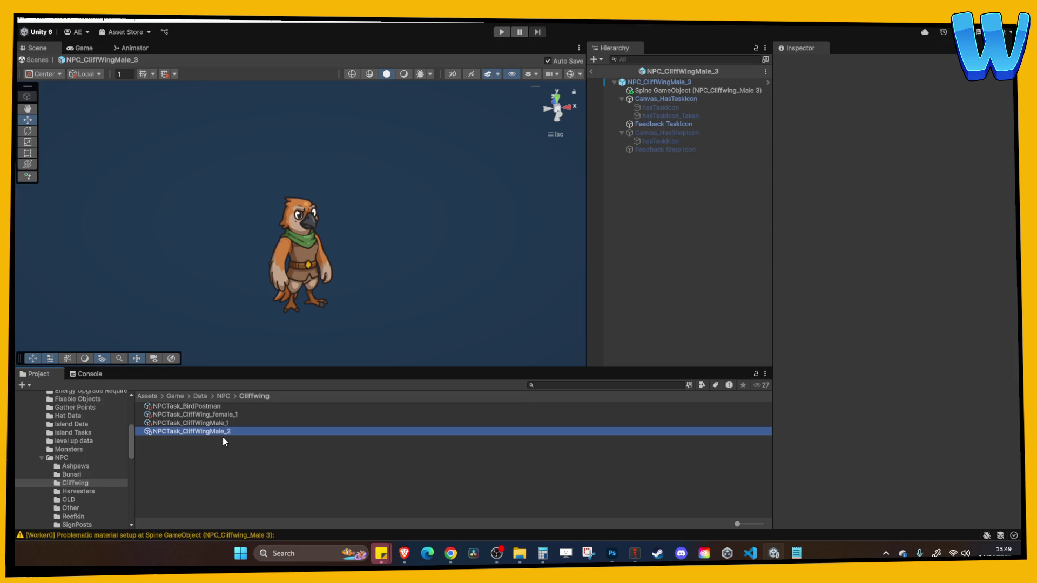
pyautogui.hotkey('ctrl', 'd')
pyautogui.click(228, 442)
pyautogui.doubleClick(227, 440)
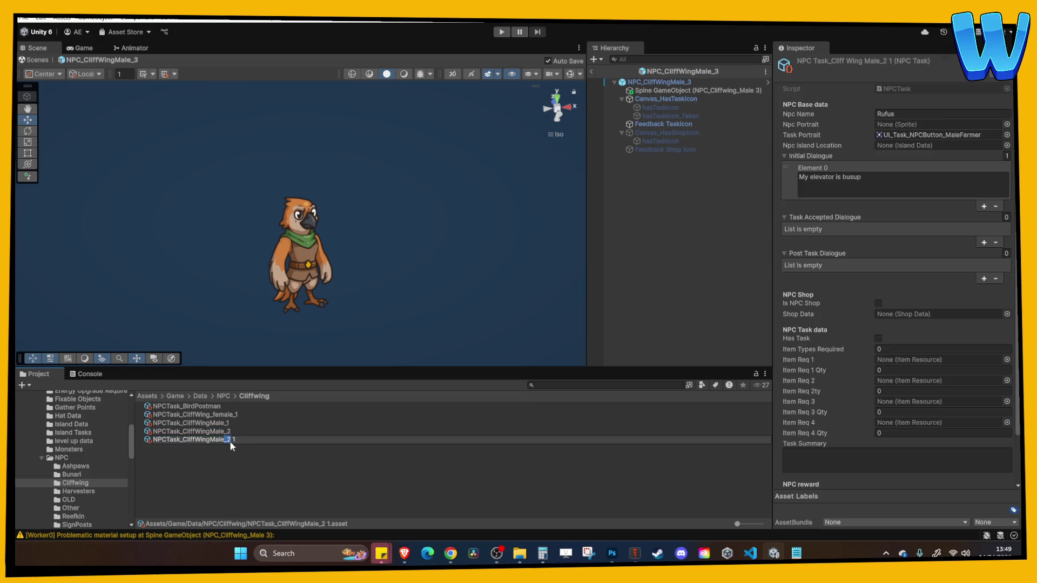
pyautogui.write('3')
pyautogui.press('Return')
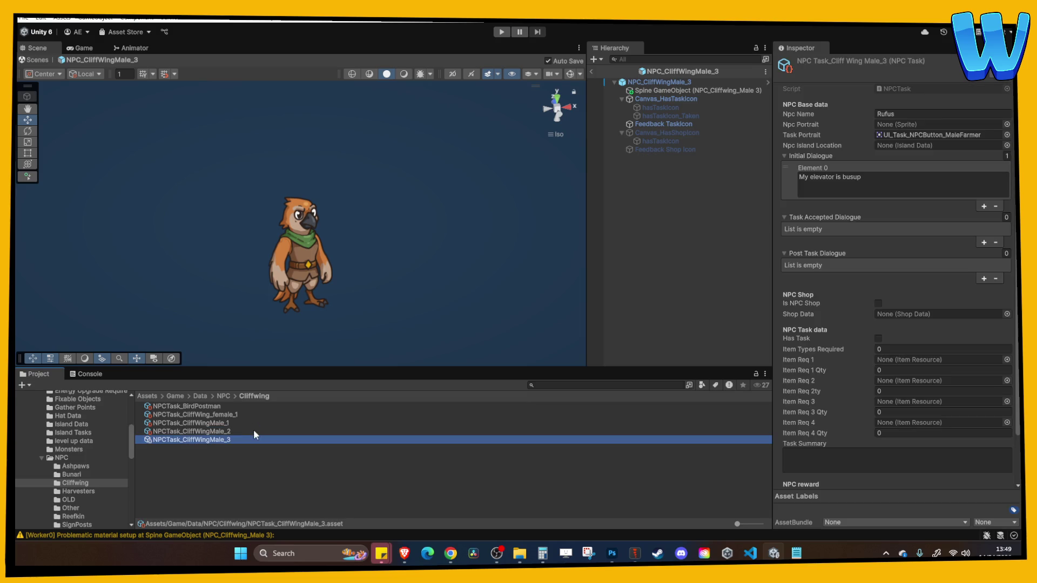
# Set the Npc Name to Ginger and the Initial Dialogue to 'Oi oi savaloy,'
pyautogui.click(901, 114)
pyautogui.write('Ginger')
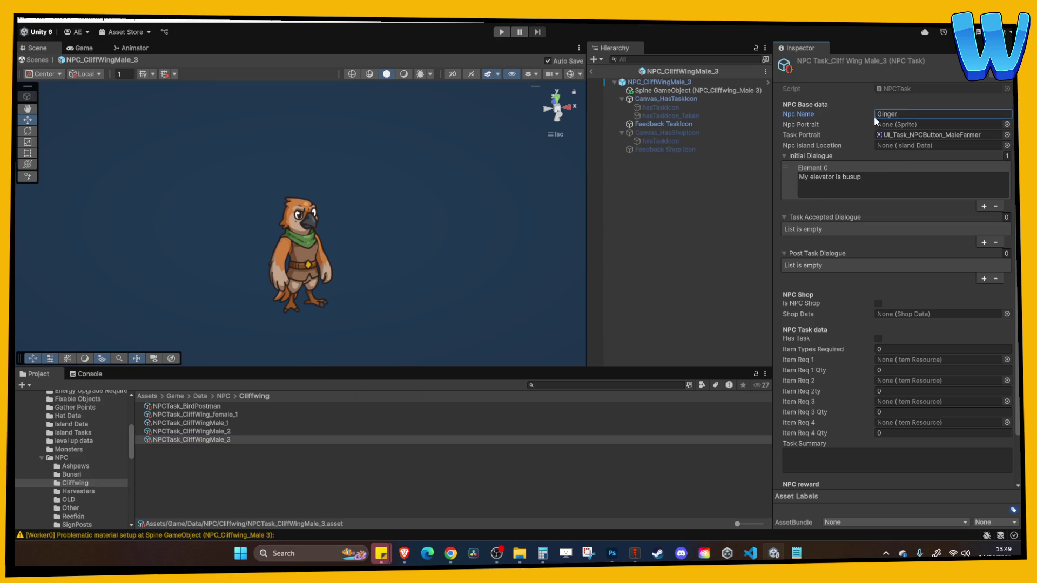
pyautogui.click(888, 183)
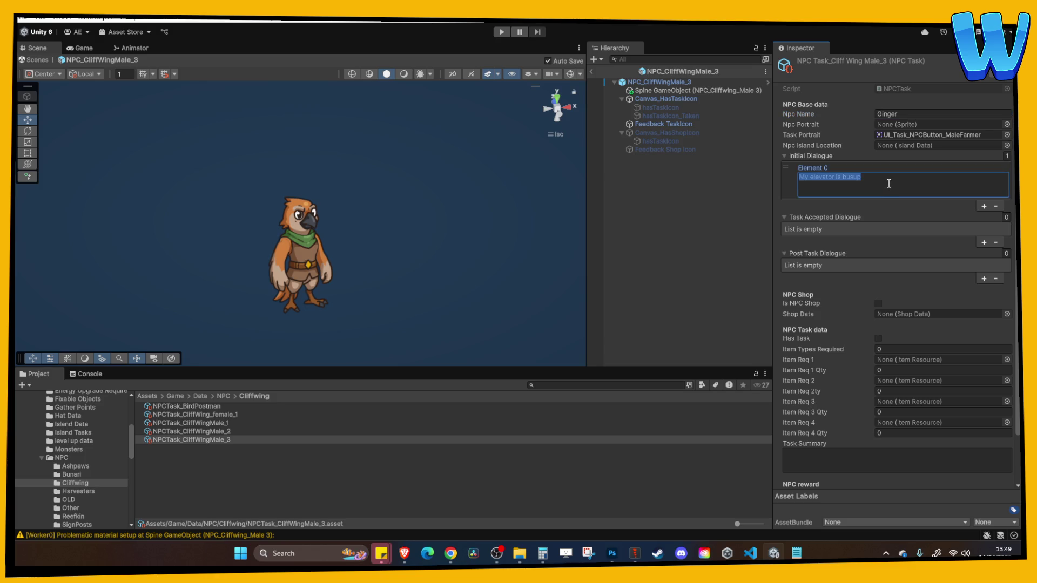
pyautogui.write('Oi oi savaloy.')
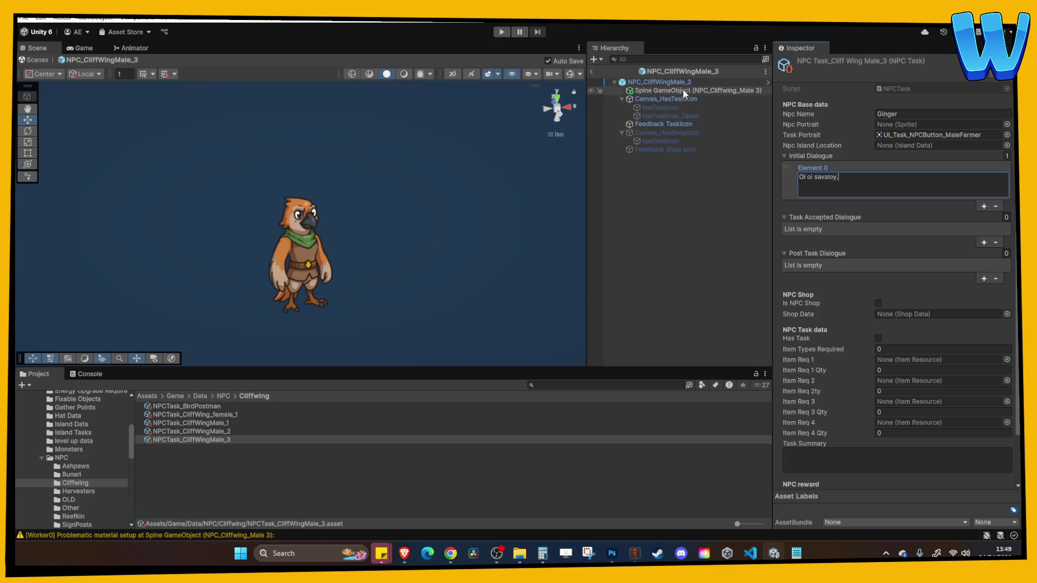
# Assign NPCTask_CliffWingMale_3 as the prefab's dialogue trigger Npc Data and exit prefab mode
pyautogui.click(658, 82)
pyautogui.moveTo(223, 441); pyautogui.dragTo(918, 314)
pyautogui.click(593, 72)
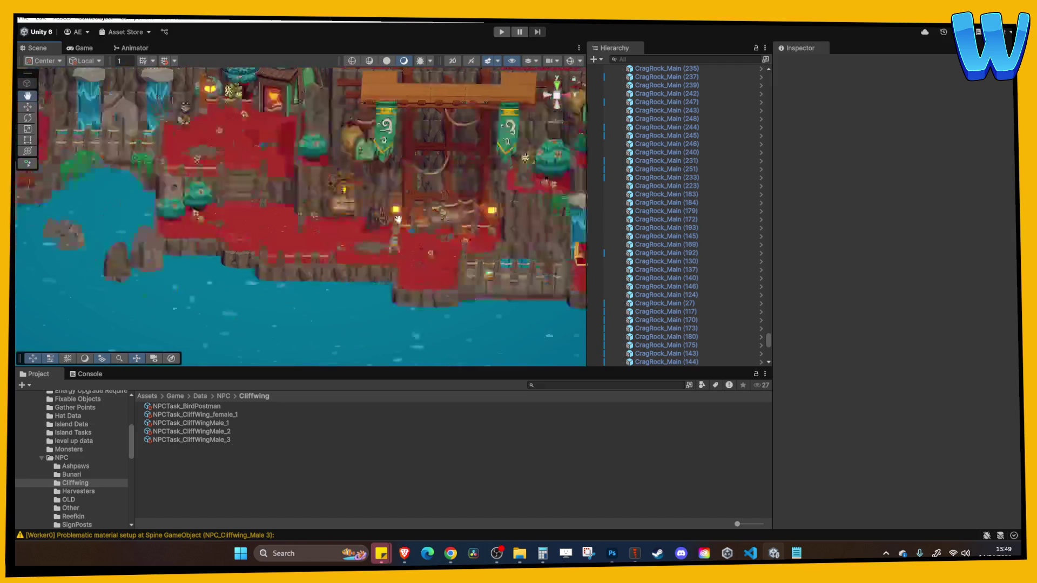
# Delete the stray NPC_CliffWingMale_1 (1) copy from the level
pyautogui.click(393, 216)
pyautogui.moveTo(394, 217); pyautogui.dragTo(674, 211)
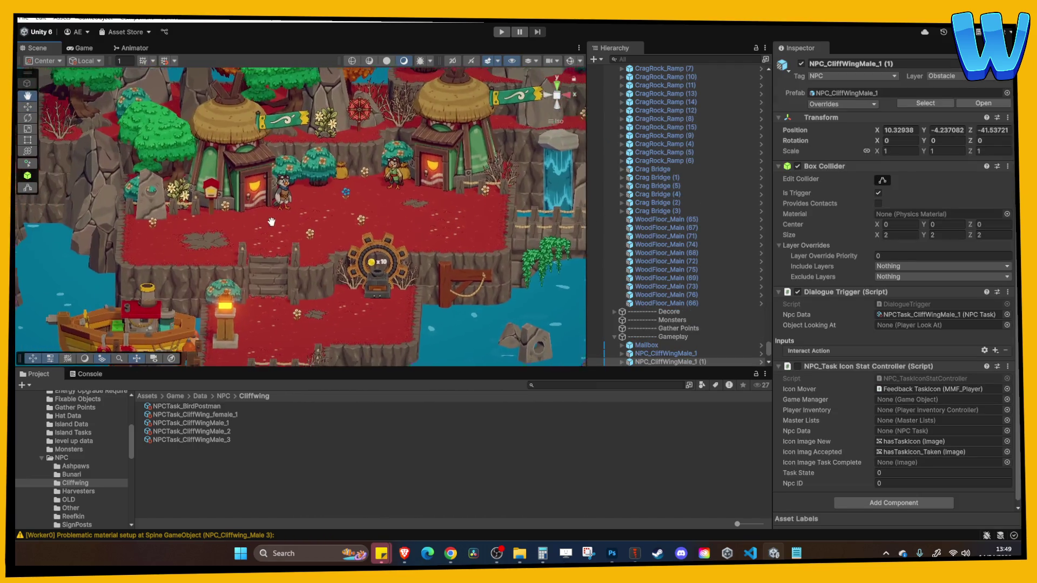
pyautogui.moveTo(311, 199)
pyautogui.mouseDown()
pyautogui.moveTo(287, 196)
pyautogui.moveTo(469, 206)
pyautogui.moveTo(372, 204)
pyautogui.mouseUp()
pyautogui.press('Delete')
# Locate the female NPC's prefab asset in the Project window
pyautogui.click(209, 439)
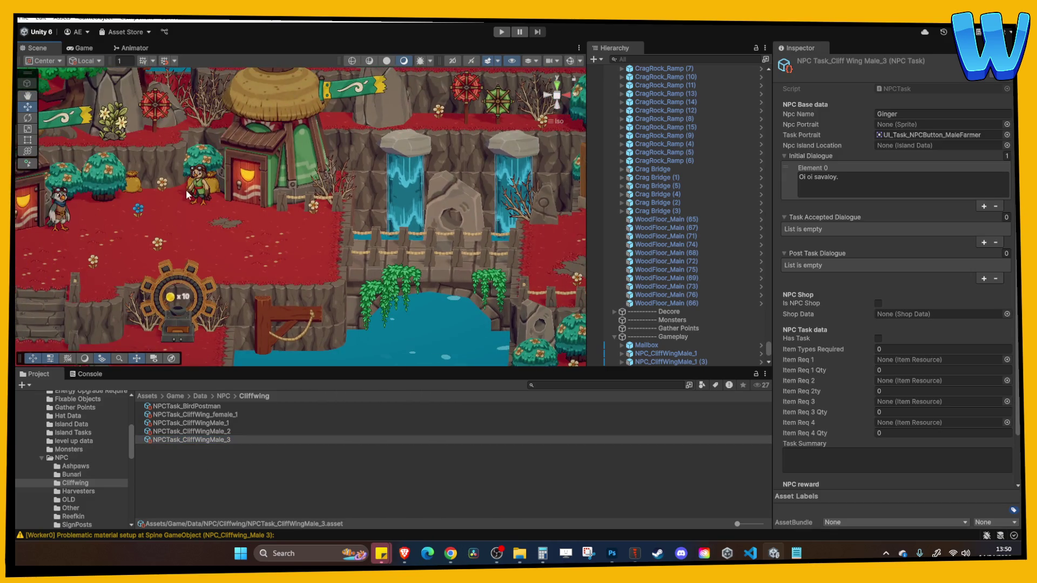
pyautogui.click(196, 189)
pyautogui.rightClick(653, 360)
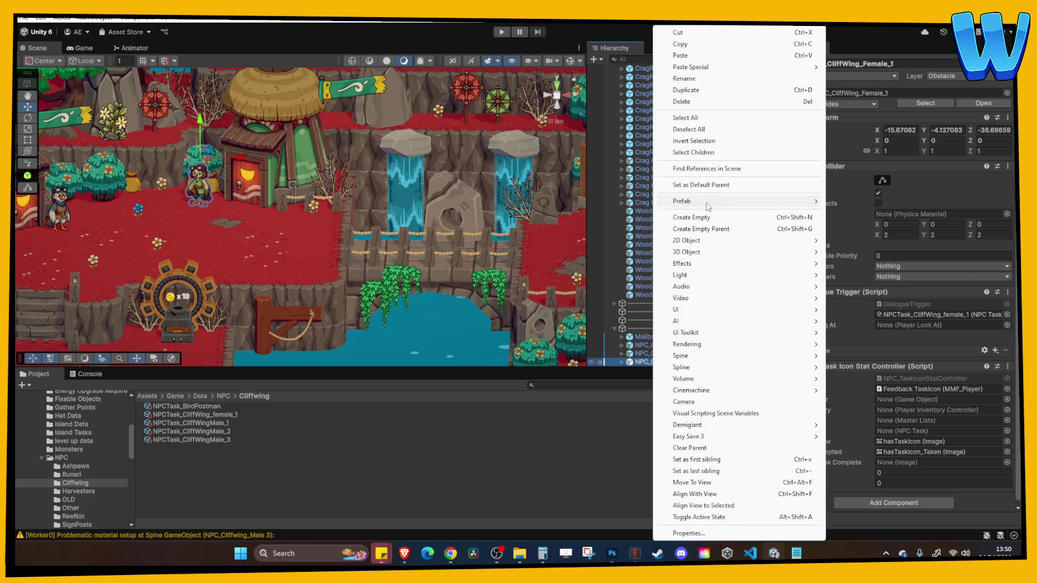
pyautogui.moveTo(710, 201)
pyautogui.click(859, 229)
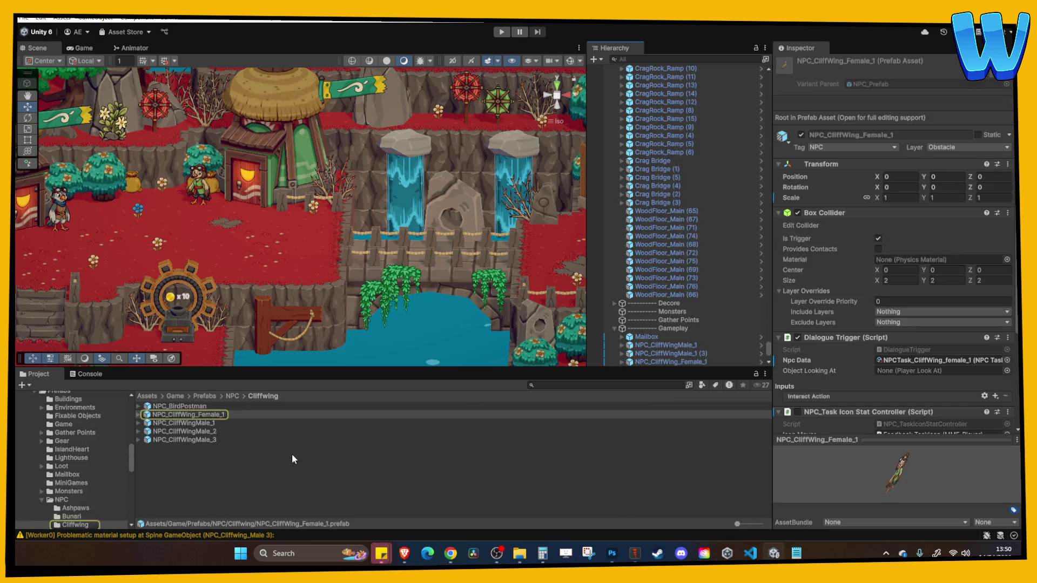
# Place NPC_CliffWingMale_3 beside the lantern post at X 52.41, Y 6.81
pyautogui.click(559, 238)
pyautogui.press('f')
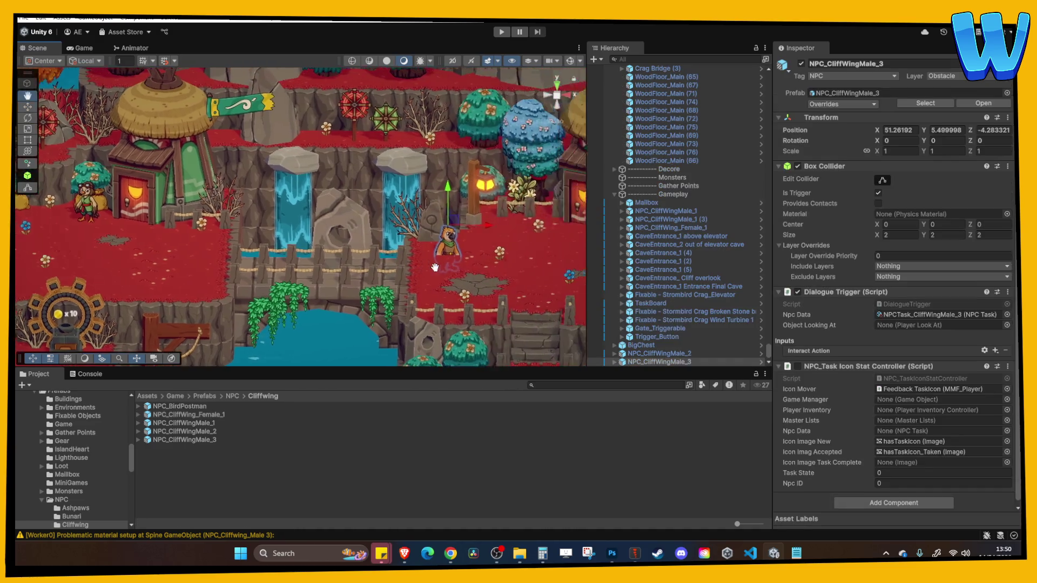
pyautogui.moveTo(441, 199); pyautogui.dragTo(440, 179)
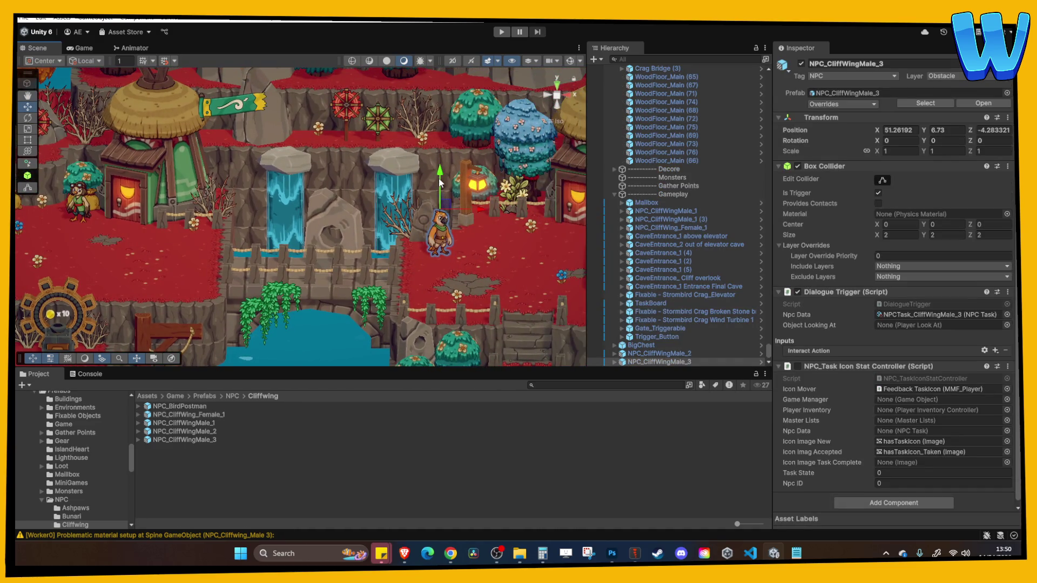
pyautogui.scroll(-5, 440, 184)
pyautogui.scroll(6, 407, 235)
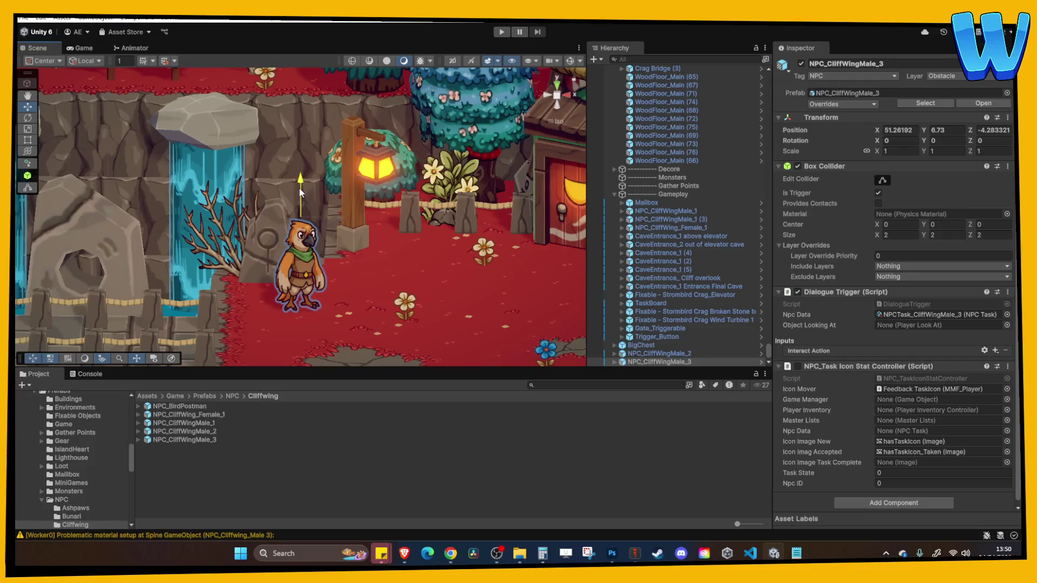
pyautogui.moveTo(328, 220); pyautogui.dragTo(359, 220)
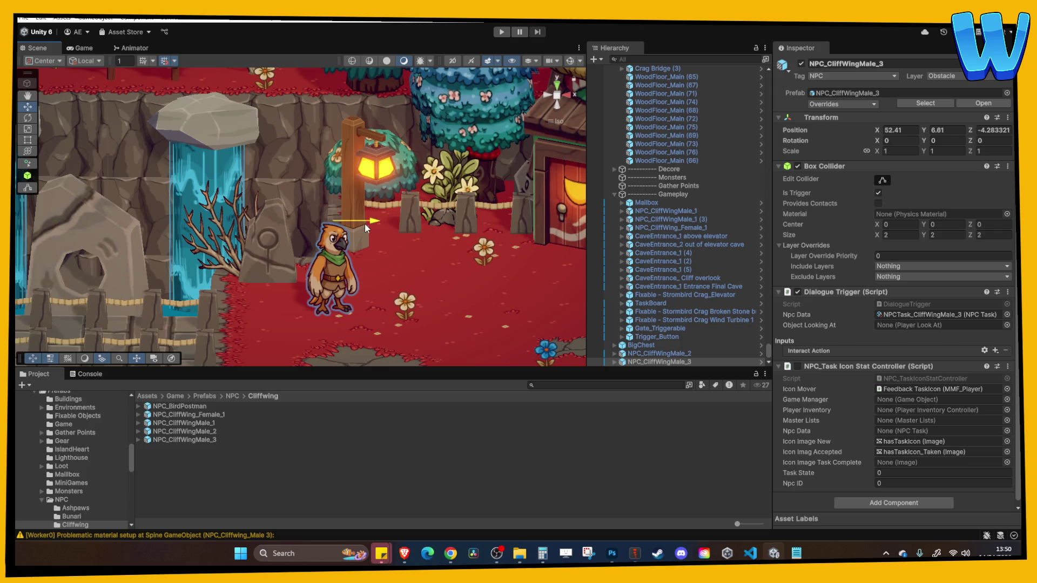
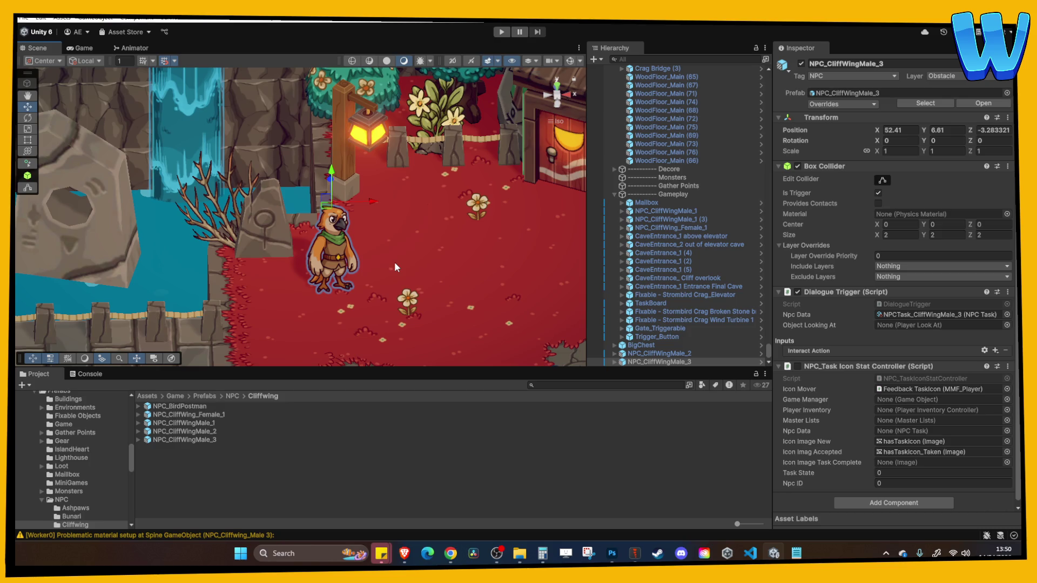
# Drag NPC_CliffWingMale_3 to the house door so its Position X becomes 60.41
pyautogui.moveTo(394, 267)
pyautogui.mouseDown()
pyautogui.moveTo(304, 152)
pyautogui.moveTo(397, 207)
pyautogui.moveTo(306, 194)
pyautogui.moveTo(423, 181)
pyautogui.moveTo(398, 210)
pyautogui.moveTo(439, 210)
pyautogui.moveTo(351, 206)
pyautogui.moveTo(453, 206)
pyautogui.mouseUp()
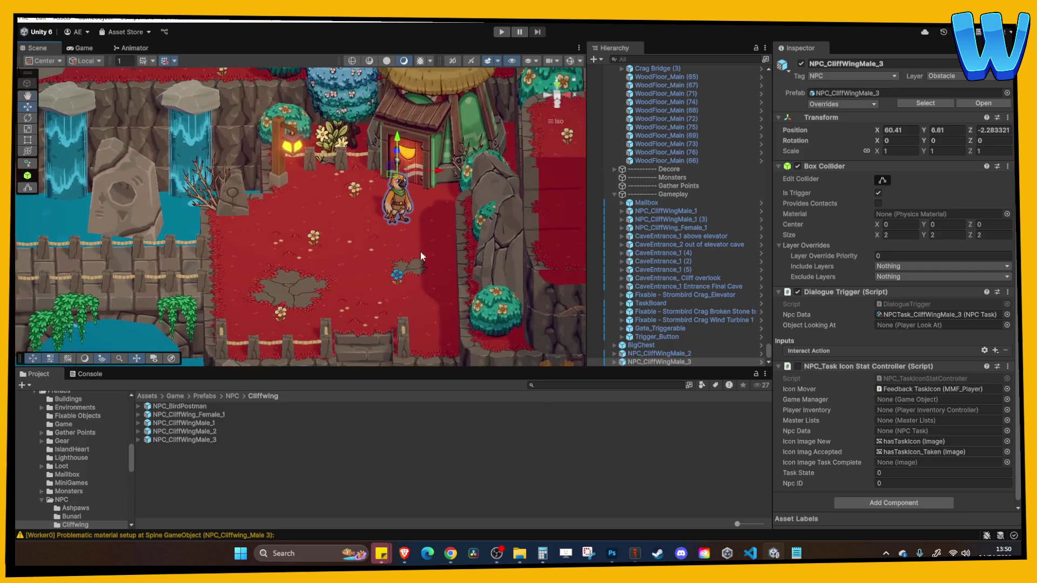
pyautogui.rightClick(663, 361)
# Open the NPC prefab in isolation, try an X rotation of -20 and a Y turn, then return to the level
pyautogui.moveTo(756, 236)
pyautogui.click(858, 247)
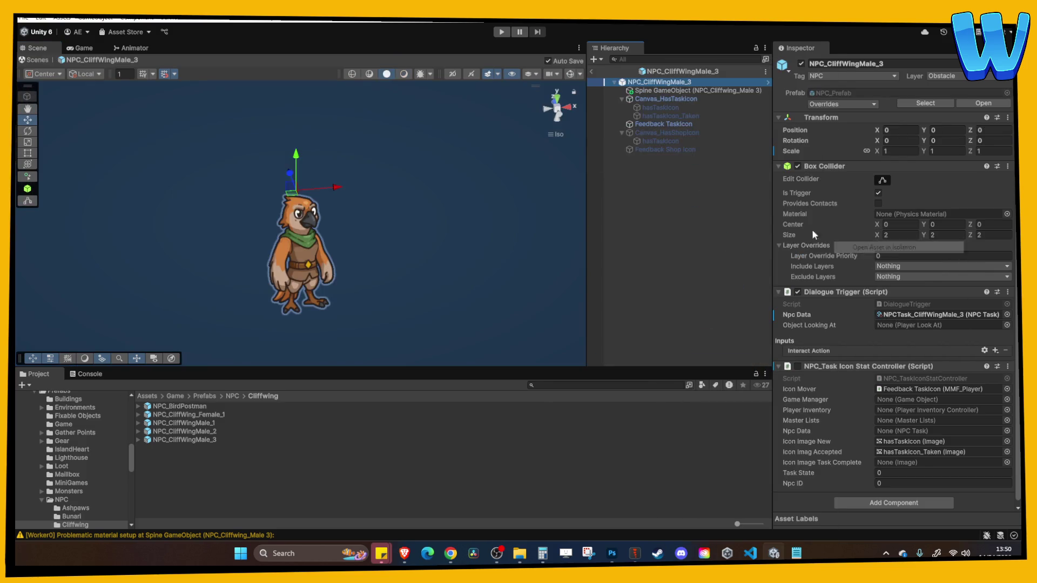
pyautogui.click(696, 90)
pyautogui.click(907, 115)
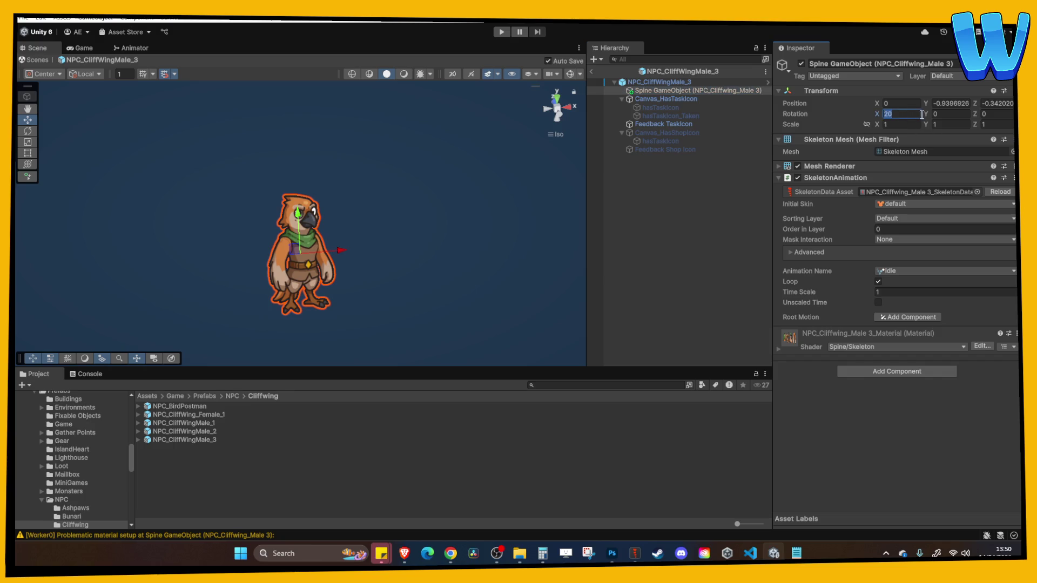
pyautogui.write('-20')
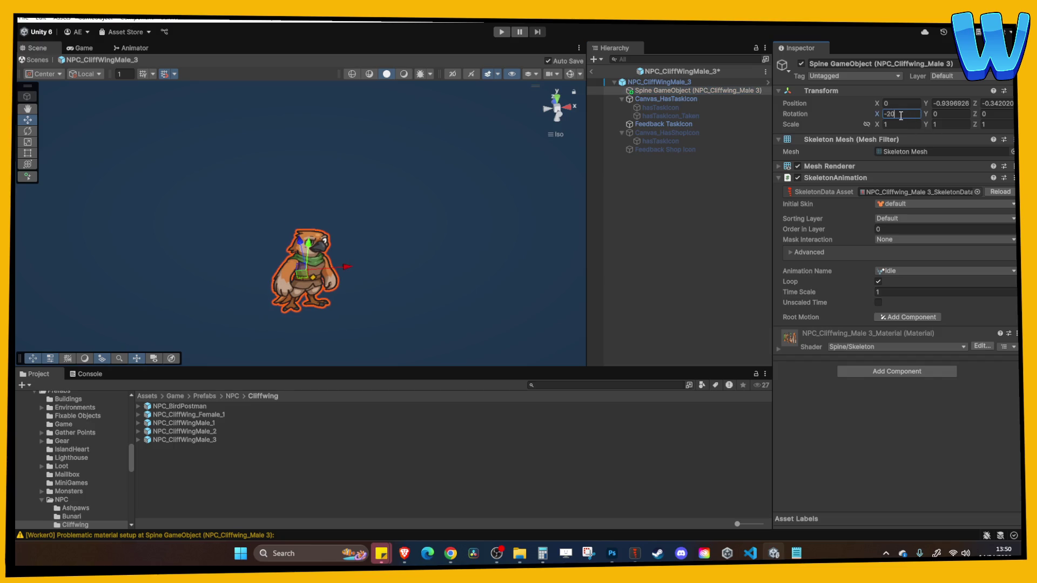
pyautogui.hotkey('ctrl', 'z')
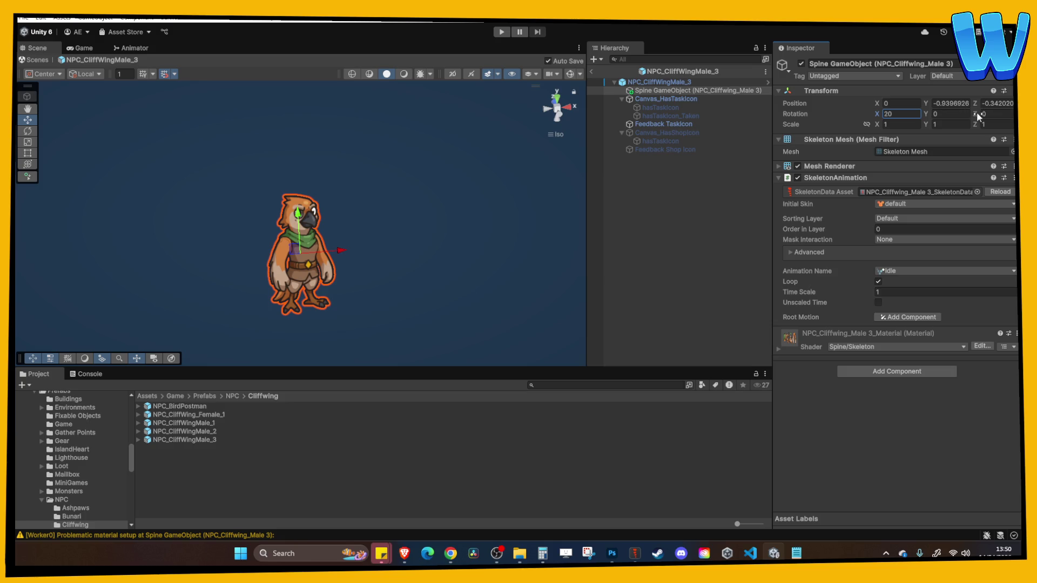
pyautogui.moveTo(926, 113); pyautogui.dragTo(950, 114)
pyautogui.write('0')
pyautogui.write('-')
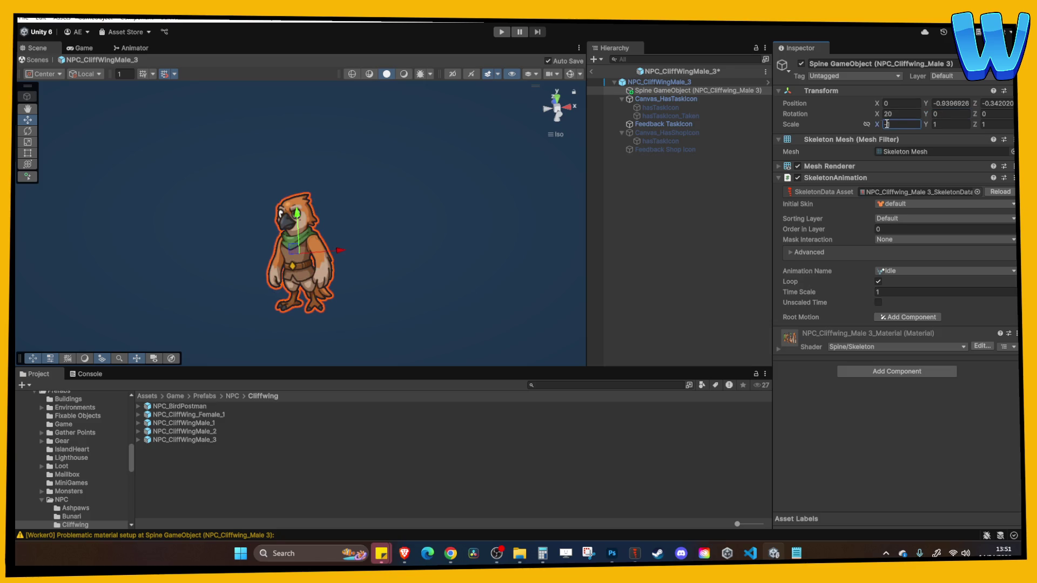
pyautogui.click(608, 160)
pyautogui.click(592, 72)
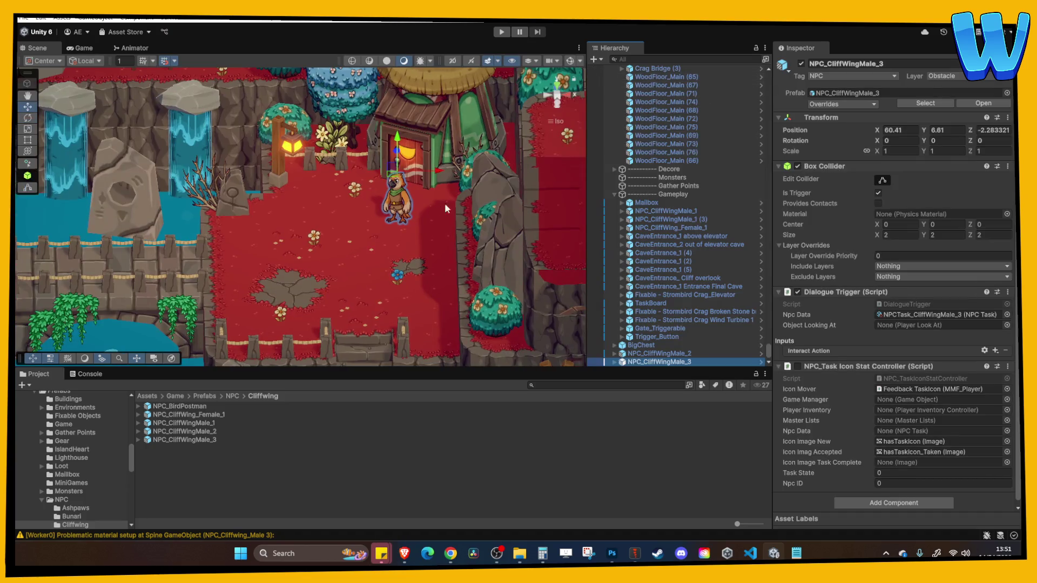
# Reopen the NPC prefab in isolation, select its root object, and show the console warnings
pyautogui.click(672, 363)
pyautogui.rightClick(643, 357)
pyautogui.moveTo(701, 234)
pyautogui.click(884, 248)
pyautogui.click(662, 90)
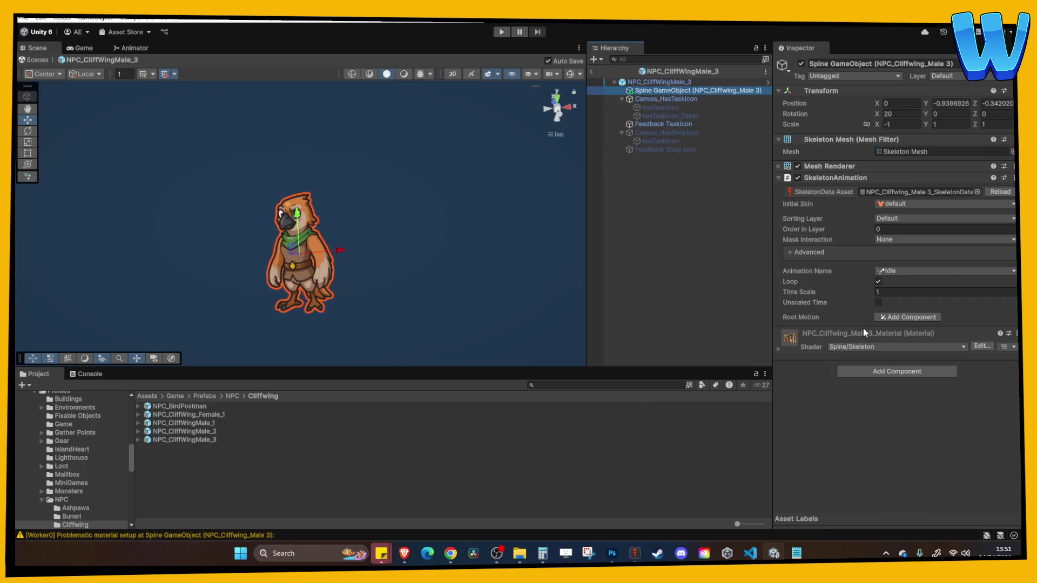
pyautogui.click(631, 83)
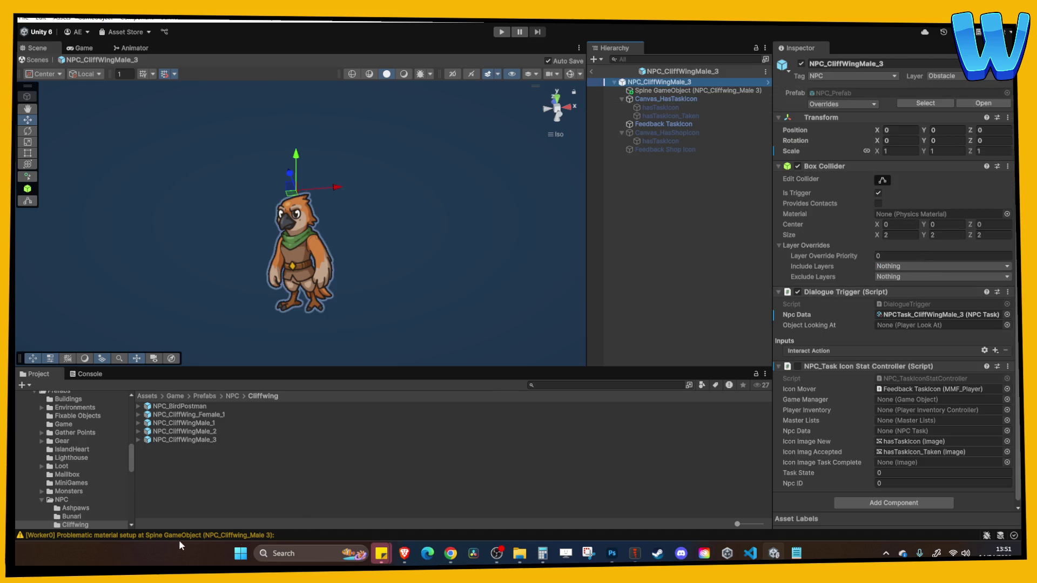
pyautogui.click(166, 535)
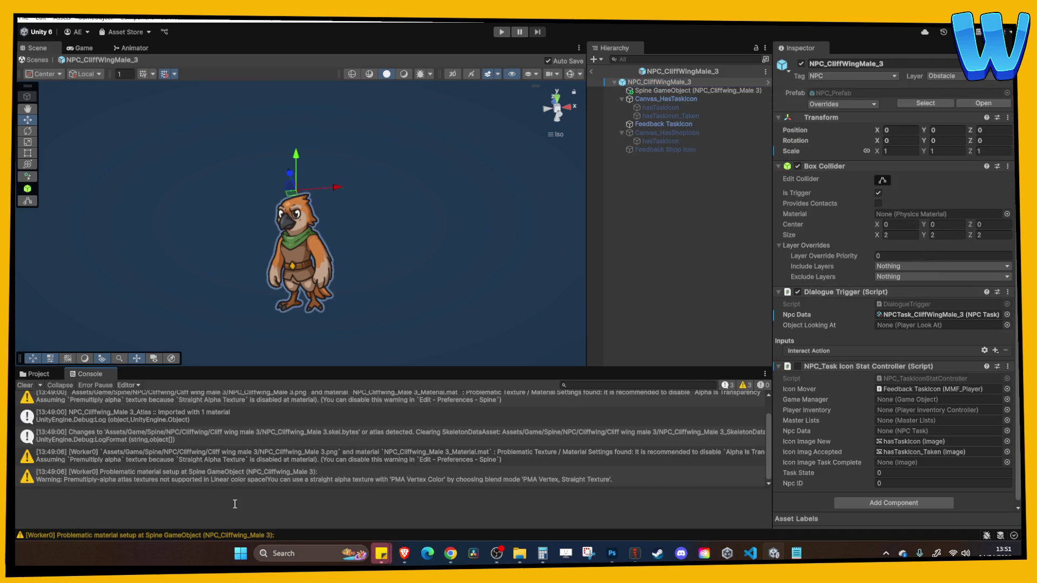
# Read the Spine premultiply-alpha material warning, then clear all console messages
pyautogui.scroll(1, 160, 449)
pyautogui.scroll(-1, 168, 456)
pyautogui.scroll(1, 322, 455)
pyautogui.click(255, 427)
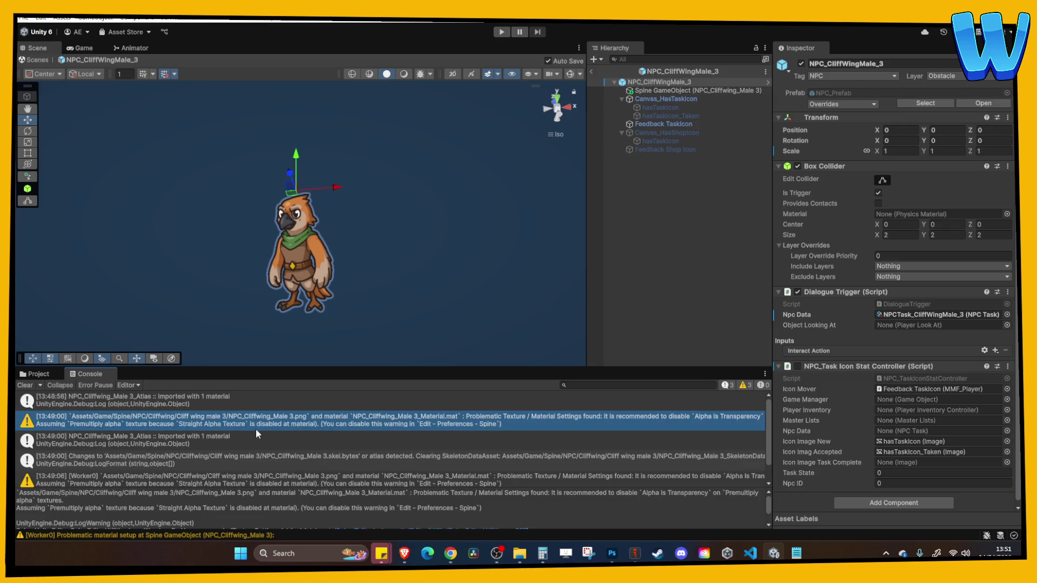
pyautogui.scroll(-1, 254, 428)
pyautogui.click(25, 386)
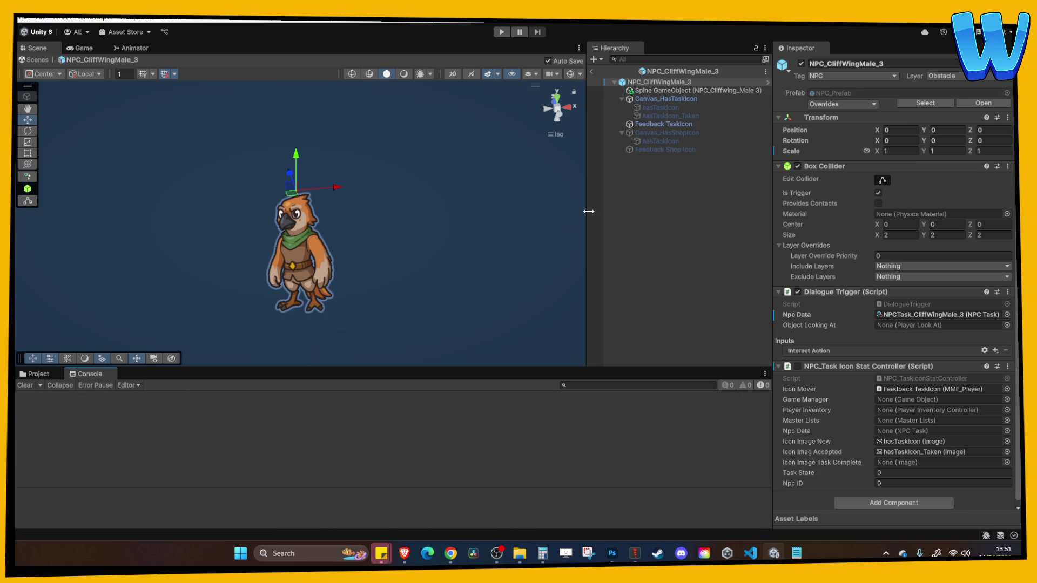
# Back in the level, shift the Cliffwing NPC one unit left to X 59.41 and start Play mode
pyautogui.click(590, 70)
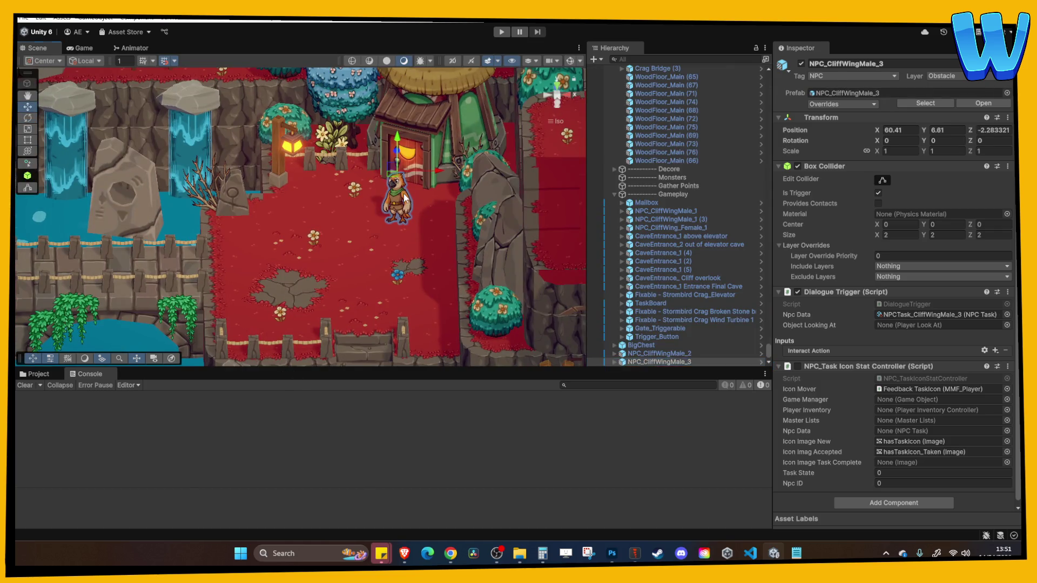
pyautogui.click(461, 221)
pyautogui.click(403, 200)
pyautogui.scroll(3, 409, 222)
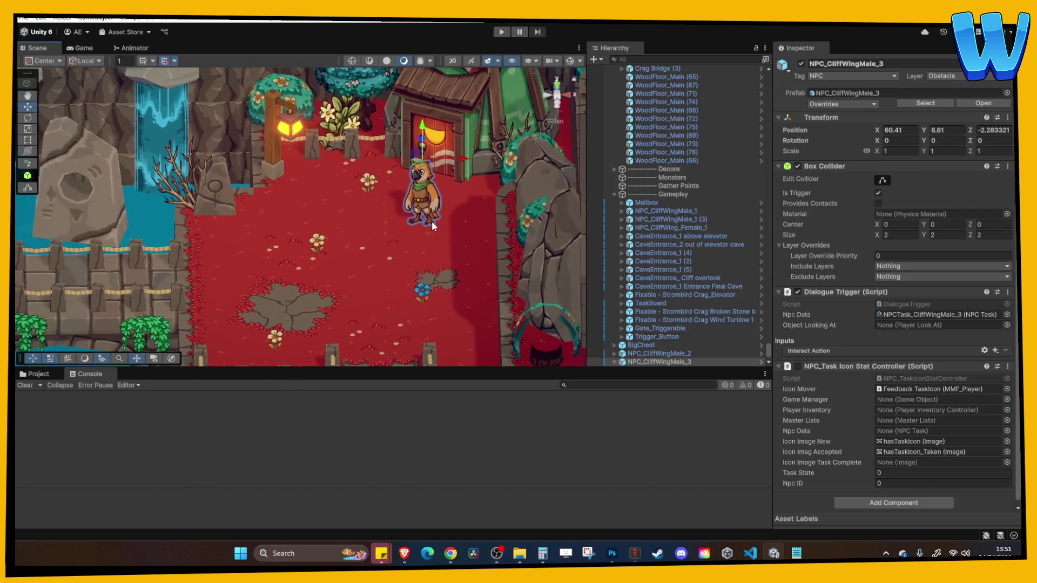
pyautogui.moveTo(448, 180); pyautogui.dragTo(431, 184)
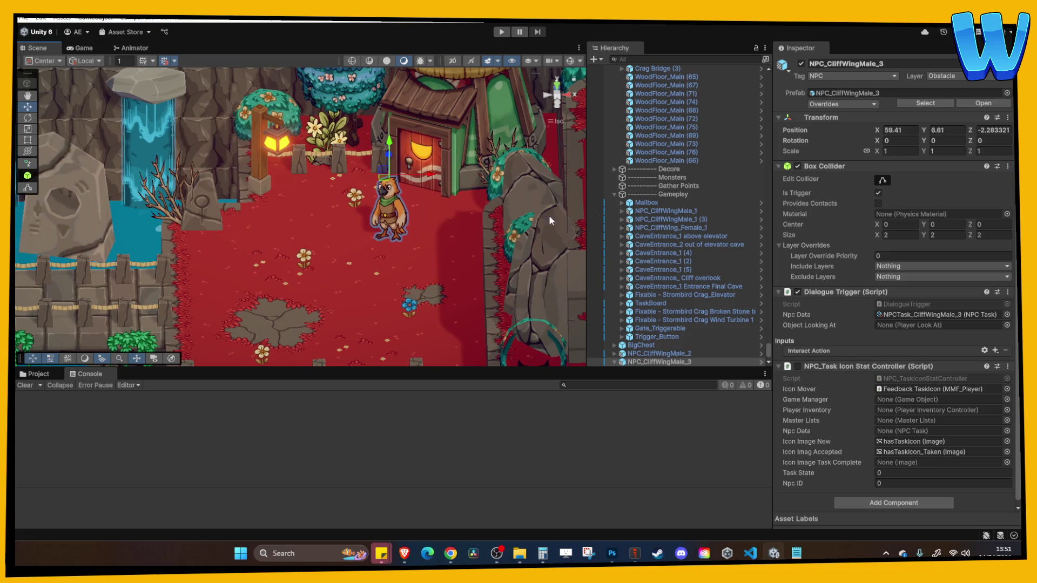
pyautogui.click(500, 33)
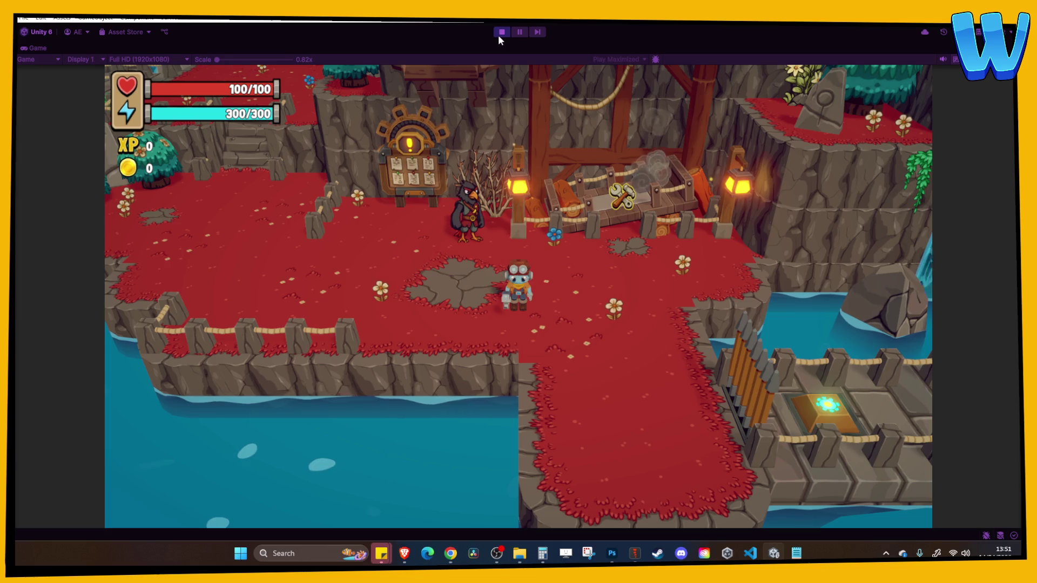
# Walk the player up the stairs to the Cliffwing NPC and go through its dialogue
pyautogui.press('a')
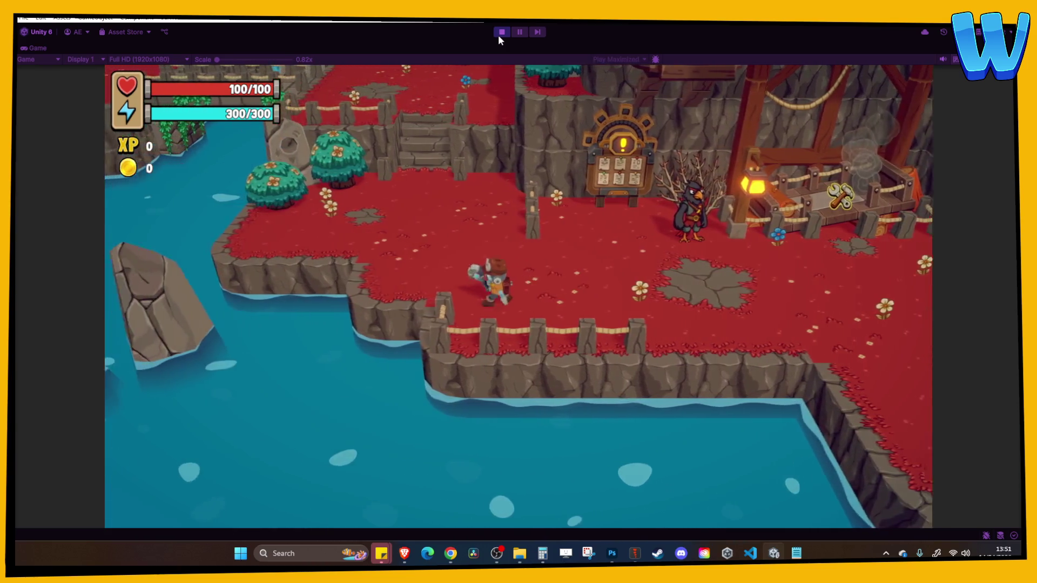
pyautogui.press('w')
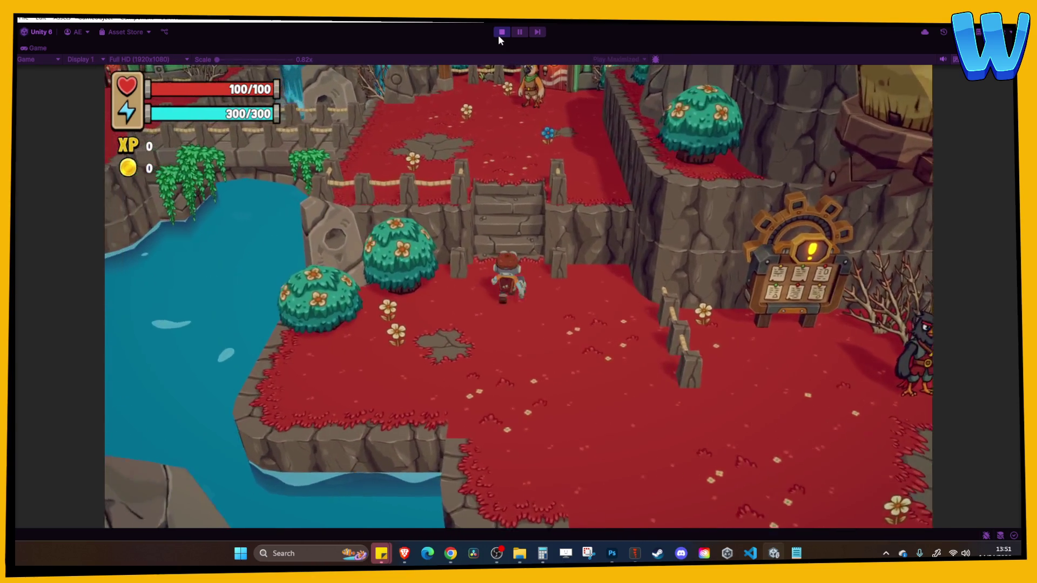
pyautogui.press('w')
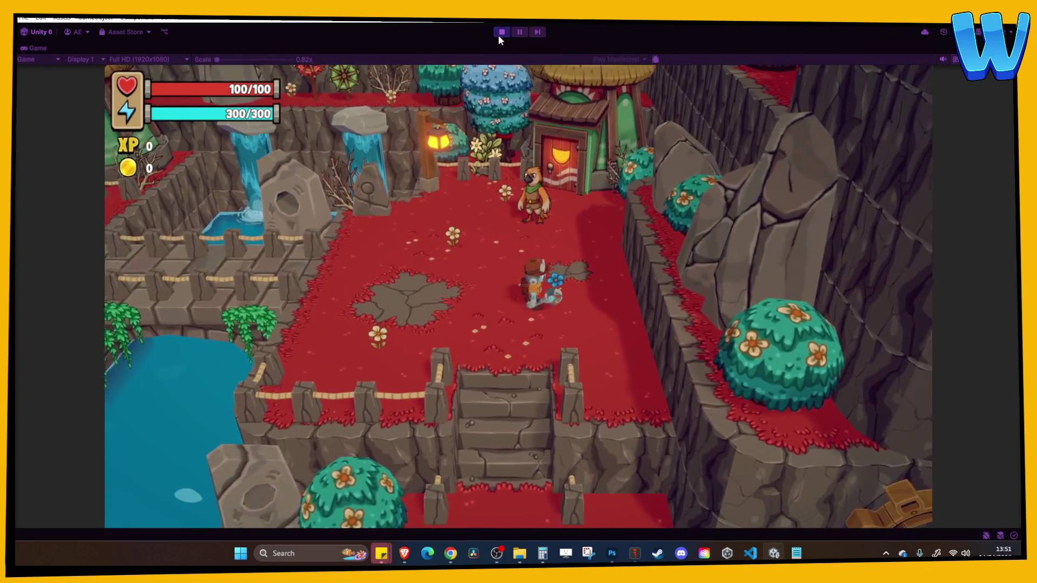
pyautogui.press('w')
pyautogui.press('e')
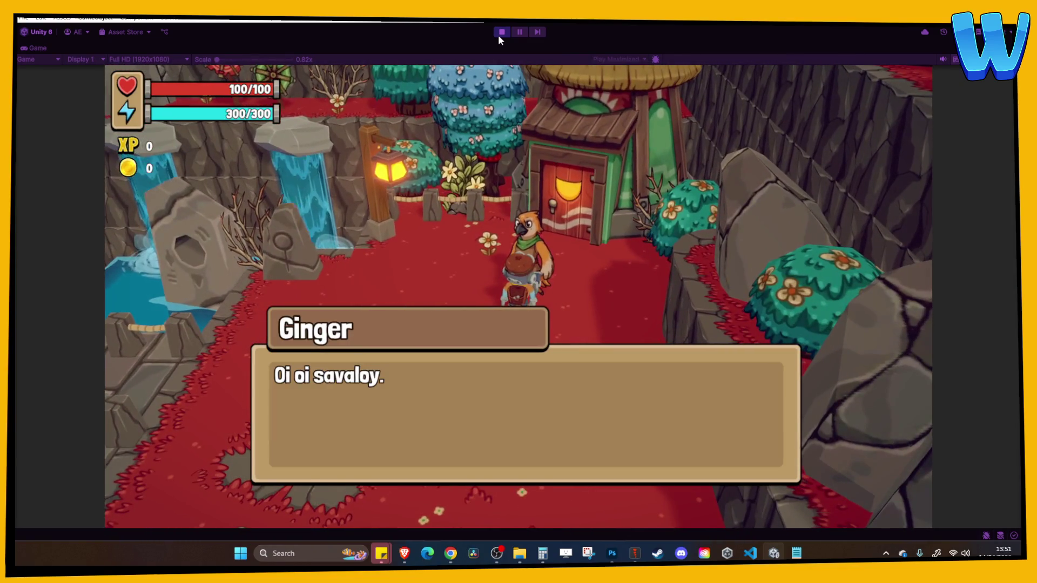
pyautogui.press('e')
pyautogui.press('e')
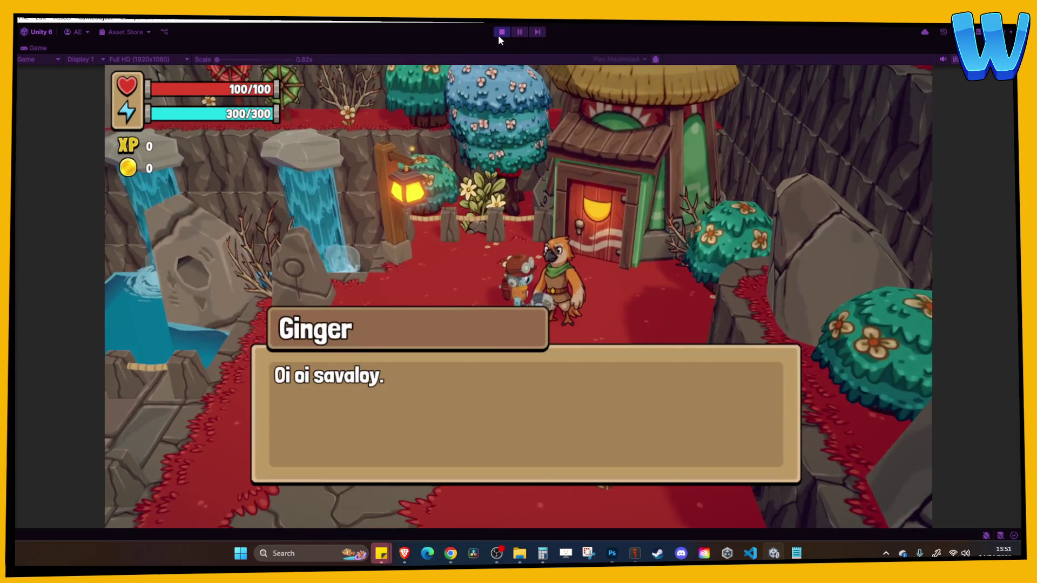
pyautogui.press('e')
# Walk into the village, browse the inventory, then stop Play mode
pyautogui.press('a')
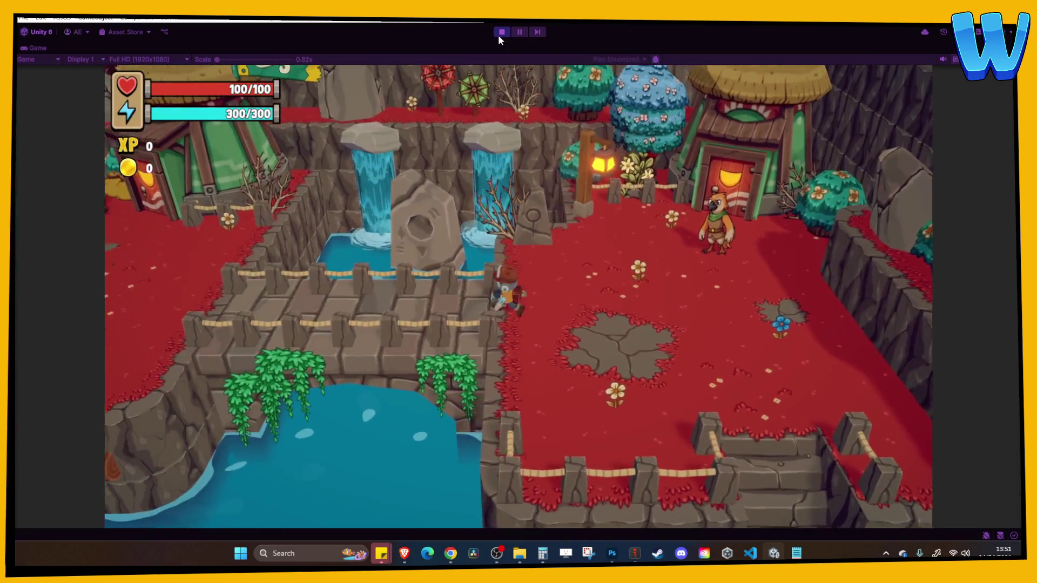
pyautogui.press('a')
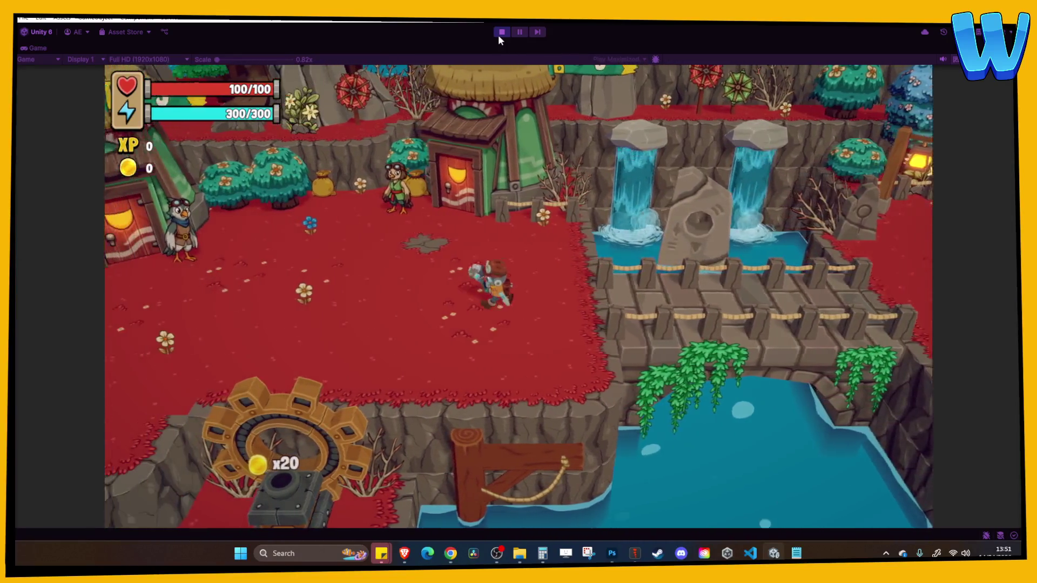
pyautogui.press('a')
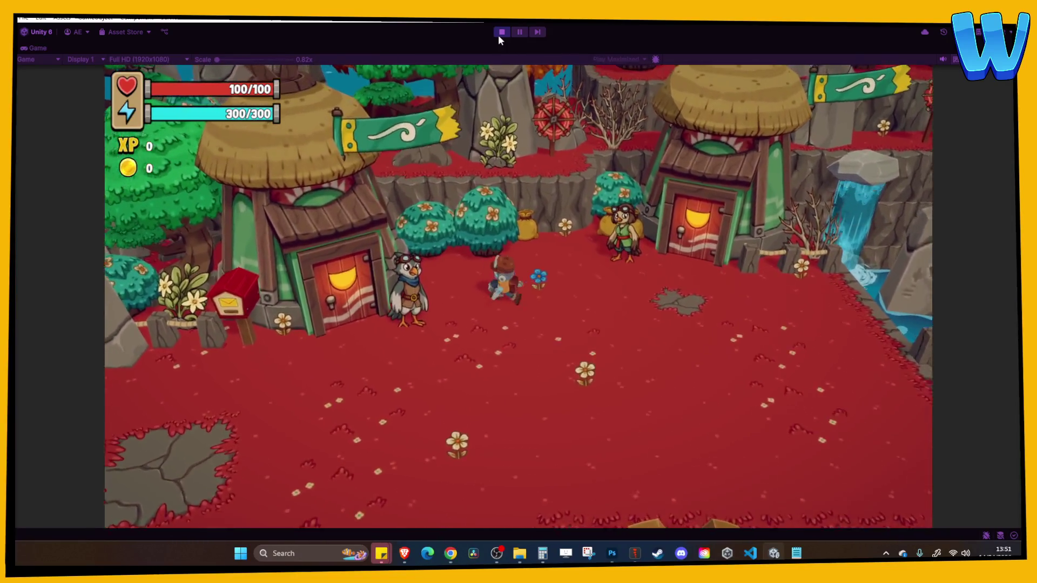
pyautogui.press('d')
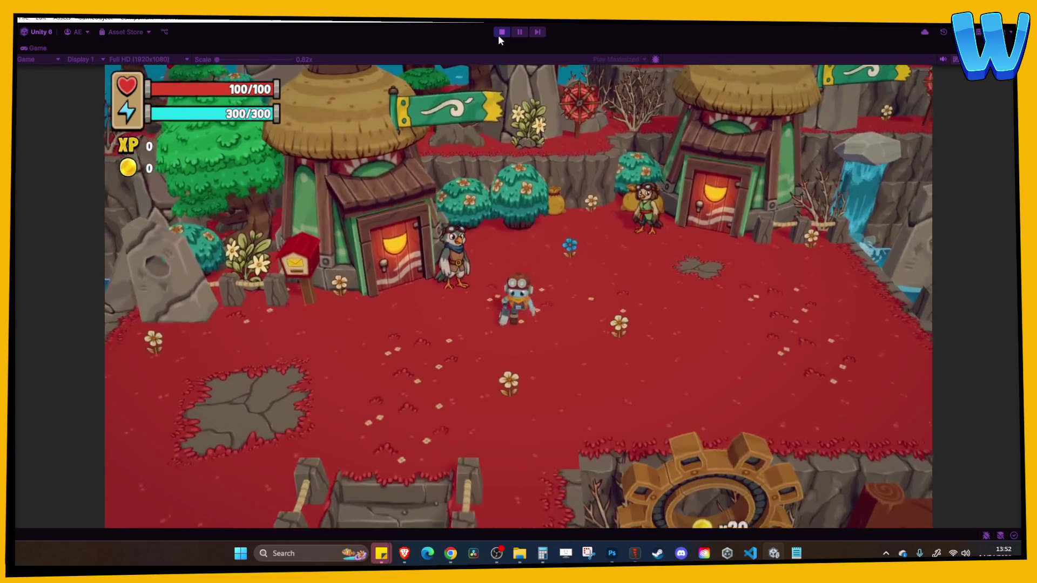
pyautogui.press('i')
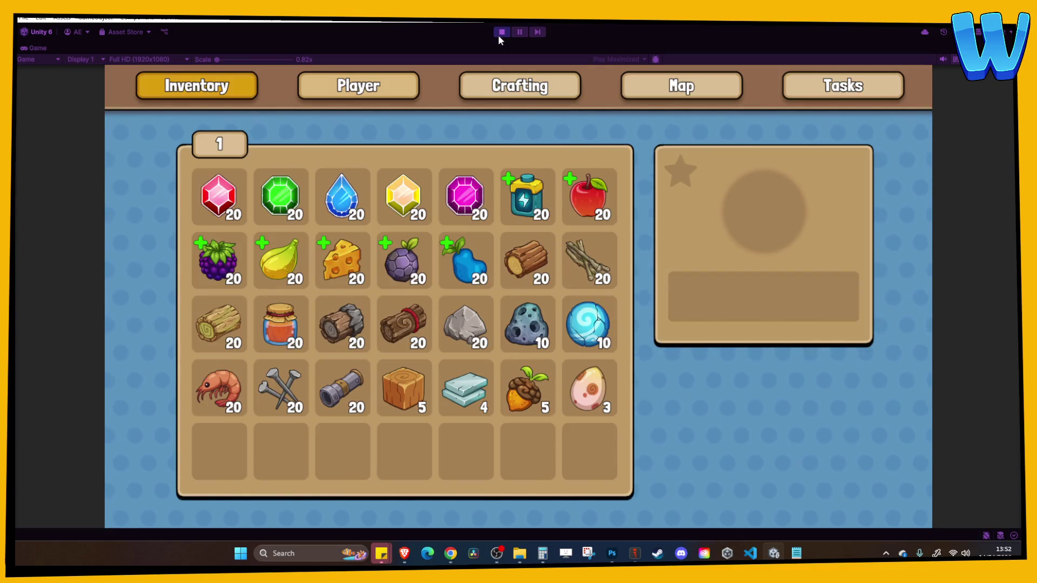
pyautogui.press('s')
pyautogui.press('s')
pyautogui.press('d')
pyautogui.press('i')
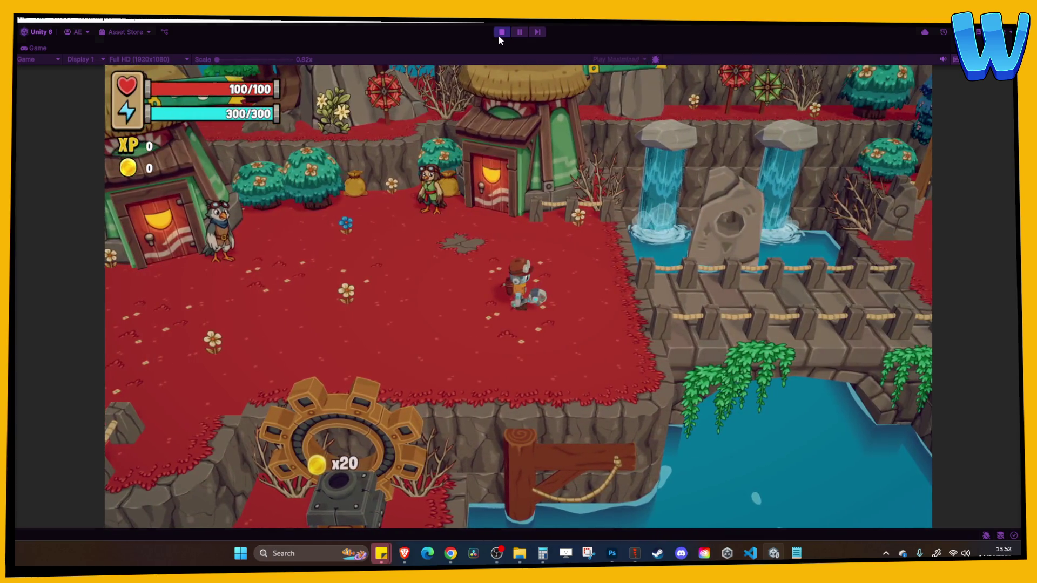
pyautogui.click(498, 35)
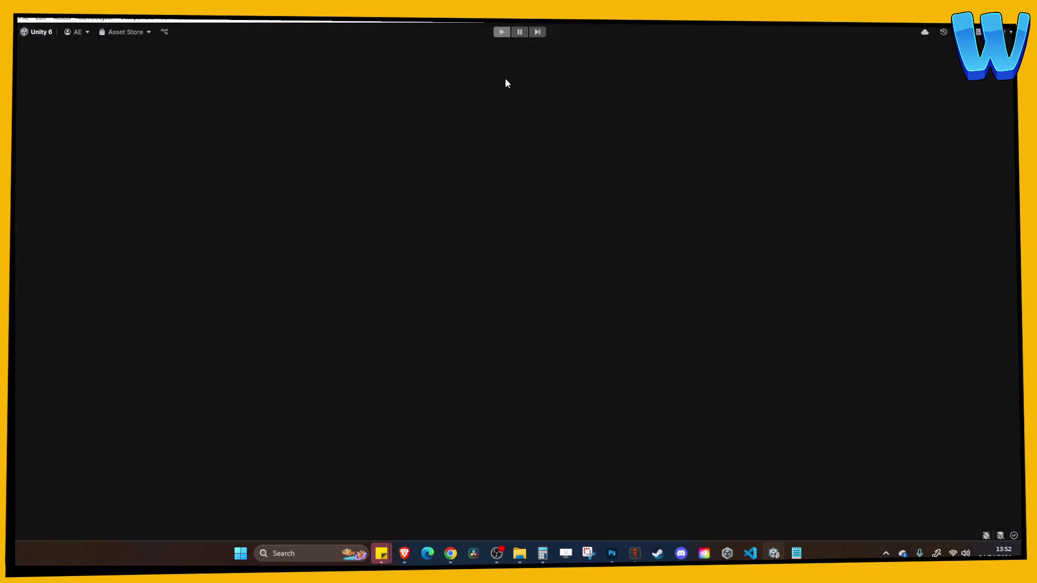
# From Prefabs > Gather Points > Trees, place GatherPoint_Tree_7_Galebloom near the NPC area
pyautogui.click(458, 196)
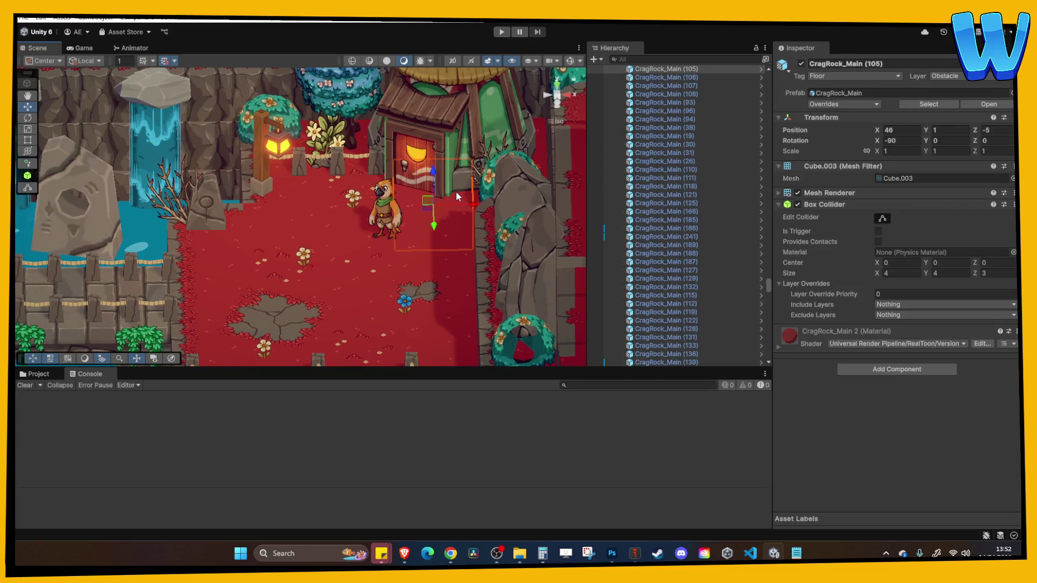
pyautogui.scroll(-2, 280, 238)
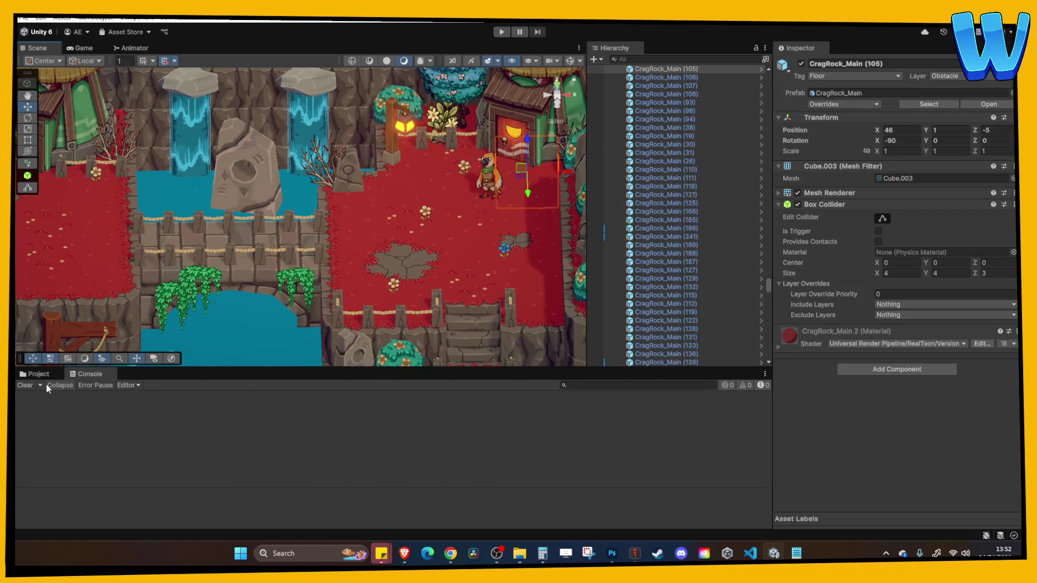
pyautogui.click(51, 377)
pyautogui.scroll(-3, 87, 439)
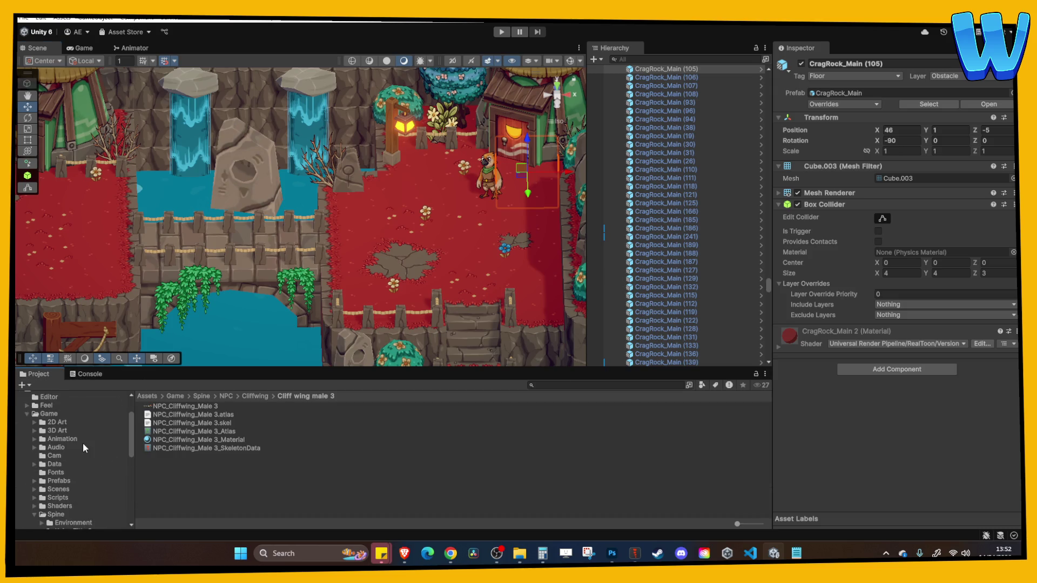
pyautogui.click(61, 475)
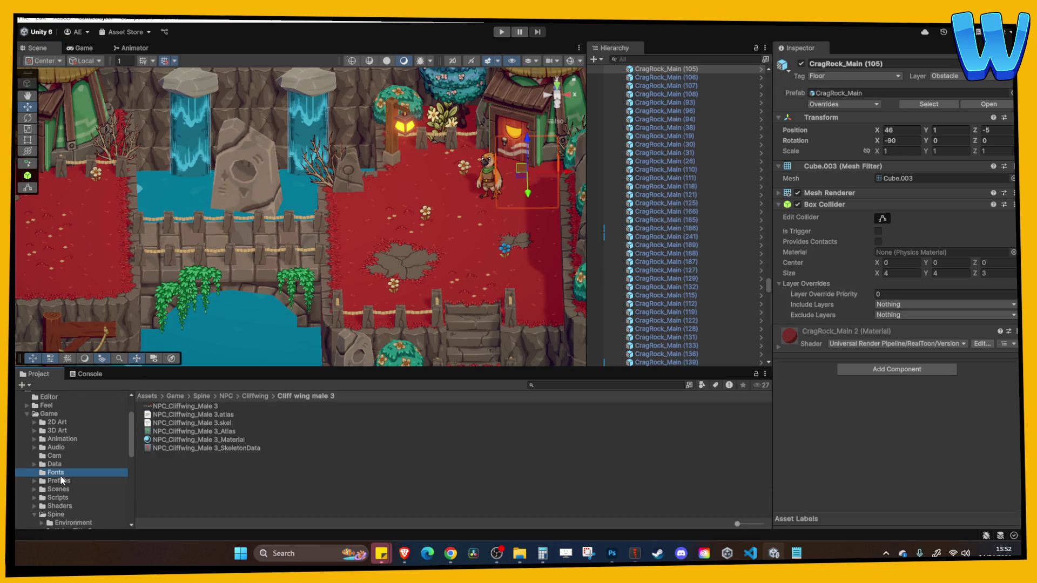
pyautogui.click(64, 481)
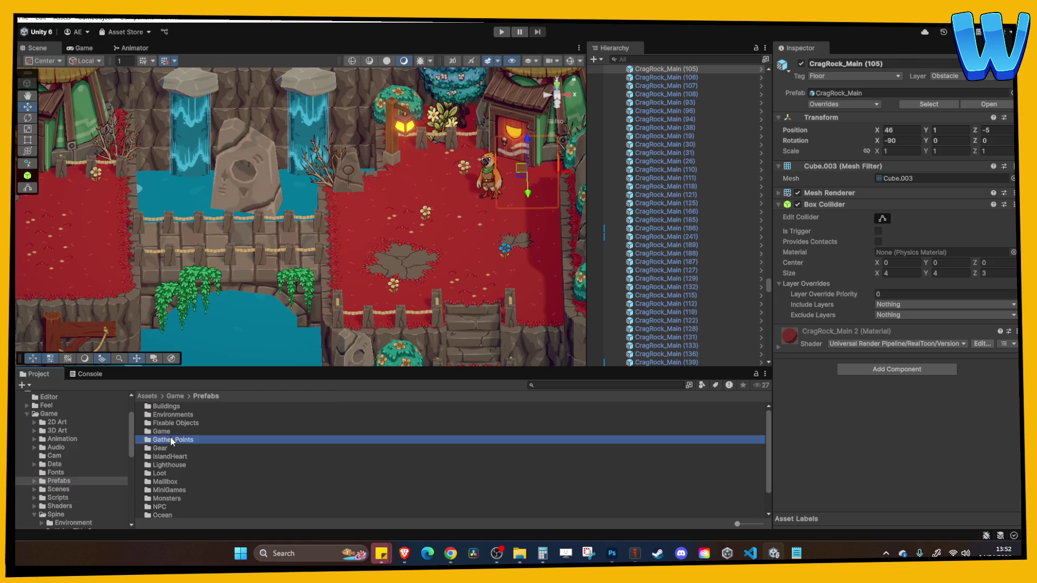
pyautogui.doubleClick(172, 440)
pyautogui.doubleClick(160, 440)
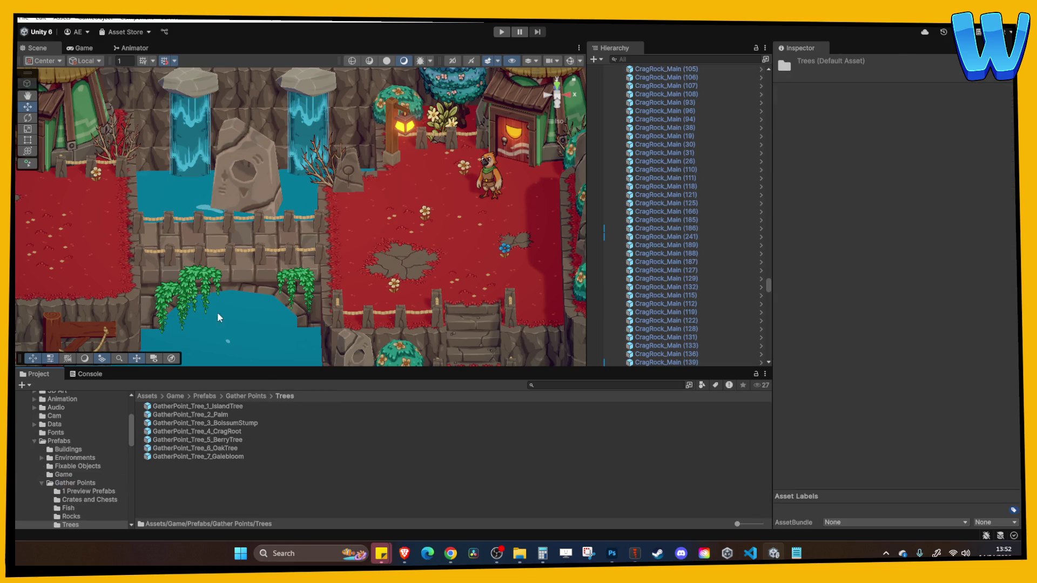
pyautogui.hscroll(-5, 226, 321)
pyautogui.moveTo(214, 456)
pyautogui.mouseDown()
pyautogui.moveTo(257, 440)
pyautogui.moveTo(210, 240)
pyautogui.mouseUp()
pyautogui.moveTo(250, 193); pyautogui.dragTo(197, 184)
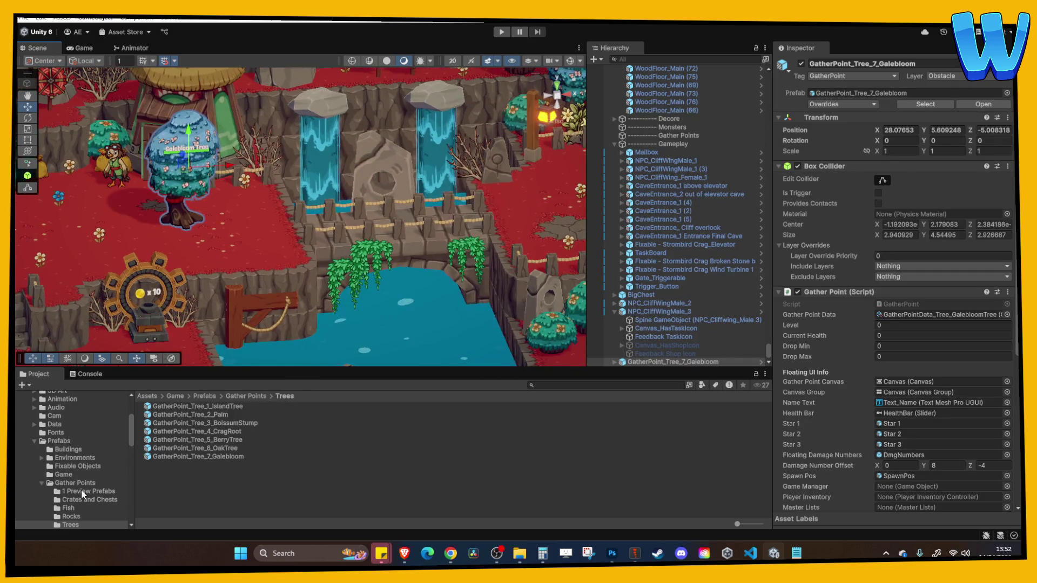
# Place GatherPoint_WindStone from the Rocks folder beside the tree and start a play test
pyautogui.scroll(-2, 82, 490)
pyautogui.click(75, 478)
pyautogui.click(71, 485)
pyautogui.moveTo(193, 467)
pyautogui.mouseDown()
pyautogui.moveTo(229, 233)
pyautogui.moveTo(243, 216)
pyautogui.moveTo(129, 222)
pyautogui.moveTo(412, 198)
pyautogui.moveTo(285, 218)
pyautogui.moveTo(265, 238)
pyautogui.mouseUp()
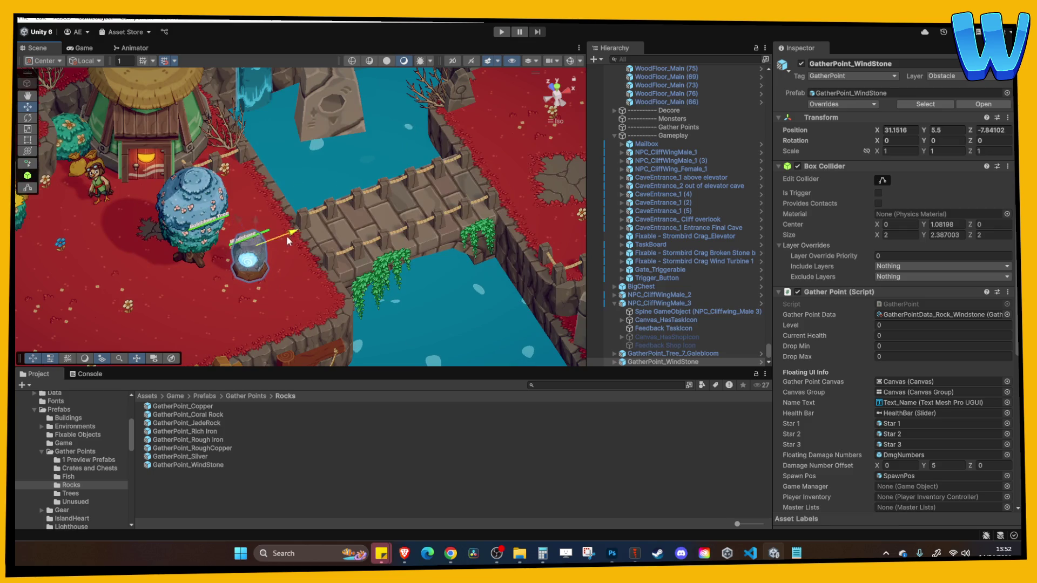
pyautogui.click(497, 33)
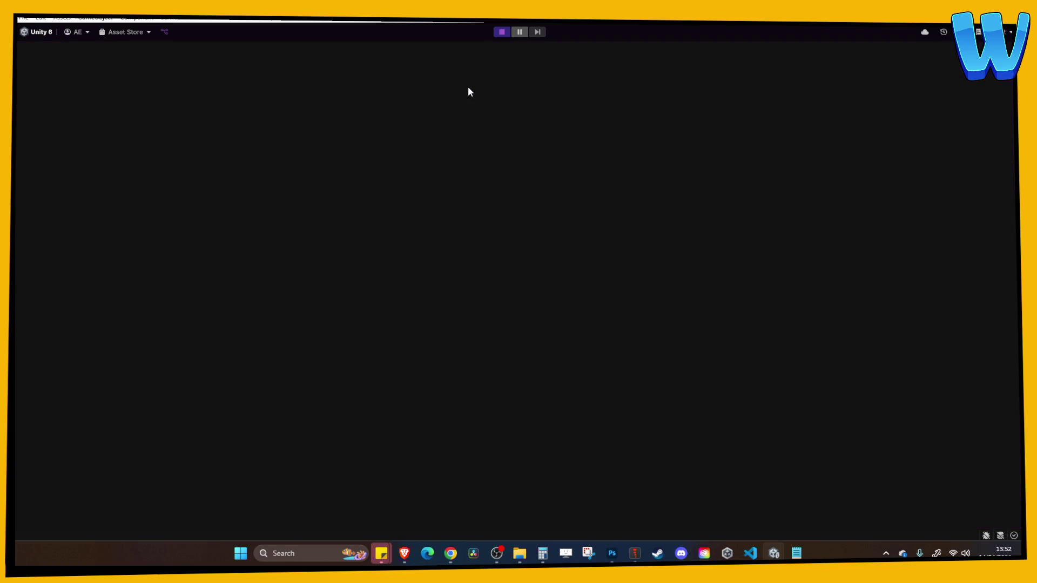
# Walk the player across the plateau and bridge to the Windstone and gather it
pyautogui.press('a')
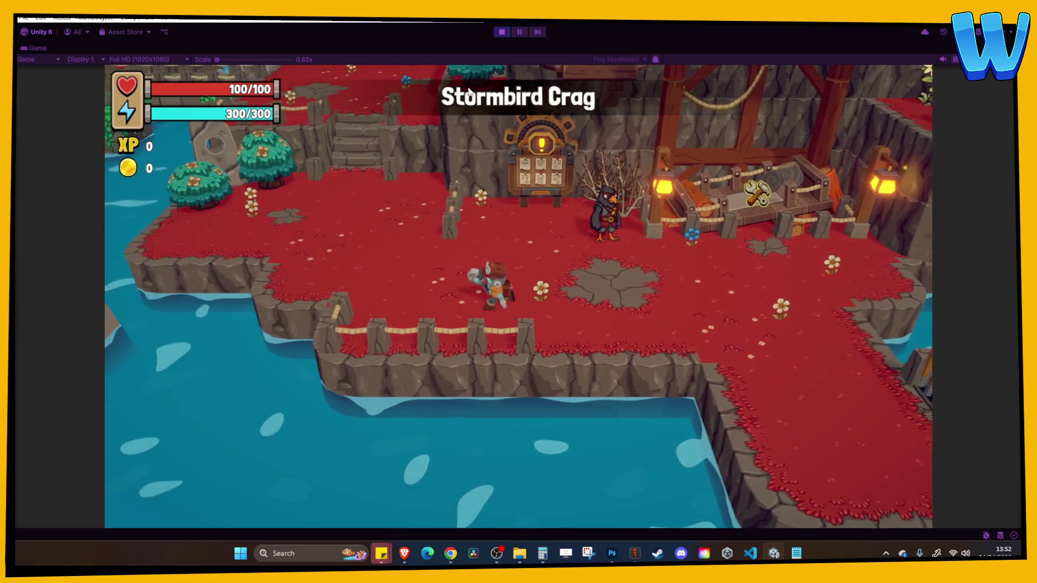
pyautogui.press('w')
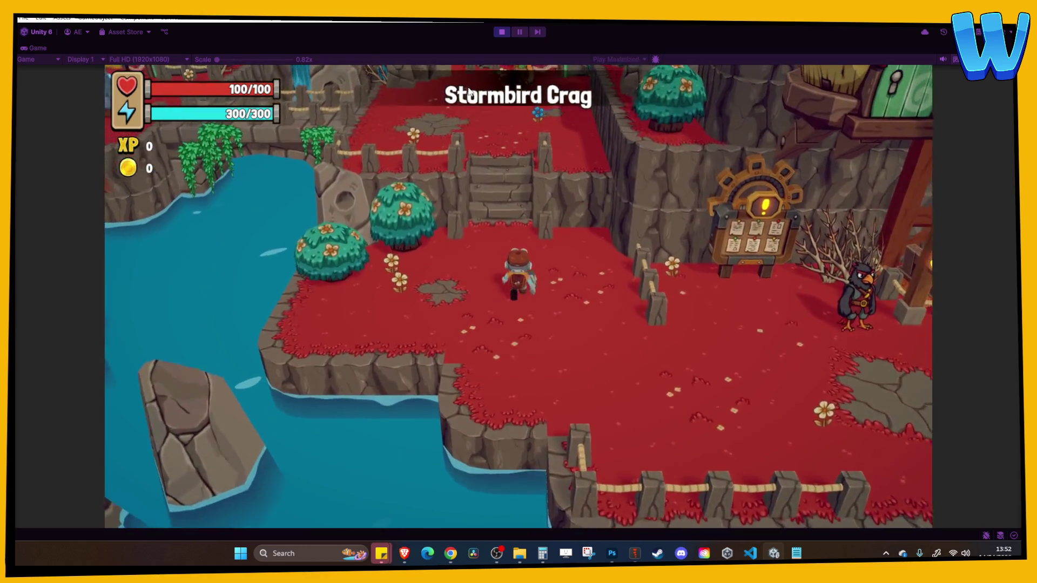
pyautogui.press('a')
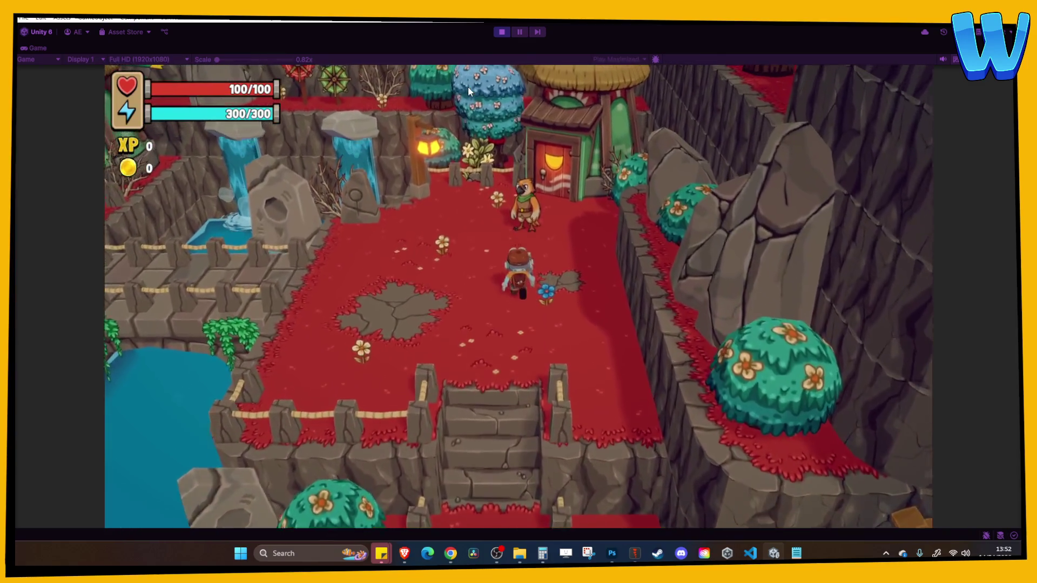
pyautogui.press('a')
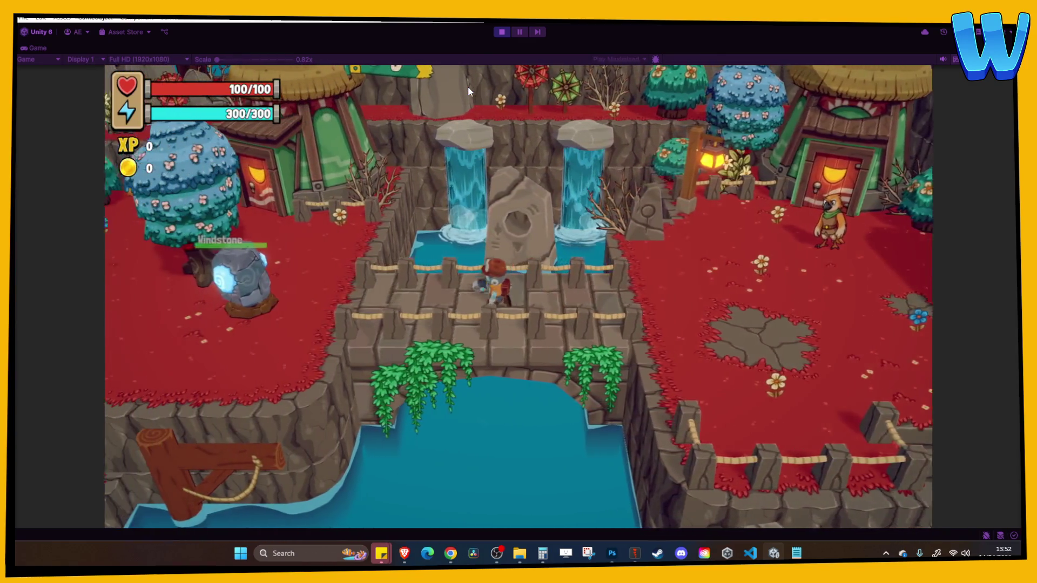
pyautogui.press('e')
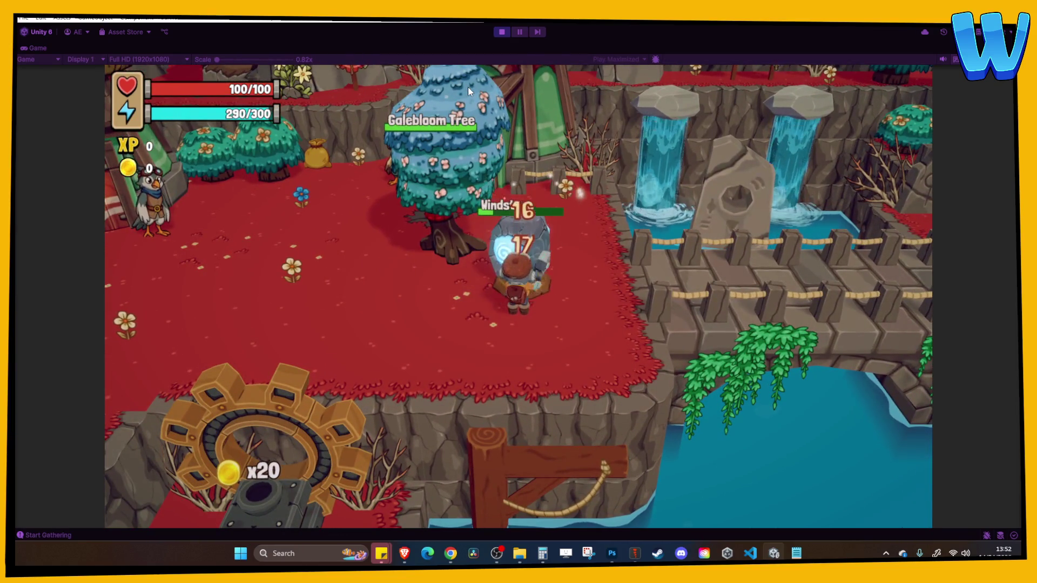
# Gather the Galebloom Tree and pick up the dropped flower and berry
pyautogui.press('a')
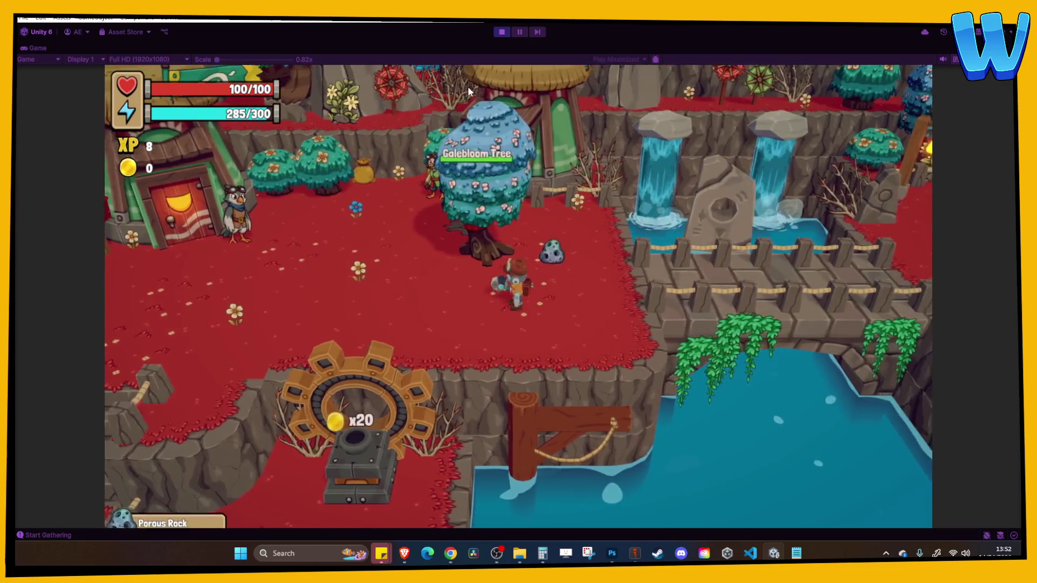
pyautogui.press('a')
pyautogui.press('e')
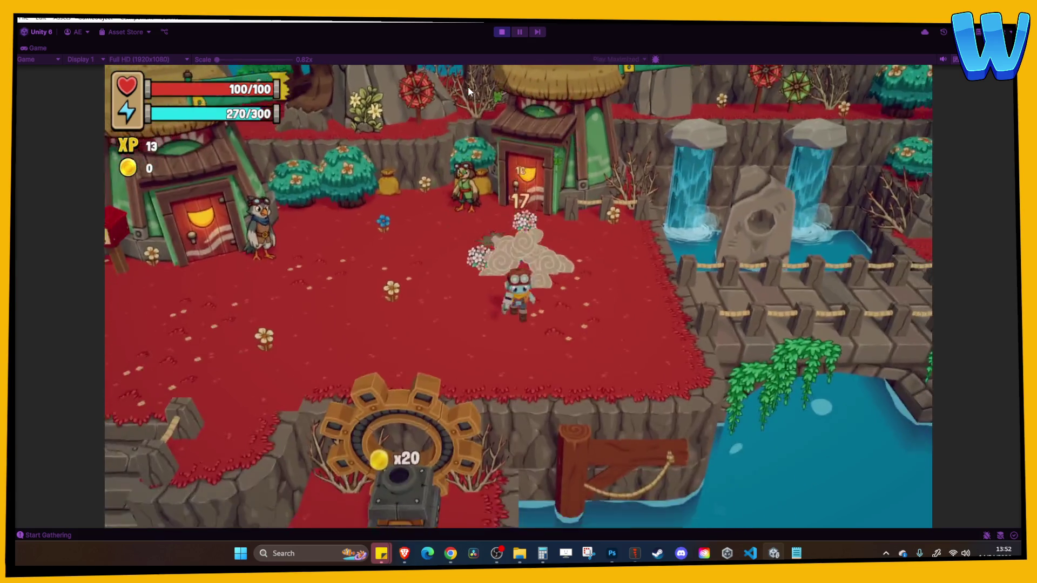
pyautogui.press('d')
pyautogui.press('w')
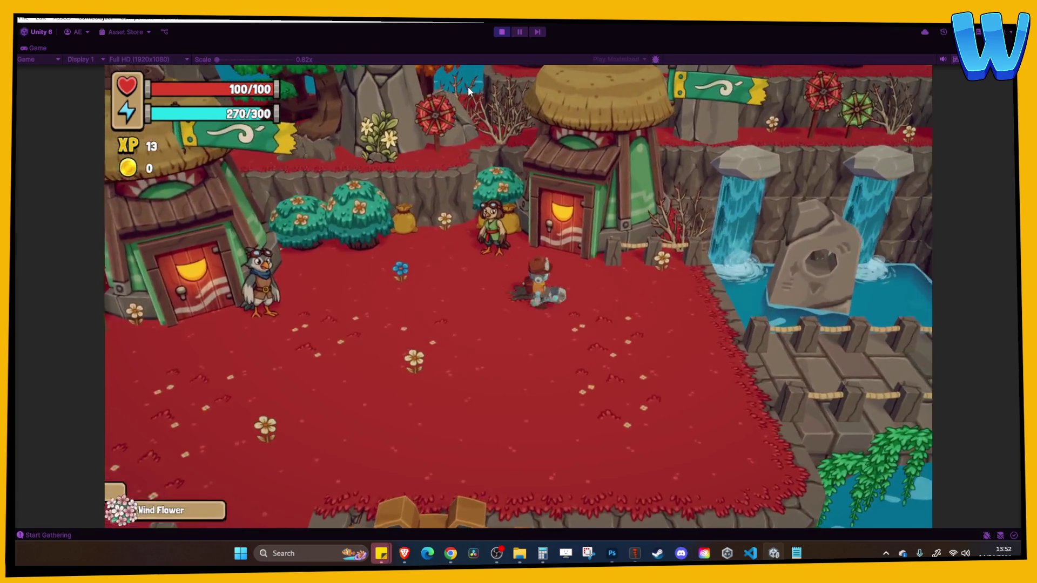
pyautogui.press('d')
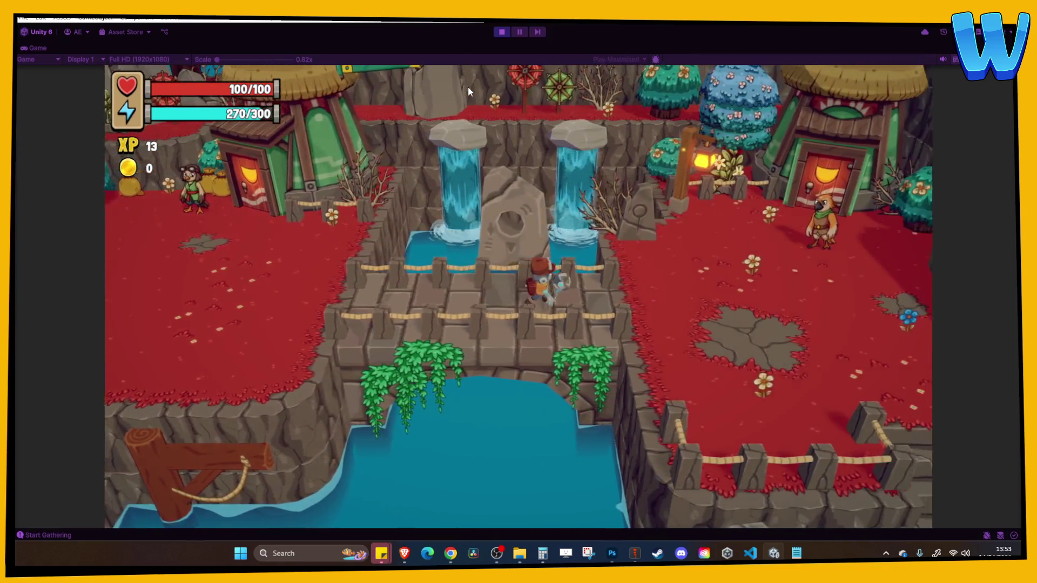
# Check the inventory for the Wind Stone and Galebloom Log
pyautogui.press('i')
pyautogui.press('Down')
pyautogui.press('Right')
pyautogui.press('Right')
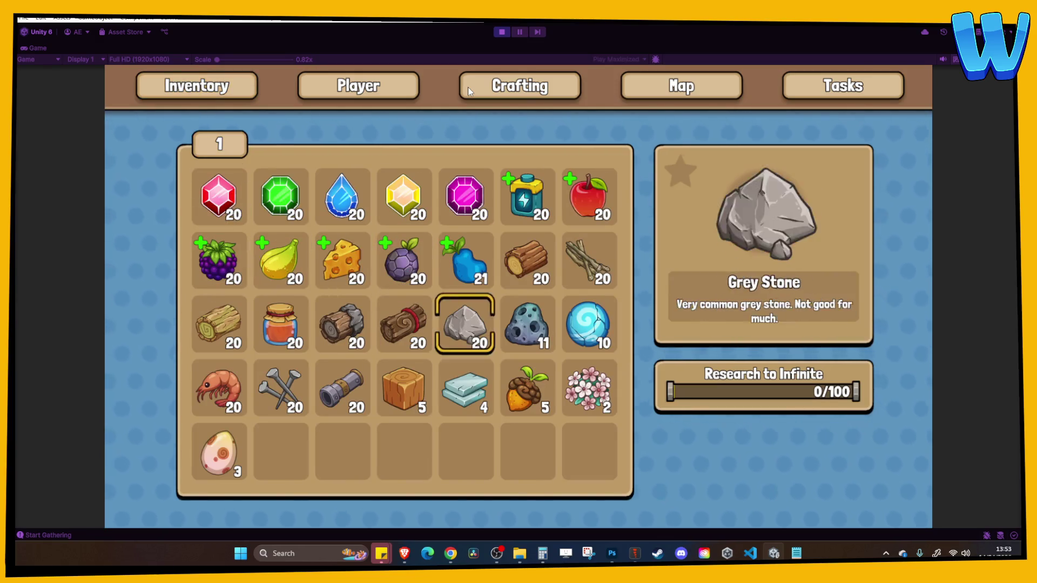
pyautogui.press('Right')
pyautogui.press('Right')
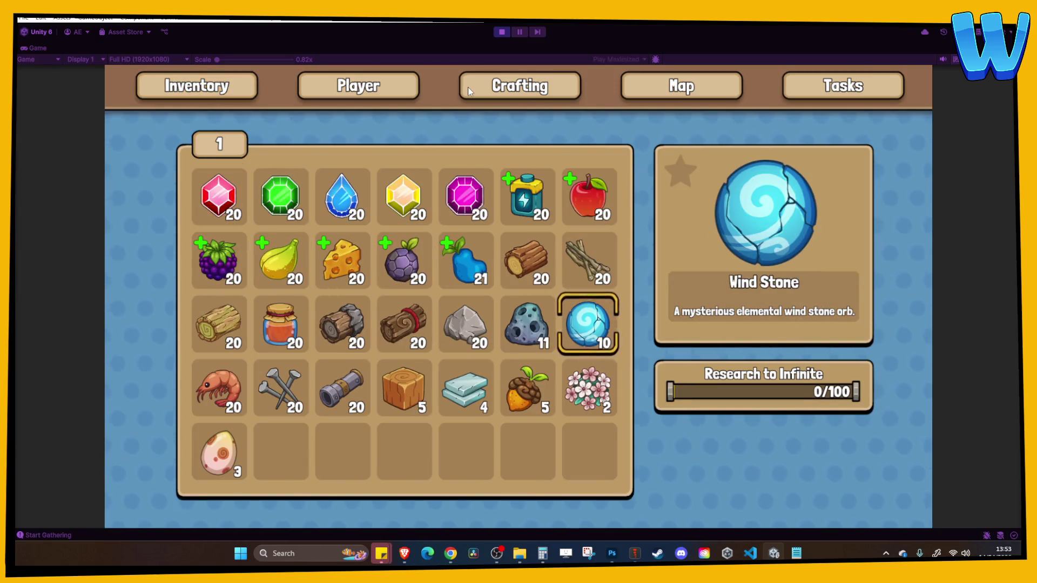
pyautogui.press('Left')
pyautogui.press('Left')
pyautogui.press('Left')
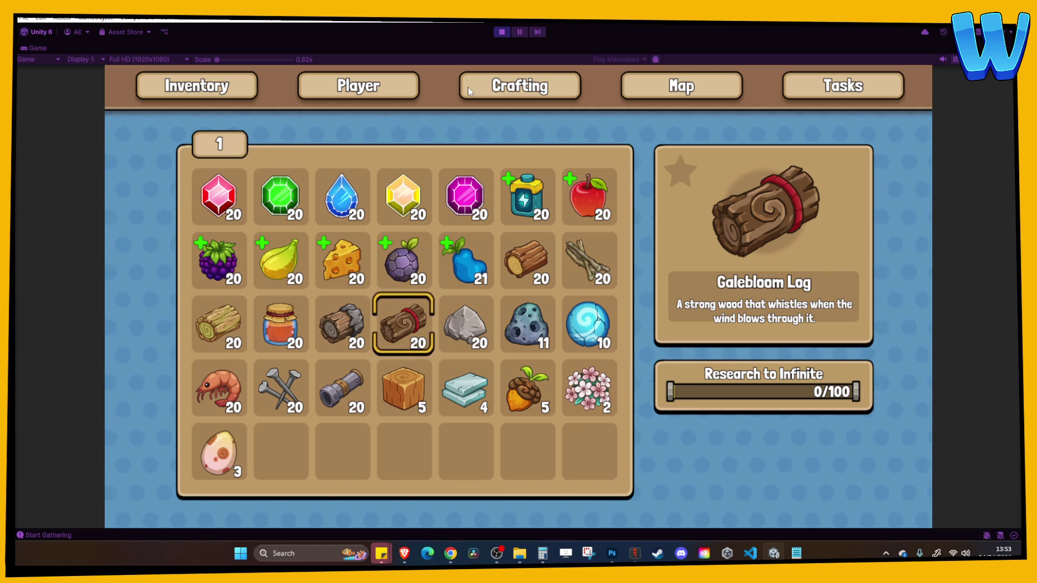
# Stop Play mode and delete both test gather points from the scene
pyautogui.click(499, 32)
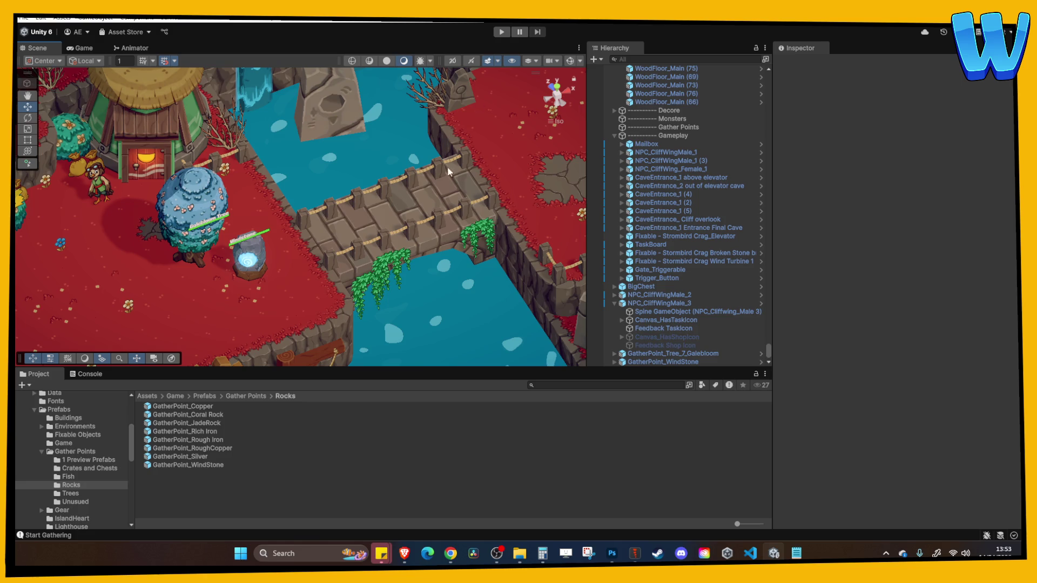
pyautogui.moveTo(453, 165); pyautogui.dragTo(345, 221)
pyautogui.click(319, 226)
pyautogui.keyDown('ctrl'); pyautogui.click(280, 187); pyautogui.keyUp('ctrl')
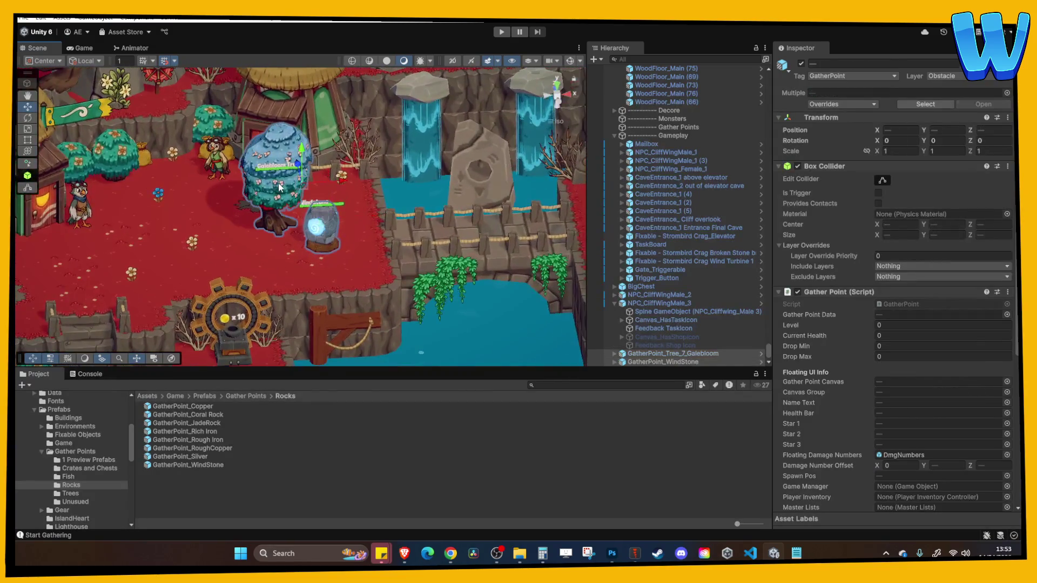
pyautogui.press('Delete')
pyautogui.press('Right')
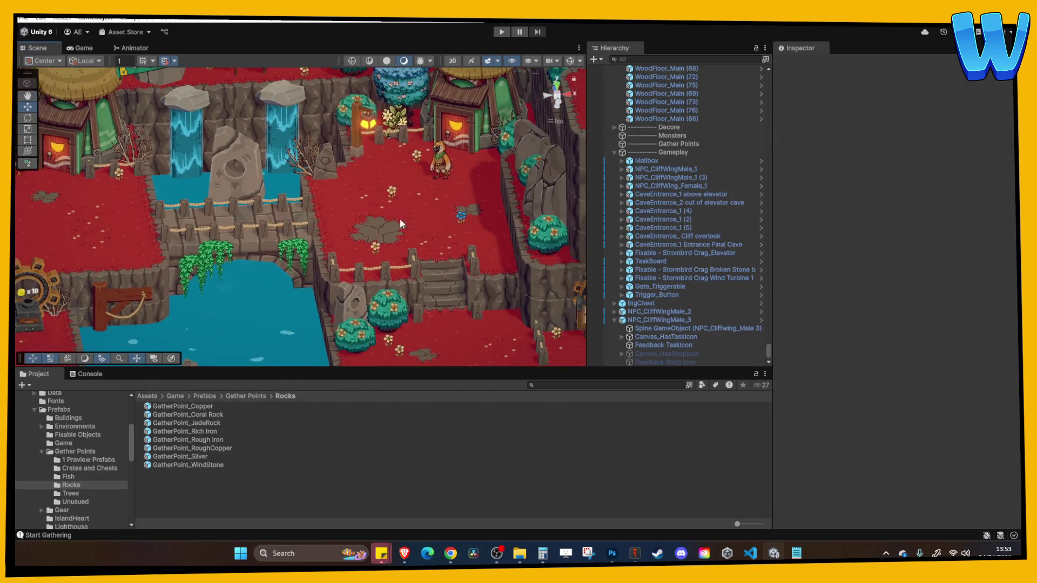
pyautogui.click(413, 202)
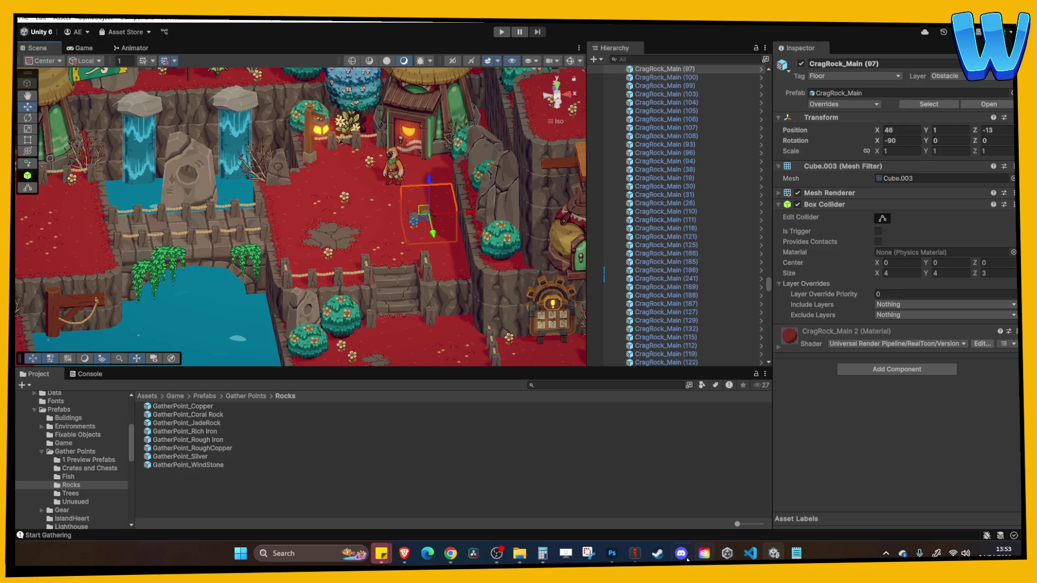
pyautogui.click(611, 552)
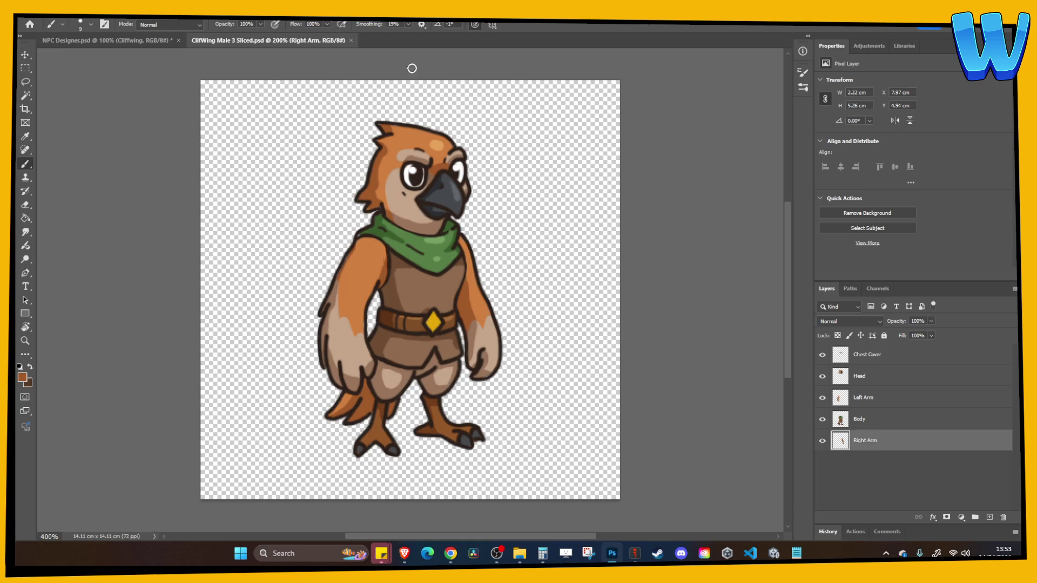
# Revert the accidental layer change, close CliffWing Male 3 Sliced, and bring the Cliffwing characters into view
pyautogui.hotkey('ctrl', 'z')
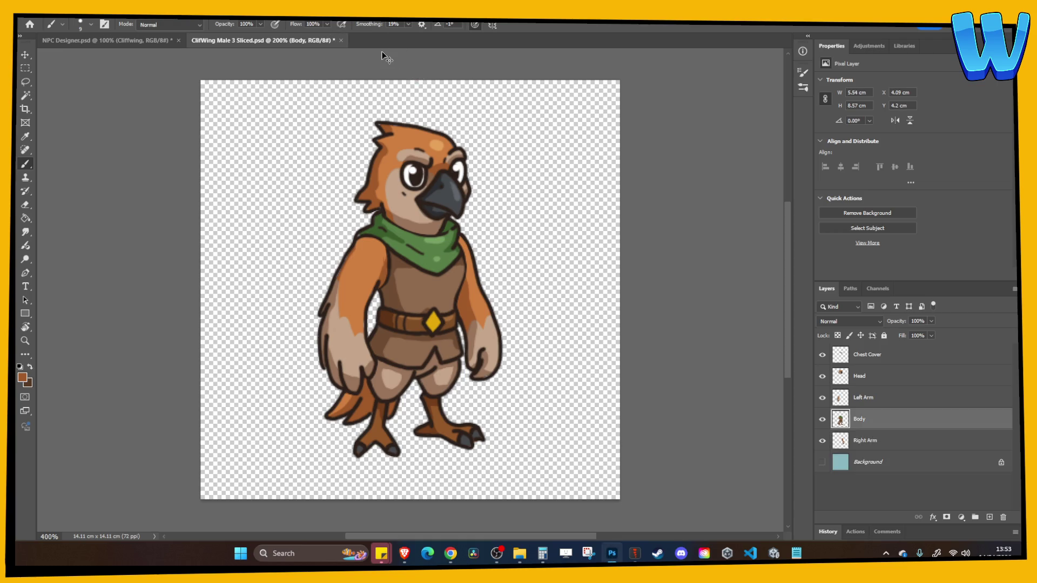
pyautogui.hotkey('ctrl', 'shift', 'z')
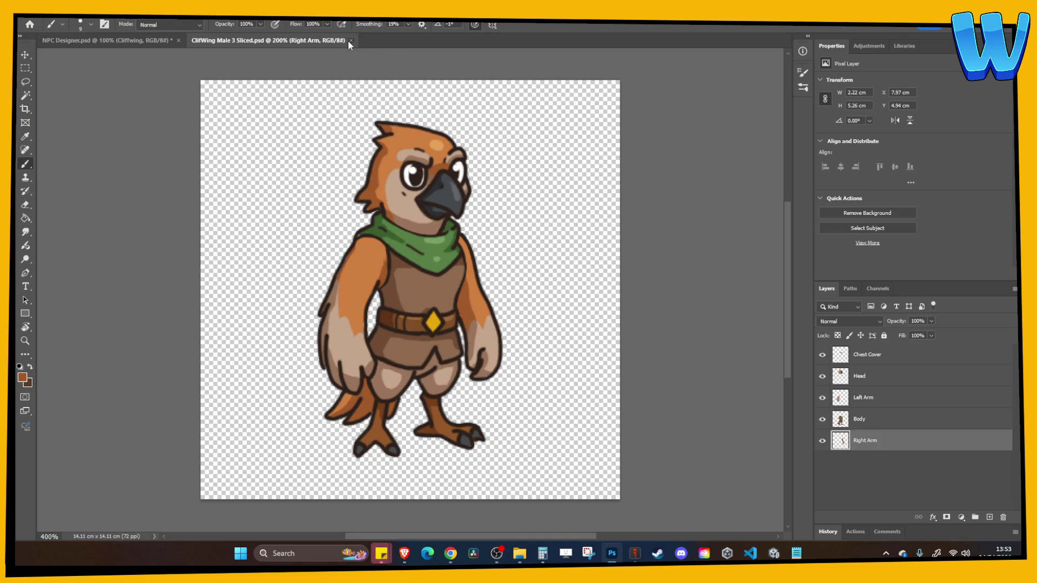
pyautogui.click(350, 40)
pyautogui.moveTo(548, 265)
pyautogui.mouseDown()
pyautogui.moveTo(414, 252)
pyautogui.moveTo(290, 266)
pyautogui.mouseUp()
pyautogui.moveTo(349, 286)
pyautogui.mouseDown()
pyautogui.moveTo(310, 286)
pyautogui.moveTo(475, 281)
pyautogui.mouseUp()
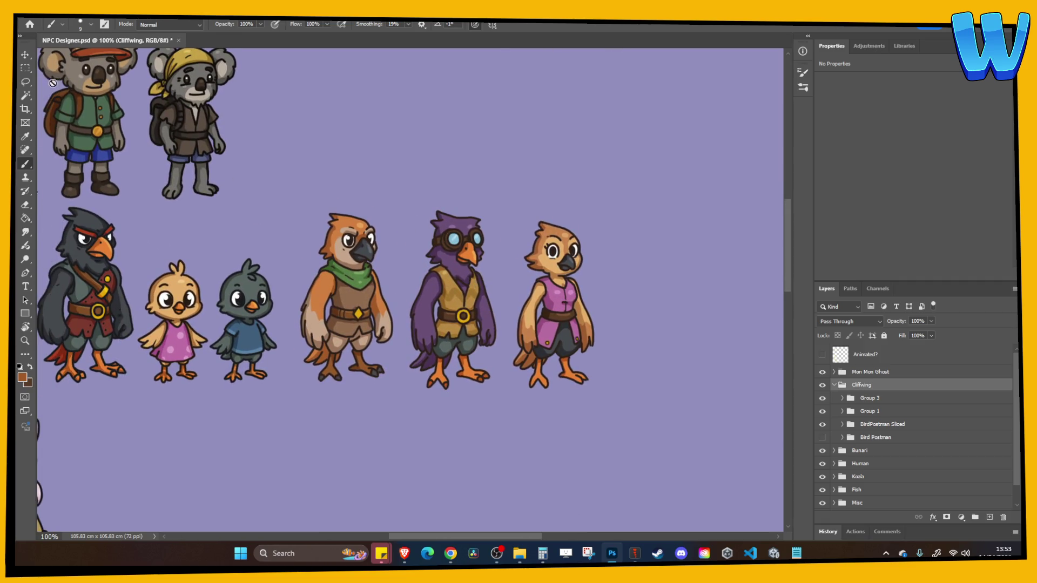
# Merge the Cliffwing group into one layer and lasso around the purple goggled bird
pyautogui.click(26, 82)
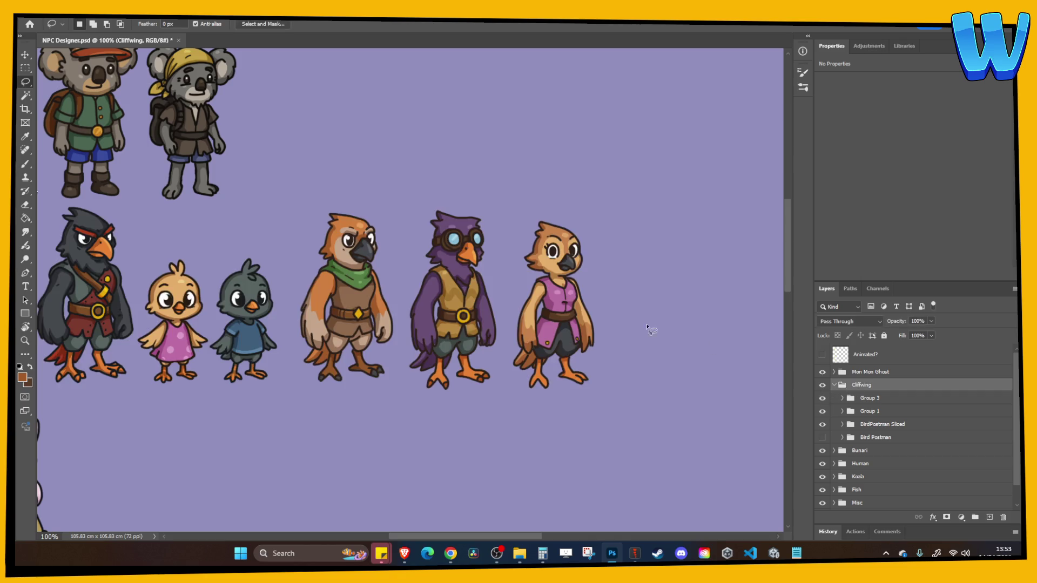
pyautogui.rightClick(854, 391)
pyautogui.click(870, 183)
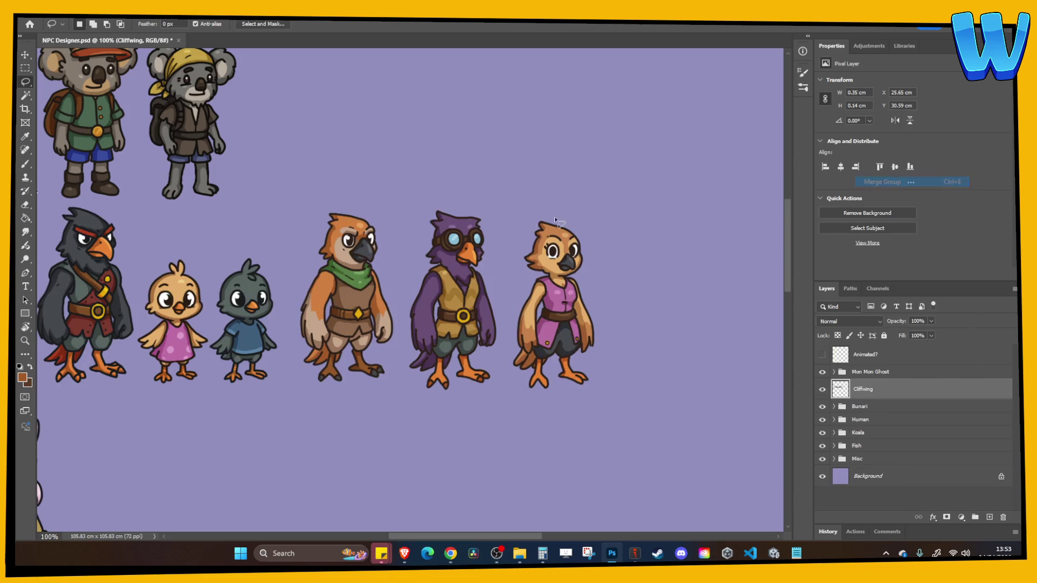
pyautogui.moveTo(430, 202); pyautogui.dragTo(401, 304)
pyautogui.moveTo(409, 406)
pyautogui.mouseDown()
pyautogui.moveTo(508, 367)
pyautogui.moveTo(507, 271)
pyautogui.moveTo(475, 198)
pyautogui.mouseUp()
# Copy the purple bird and paste it into a new 400×400 px document
pyautogui.hotkey('ctrl', 'c')
pyautogui.hotkey('ctrl', 'n')
pyautogui.press('Tab')
pyautogui.write('400')
pyautogui.press('Tab')
pyautogui.write('400')
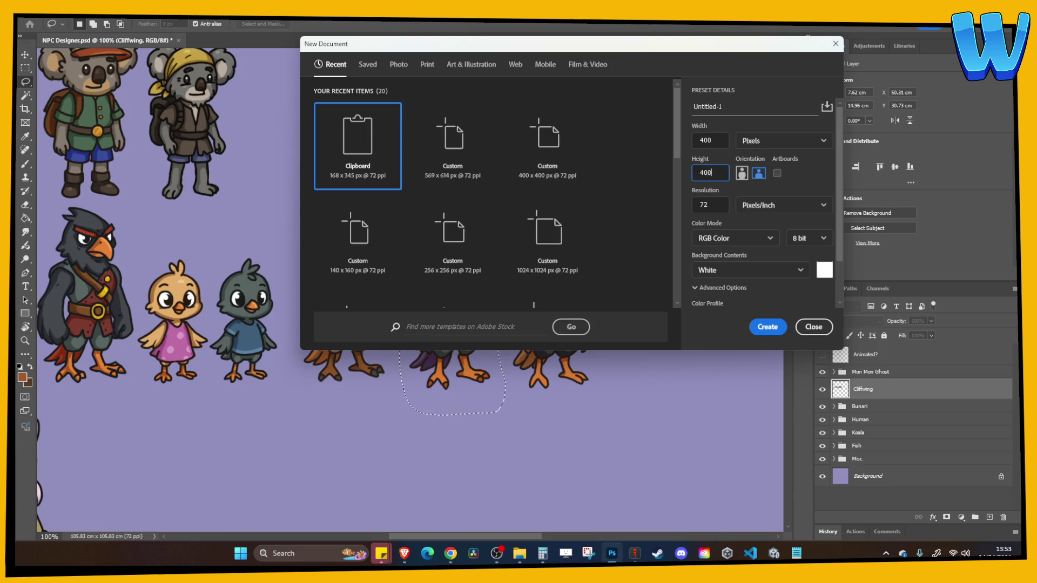
pyautogui.press('Return')
pyautogui.hotkey('ctrl', 'v')
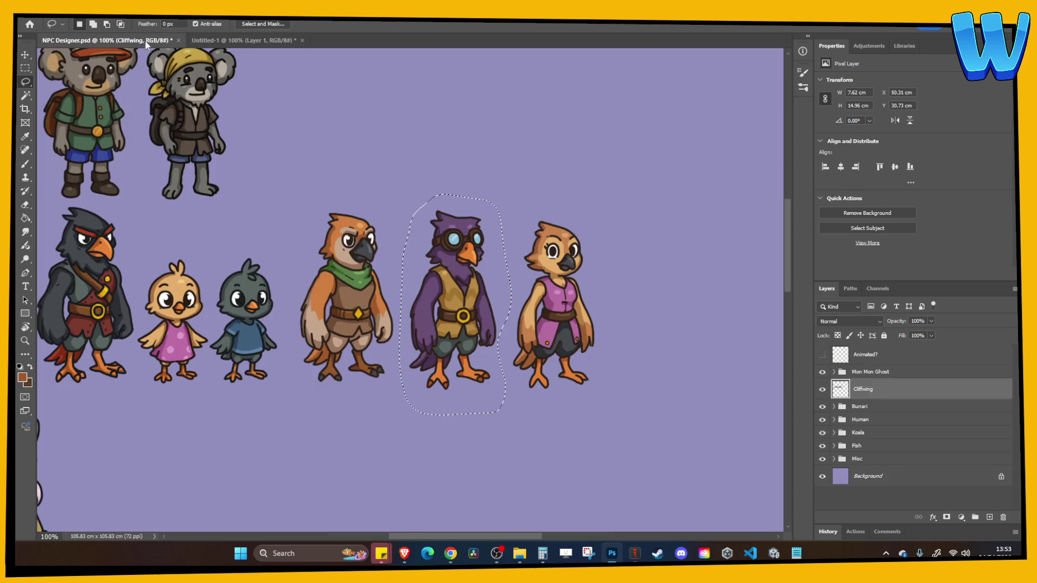
# Undo the Cliffwing group merge in NPC Designer and delete Untitled-1's white Background layer
pyautogui.click(147, 42)
pyautogui.hotkey('ctrl', 'z')
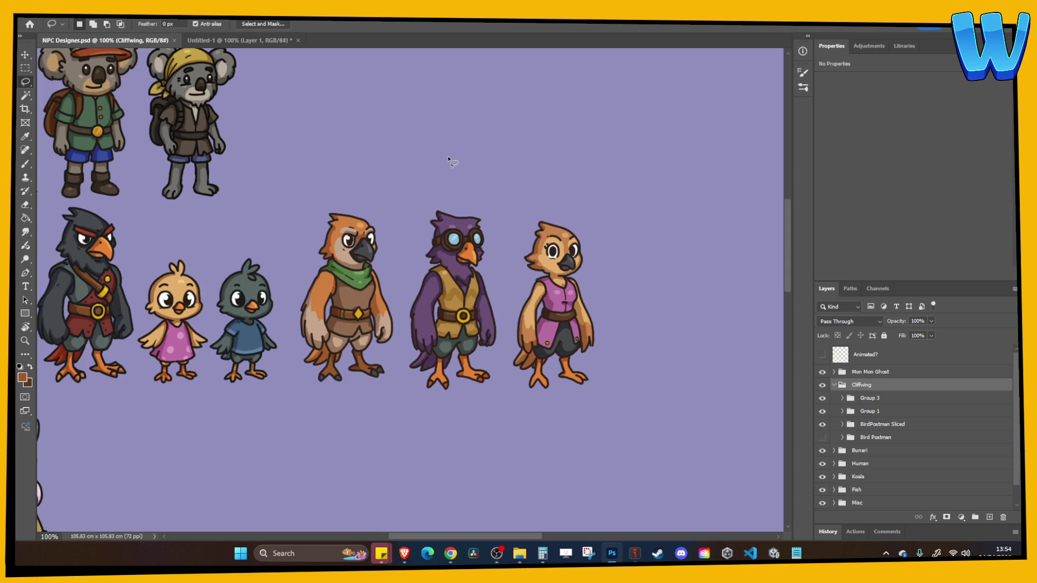
pyautogui.click(254, 36)
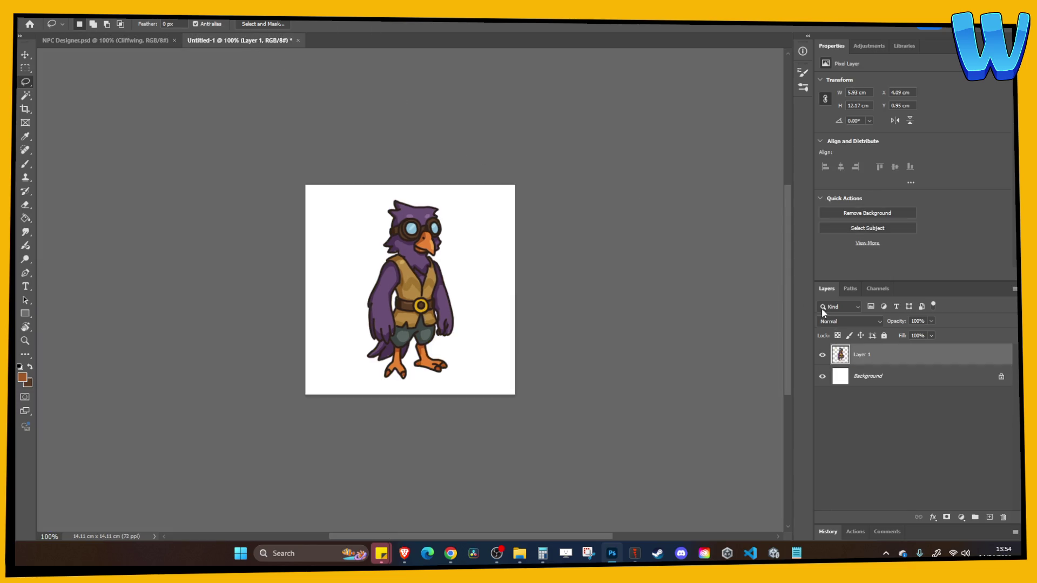
pyautogui.click(874, 373)
pyautogui.press('Delete')
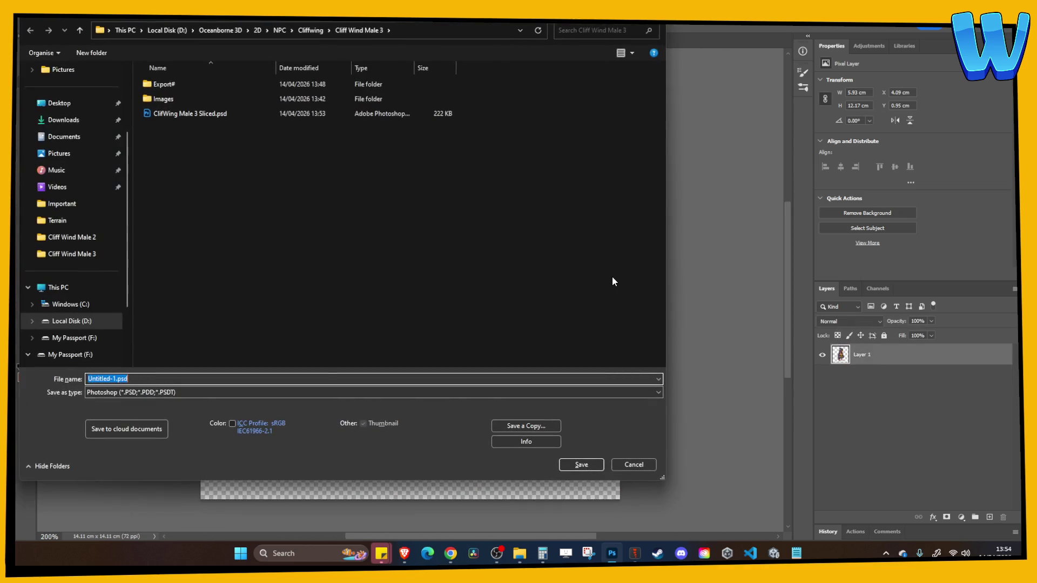
# In the save dialog, create a new folder named 'Cliff Wing Male 4' in Cliffwing
pyautogui.hotkey('ctrl', 's')
pyautogui.rightClick(204, 184)
pyautogui.moveTo(262, 357)
pyautogui.click(413, 357)
pyautogui.write('Clif')
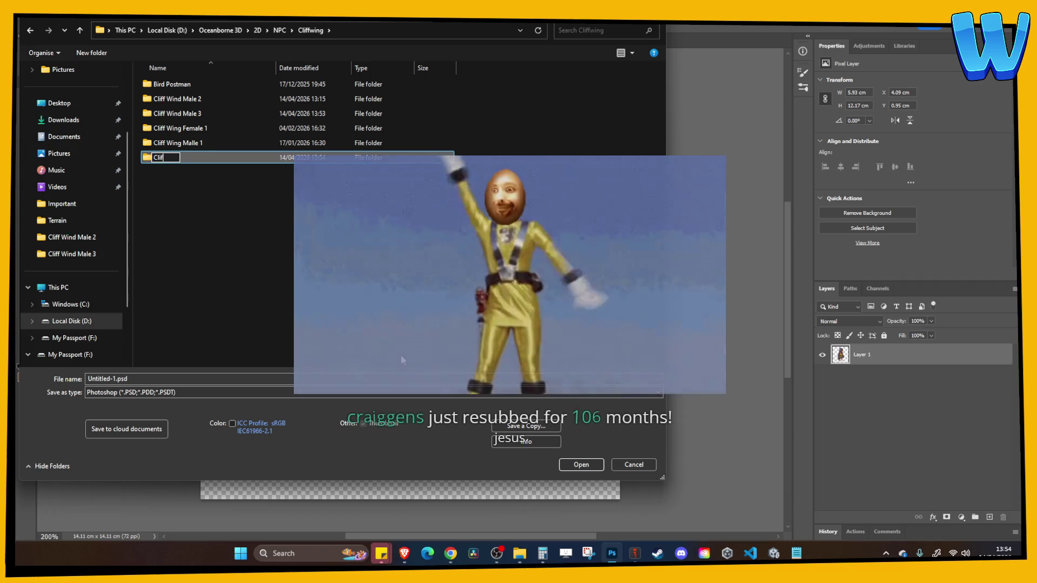
pyautogui.write('f Wing Male 4')
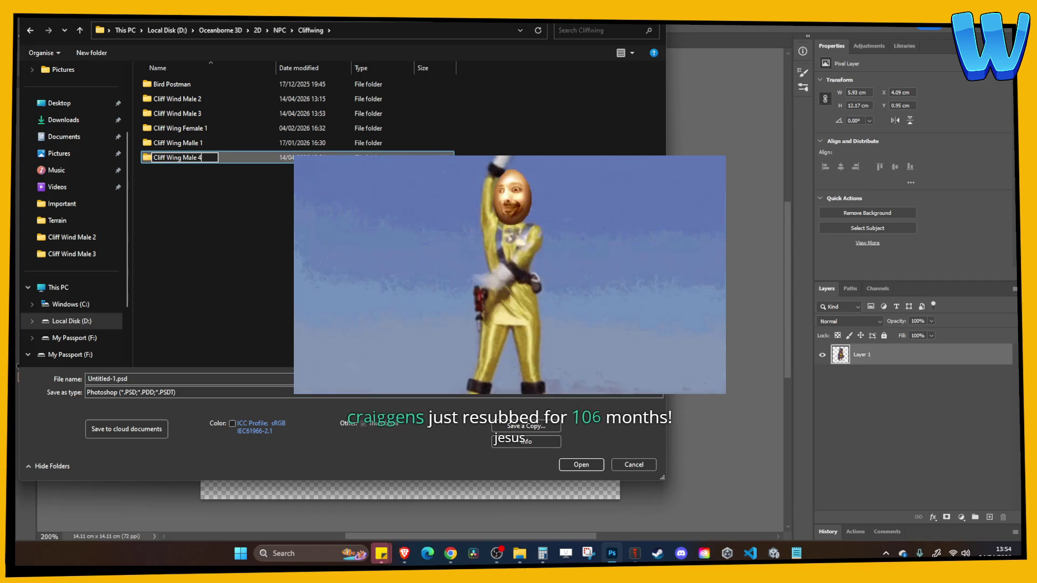
pyautogui.press('Return')
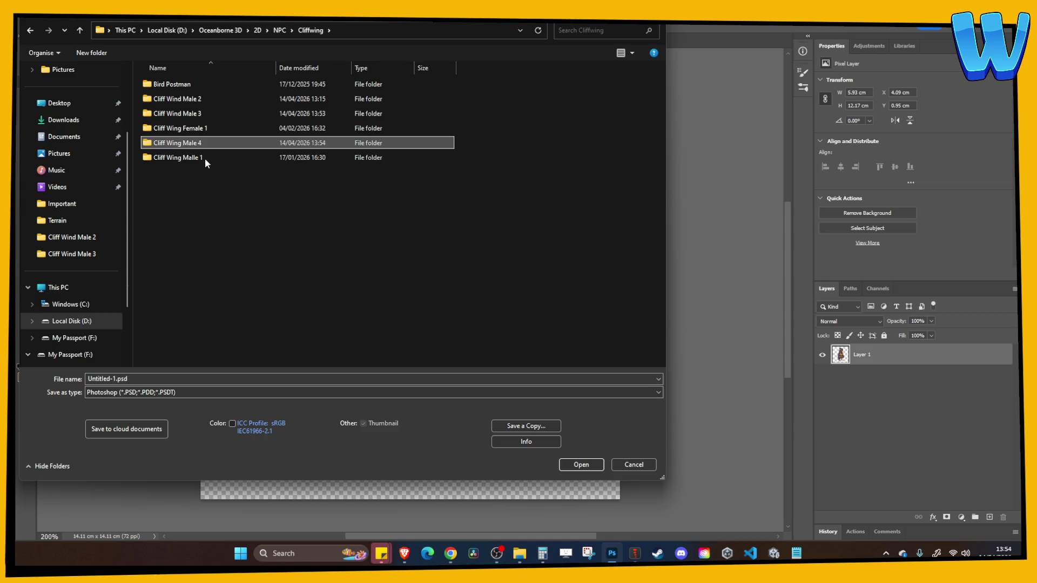
# Inside Cliff Wing Male 4, create an 'Export' subfolder
pyautogui.doubleClick(196, 146)
pyautogui.rightClick(254, 160)
pyautogui.moveTo(297, 335)
pyautogui.click(392, 335)
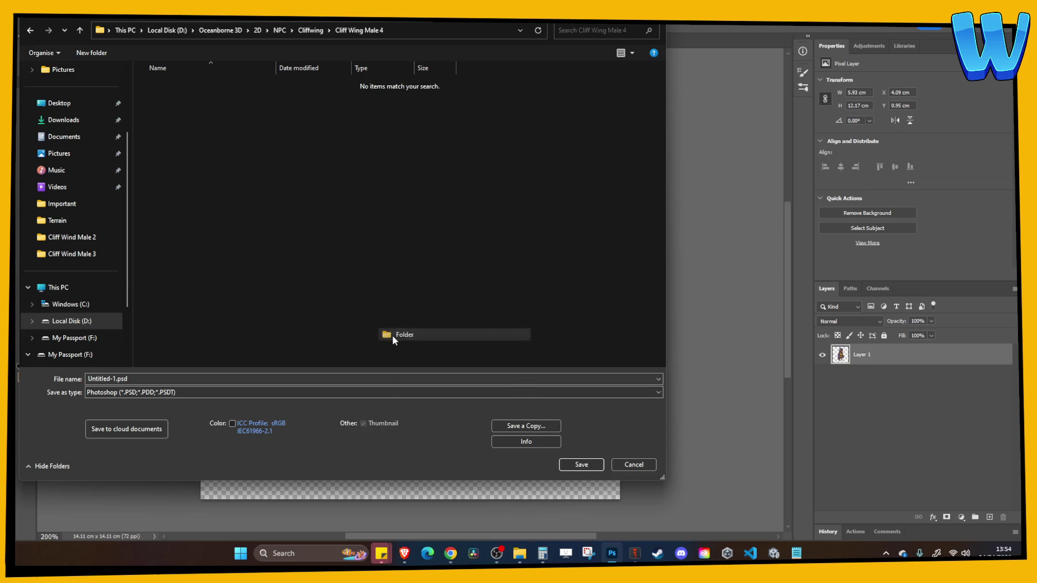
pyautogui.write('Export')
pyautogui.press('Return')
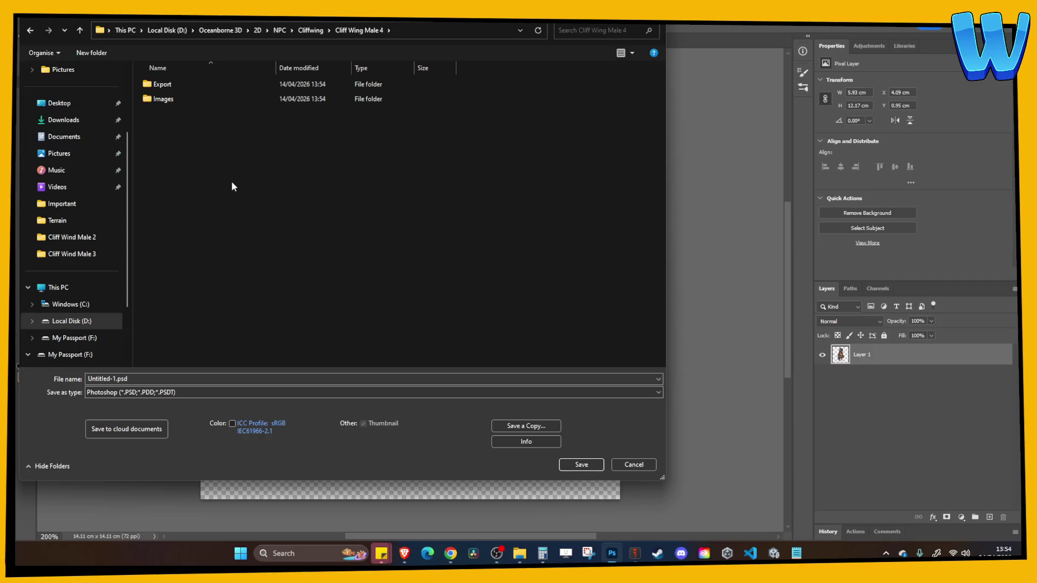
# Save the document as 'Cliffwing Male 4'
pyautogui.click(157, 374)
pyautogui.write('Cliffwing Male 3')
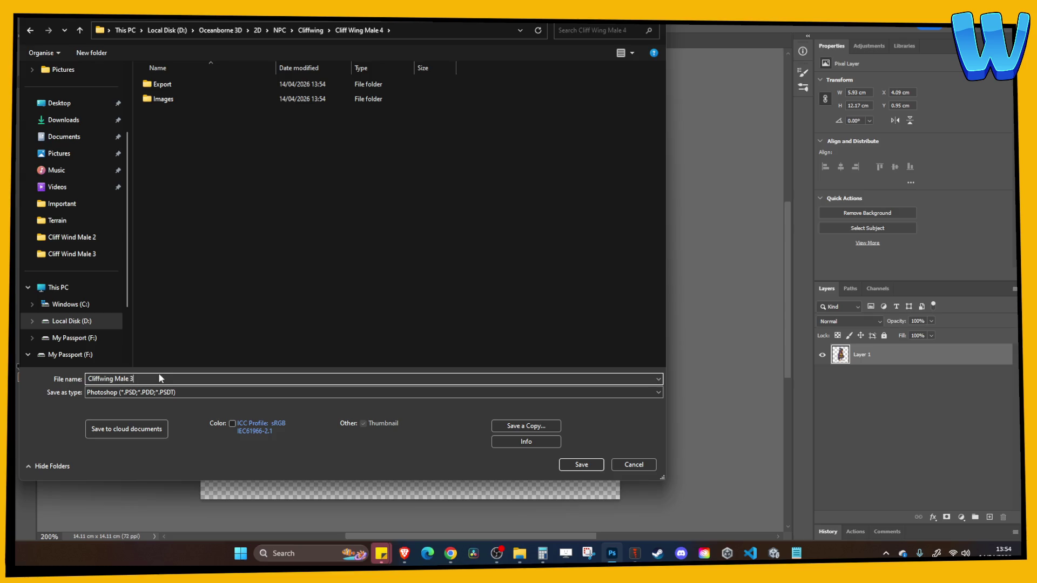
pyautogui.press('BackSpace')
pyautogui.write('4')
pyautogui.press('Return')
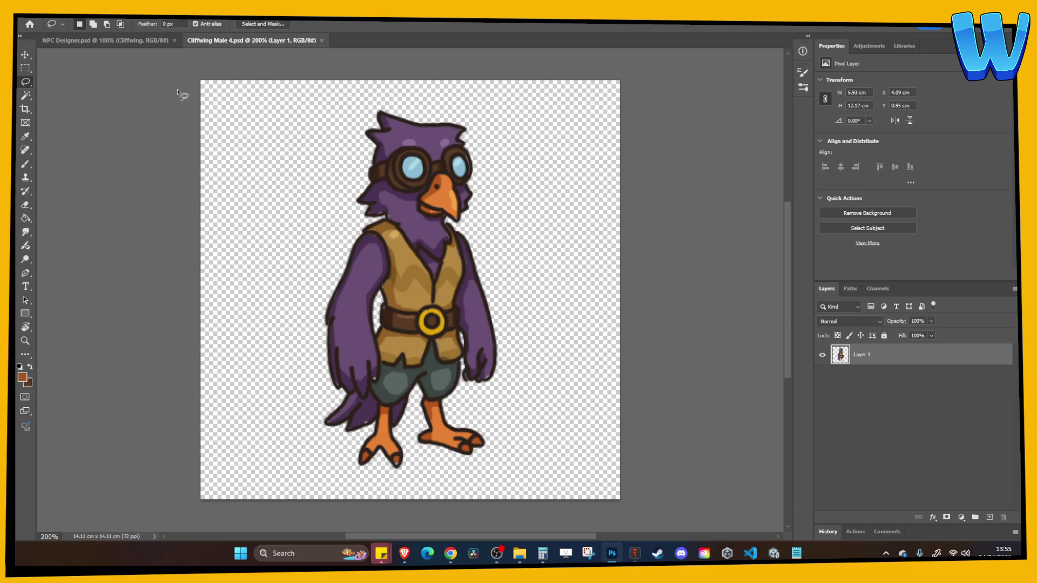
# Compare against the original birds in NPC Designer, then return to Cliffwing Male 4
pyautogui.click(25, 55)
pyautogui.click(105, 40)
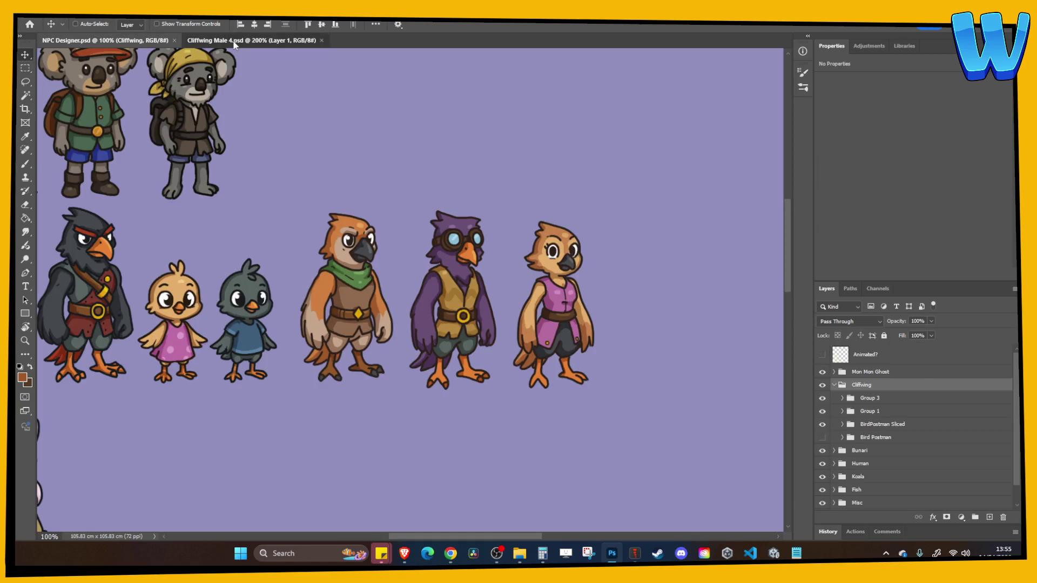
pyautogui.click(235, 42)
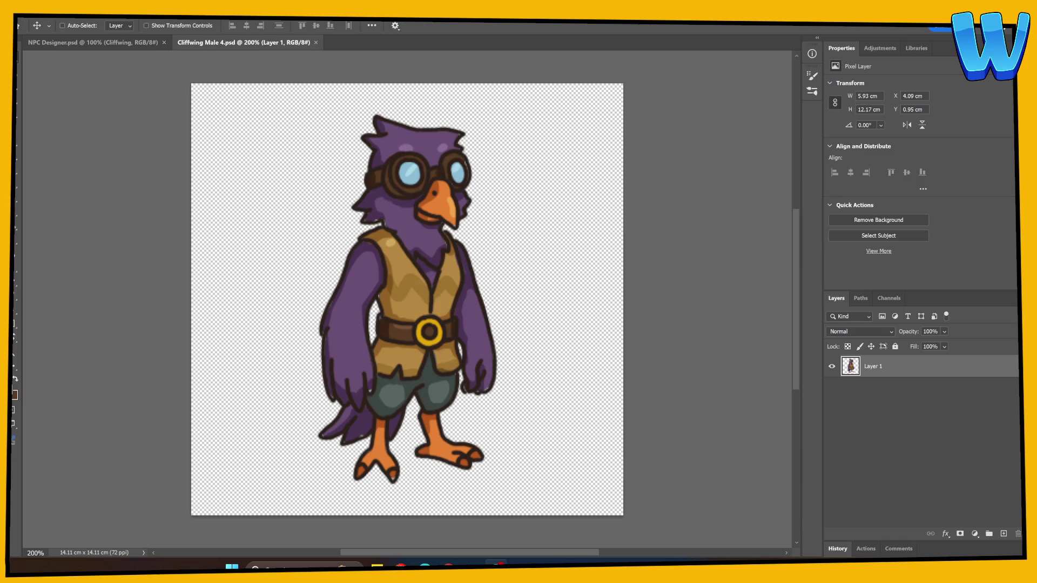
# Lasso the bird's head, paste it onto its own layer, and hide that layer
pyautogui.press('l')
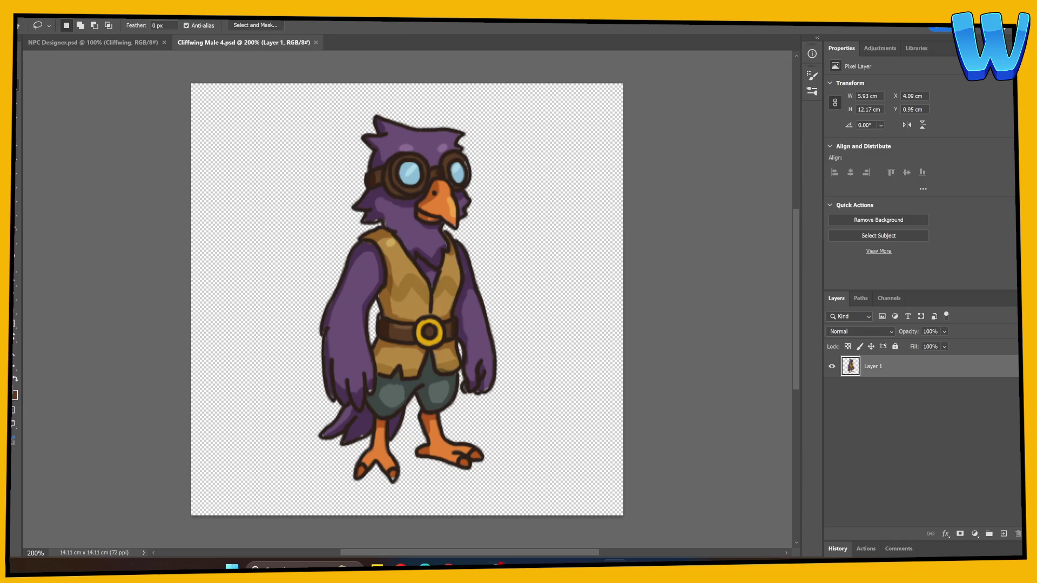
pyautogui.scroll(5, 246, 154)
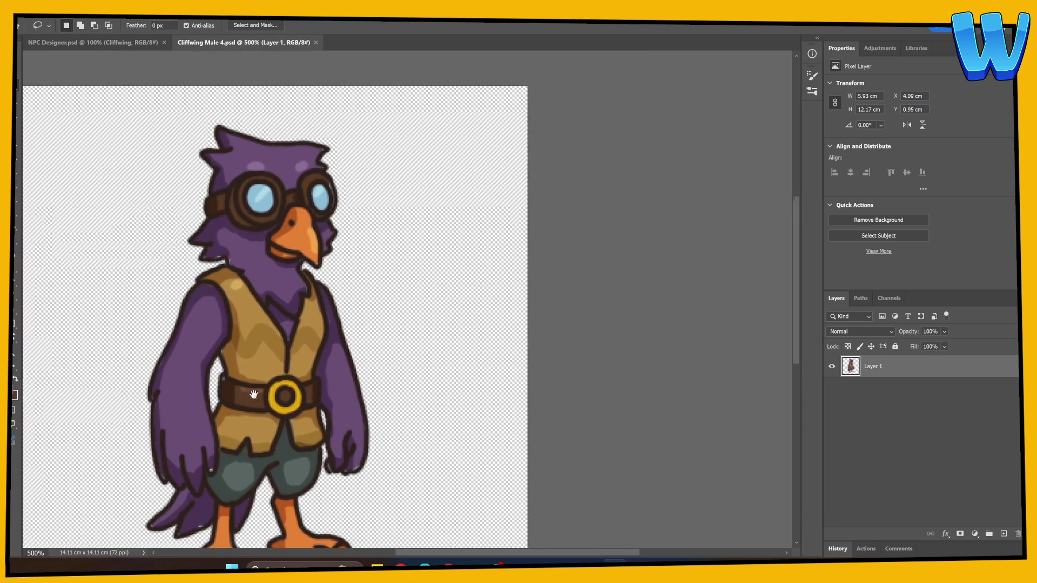
pyautogui.moveTo(186, 134)
pyautogui.mouseDown()
pyautogui.moveTo(174, 281)
pyautogui.moveTo(217, 266)
pyautogui.moveTo(294, 324)
pyautogui.moveTo(307, 297)
pyautogui.moveTo(300, 276)
pyautogui.moveTo(340, 286)
pyautogui.moveTo(357, 141)
pyautogui.mouseUp()
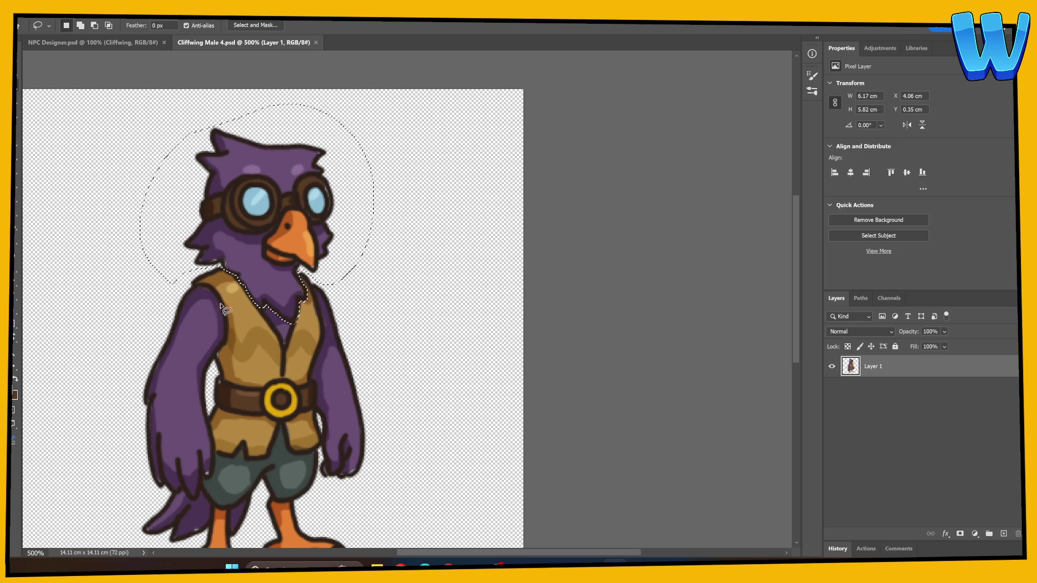
pyautogui.hotkey('ctrl', 'x')
pyautogui.hotkey('ctrl', 'v')
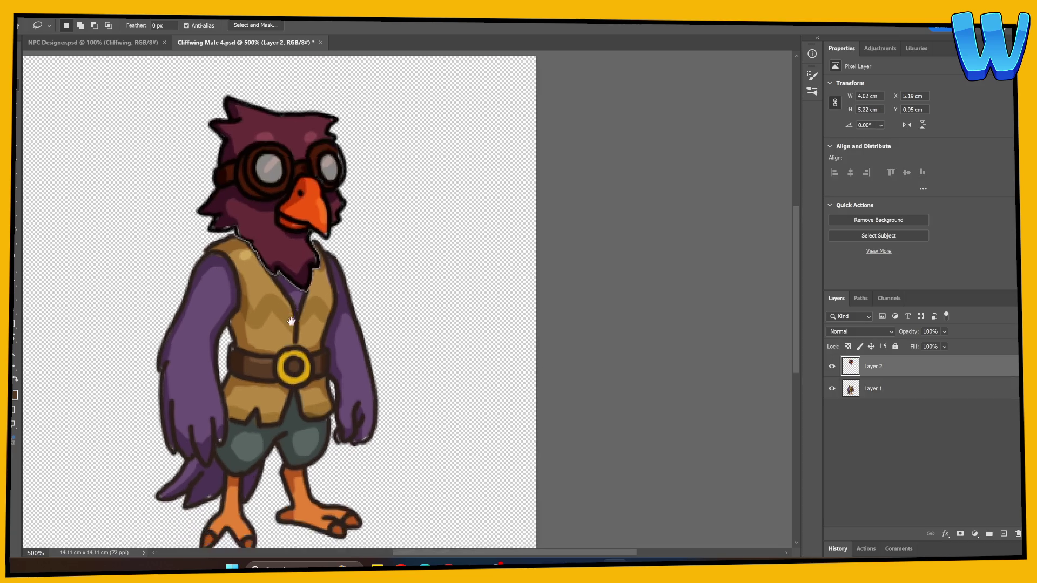
pyautogui.scroll(-1, 302, 319)
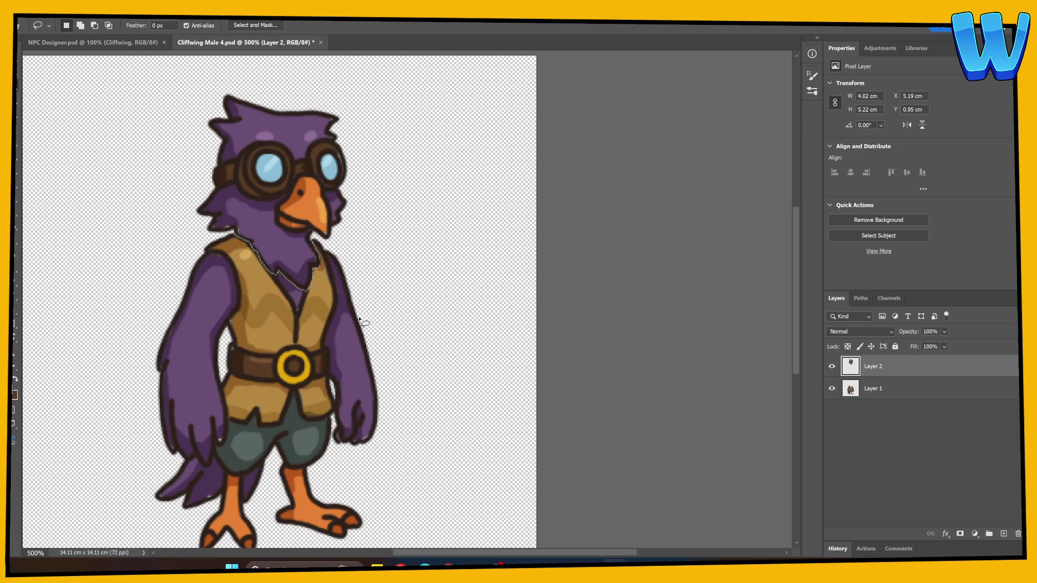
pyautogui.click(851, 388)
# Cut the left wing from the body onto its own layer
pyautogui.click(831, 366)
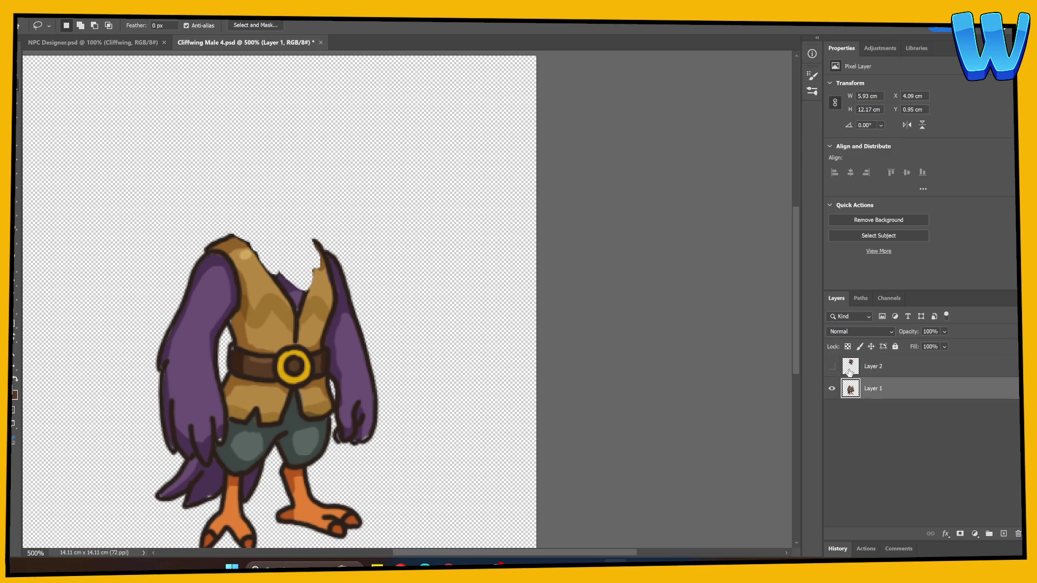
pyautogui.moveTo(156, 268)
pyautogui.mouseDown()
pyautogui.moveTo(117, 453)
pyautogui.moveTo(185, 424)
pyautogui.moveTo(219, 430)
pyautogui.moveTo(238, 401)
pyautogui.moveTo(240, 251)
pyautogui.moveTo(221, 227)
pyautogui.moveTo(157, 234)
pyautogui.mouseUp()
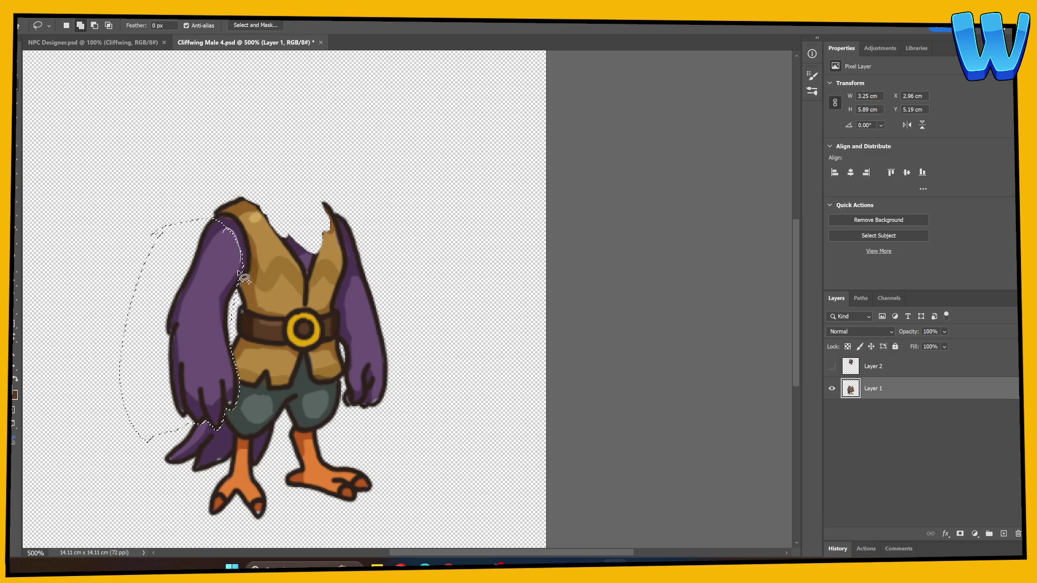
pyautogui.moveTo(245, 263)
pyautogui.mouseDown()
pyautogui.moveTo(239, 236)
pyautogui.moveTo(208, 218)
pyautogui.mouseUp()
pyautogui.hotkey('ctrl', 'x')
pyautogui.hotkey('ctrl', 'v')
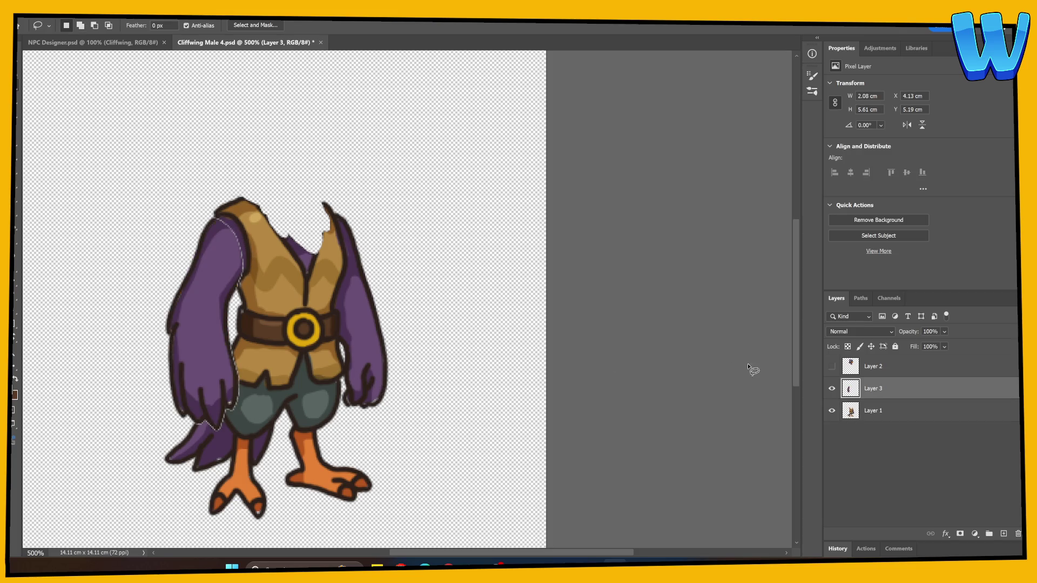
pyautogui.hotkey('alt', '[')
# Move the right wing to its own layer and add an empty layer beneath the body
pyautogui.moveTo(336, 209)
pyautogui.mouseDown()
pyautogui.moveTo(343, 399)
pyautogui.moveTo(435, 378)
pyautogui.moveTo(328, 181)
pyautogui.mouseUp()
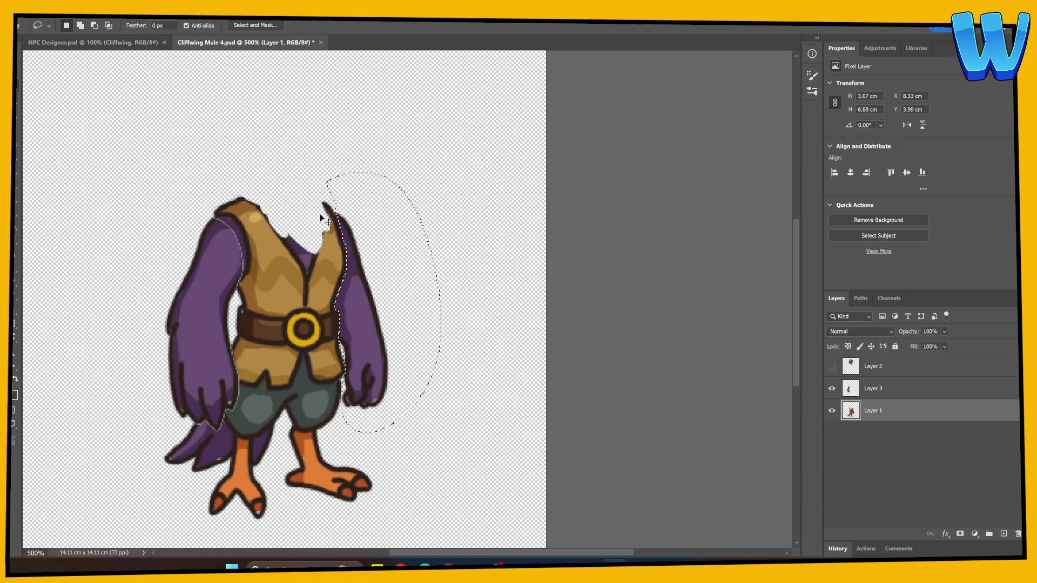
pyautogui.hotkey('ctrl', 'shift', 'j')
pyautogui.click(1004, 534)
pyautogui.moveTo(873, 432); pyautogui.dragTo(889, 465)
# Fill the bottom layer with a tan colour using the Paint Bucket
pyautogui.press('g')
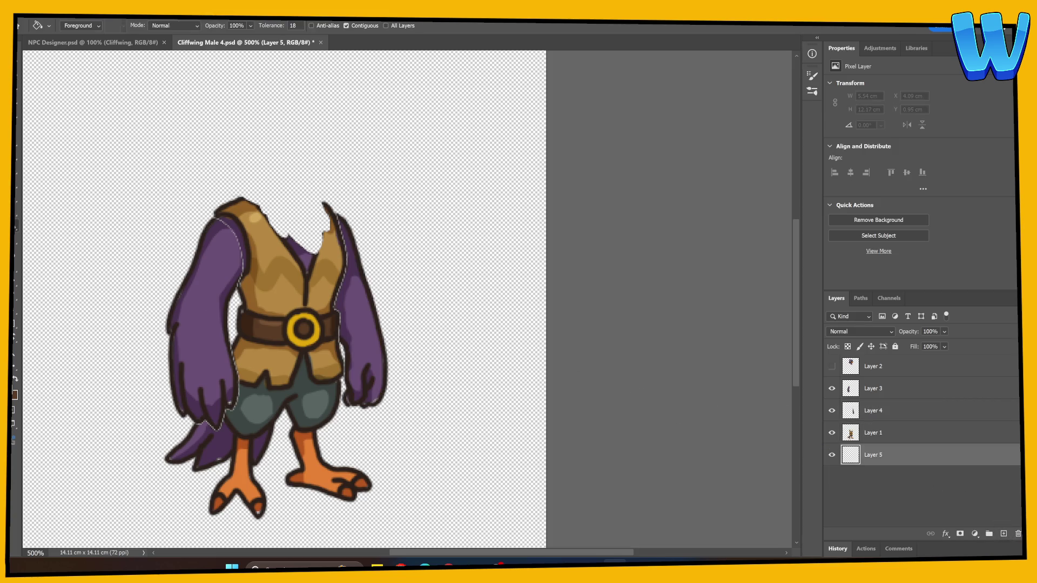
pyautogui.click(14, 393)
pyautogui.click(660, 297)
pyautogui.press('Return')
pyautogui.click(430, 409)
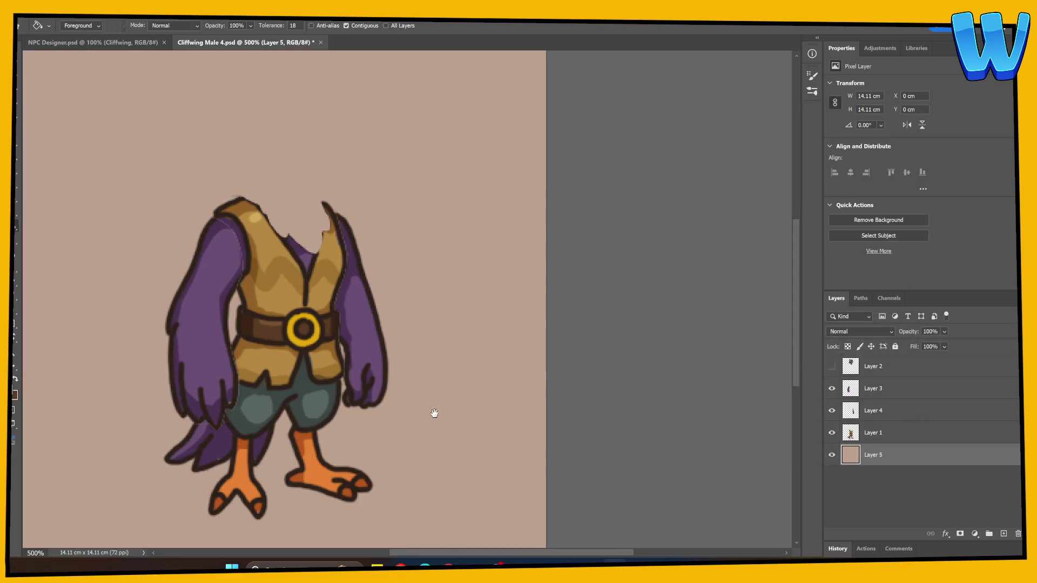
pyautogui.moveTo(430, 409); pyautogui.dragTo(396, 404)
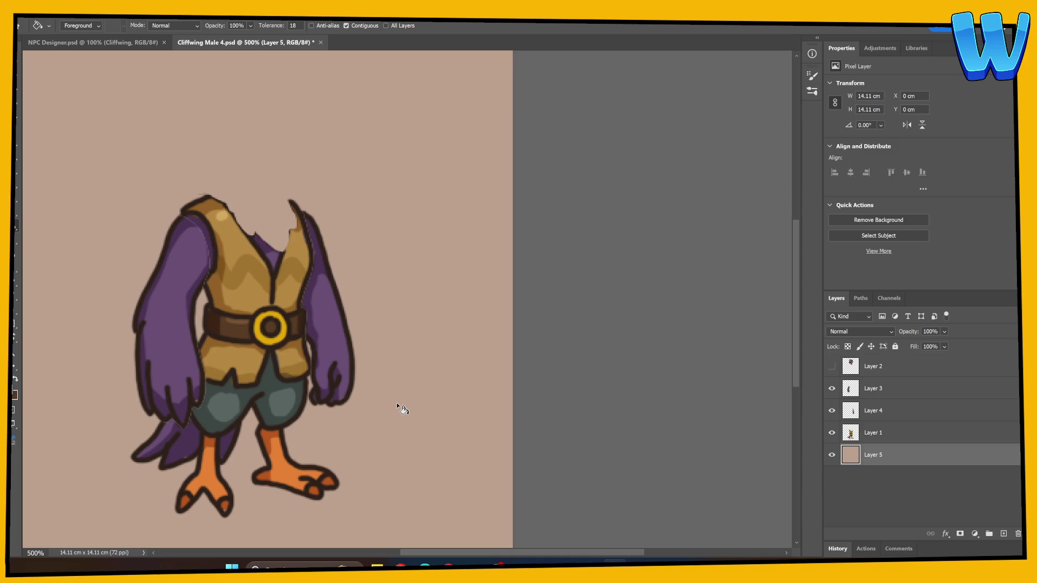
# Hide the body and wing layers and work on the head layer alone
pyautogui.click(832, 432)
pyautogui.click(832, 410)
pyautogui.click(832, 388)
pyautogui.click(832, 366)
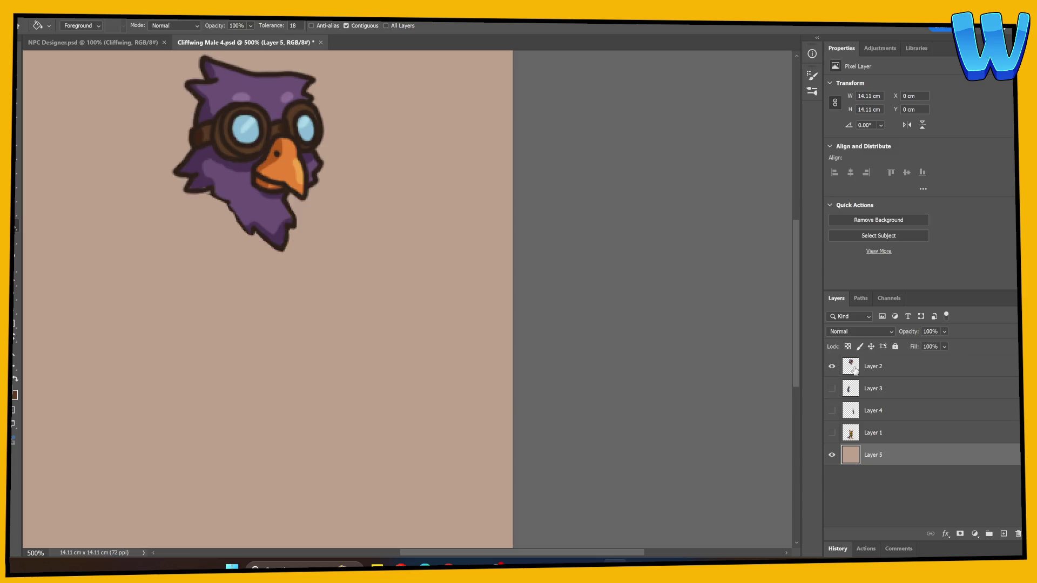
pyautogui.click(873, 366)
# Repaint the head's lower-left outline and erase a stray stroke at the chin
pyautogui.press('b')
pyautogui.scroll(2, 255, 357)
pyautogui.press('e')
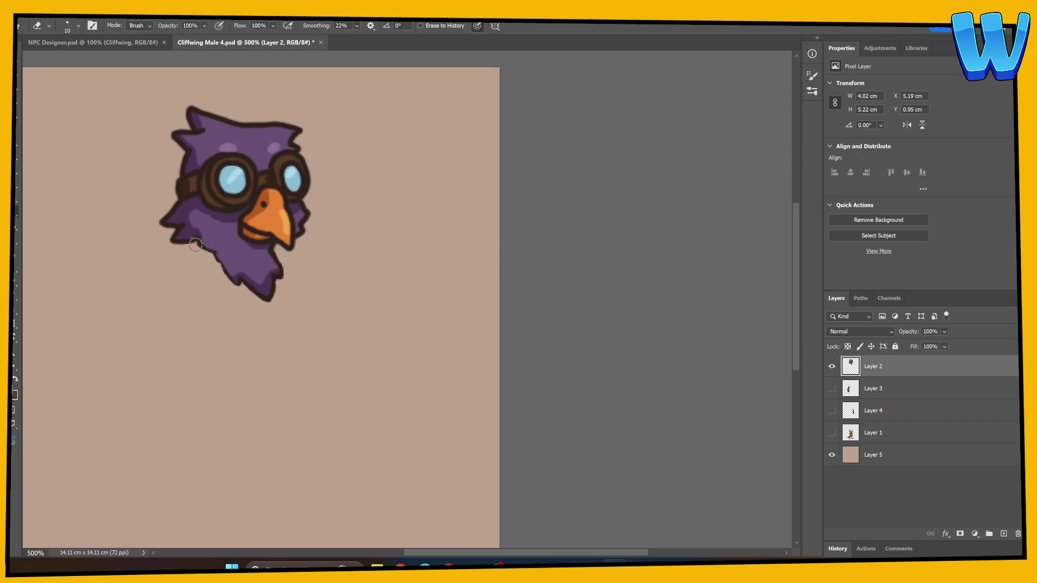
pyautogui.press('b')
pyautogui.moveTo(194, 238)
pyautogui.mouseDown()
pyautogui.moveTo(230, 280)
pyautogui.moveTo(244, 274)
pyautogui.moveTo(264, 298)
pyautogui.mouseUp()
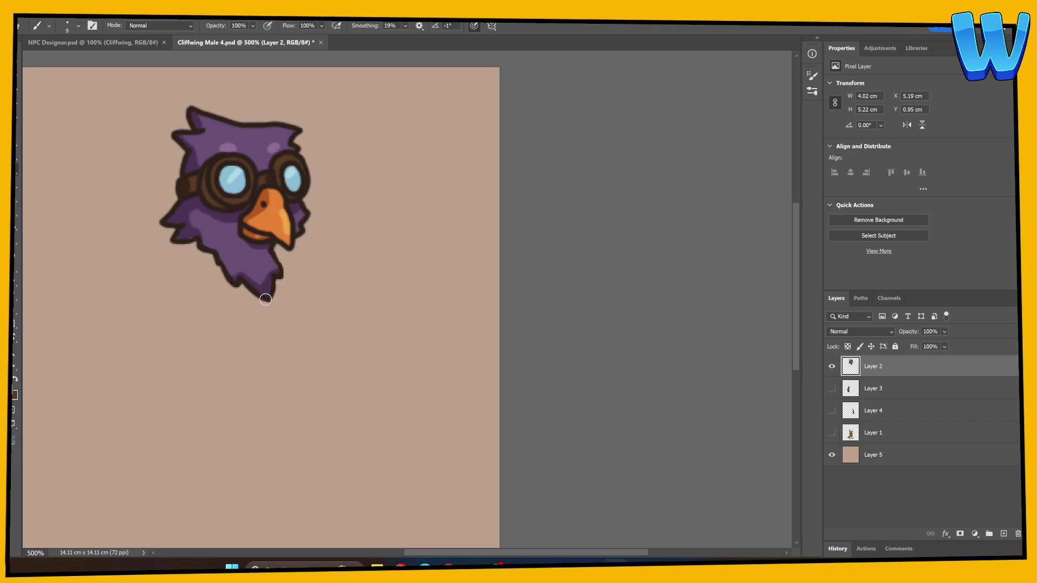
pyautogui.press('e')
pyautogui.moveTo(275, 253)
pyautogui.mouseDown()
pyautogui.moveTo(284, 301)
pyautogui.moveTo(275, 303)
pyautogui.moveTo(270, 249)
pyautogui.mouseUp()
pyautogui.press('b')
# Paint purple into the head's gap on a new layer and merge it down
pyautogui.keyDown('ctrl'); pyautogui.click(1003, 533); pyautogui.keyUp('ctrl')
pyautogui.keyDown('alt'); pyautogui.click(186, 211); pyautogui.keyUp('alt')
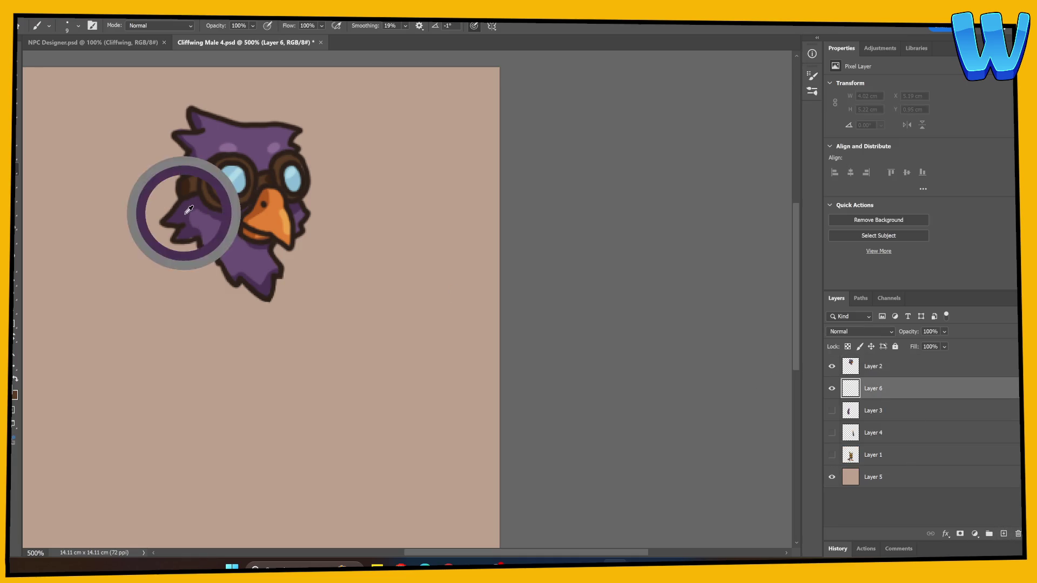
pyautogui.moveTo(203, 226)
pyautogui.mouseDown()
pyautogui.moveTo(301, 168)
pyautogui.moveTo(305, 210)
pyautogui.mouseUp()
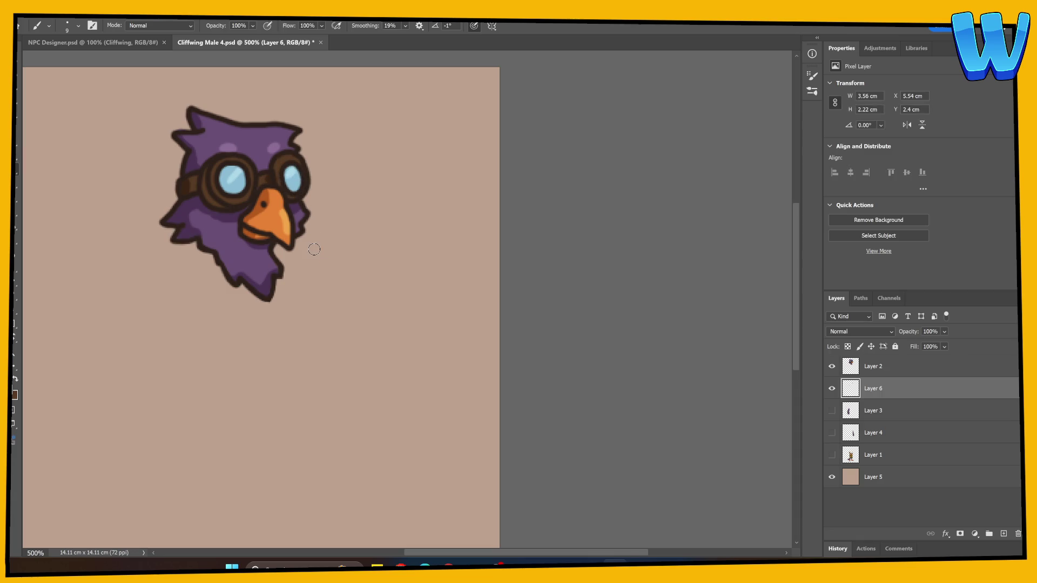
pyautogui.rightClick(874, 388)
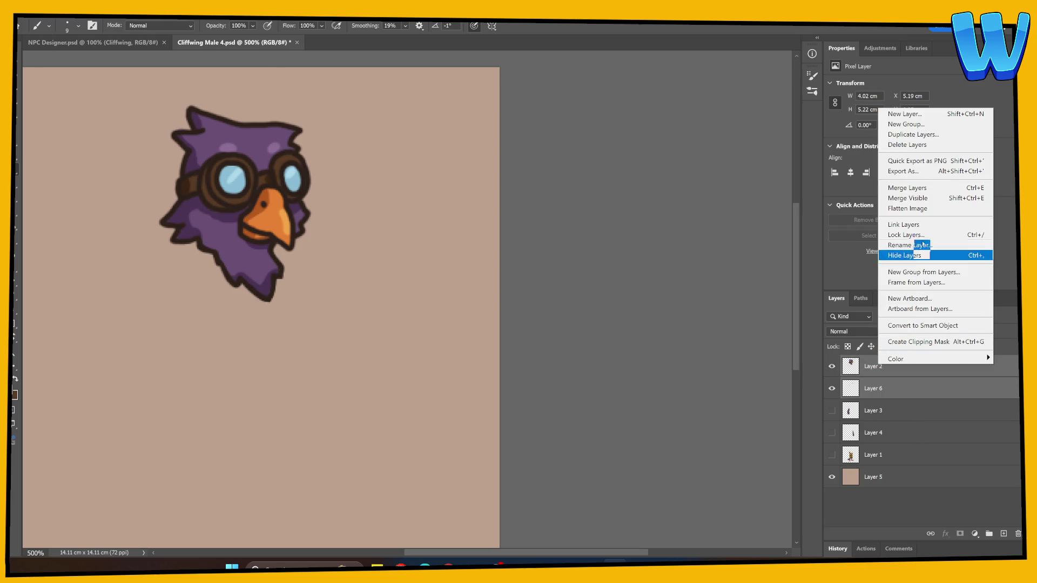
pyautogui.click(892, 199)
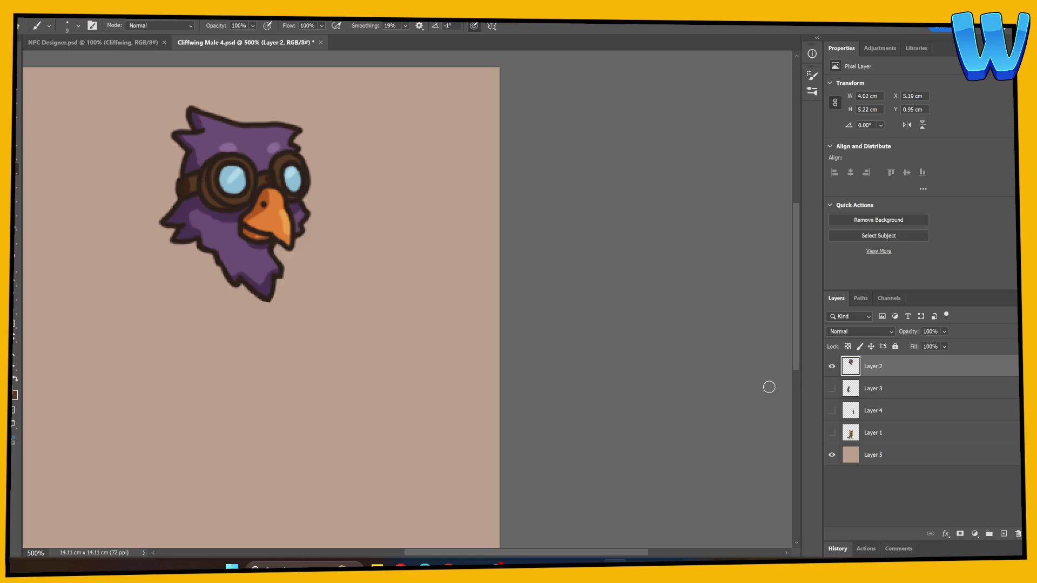
# Show only the body layer over the tan backdrop and sample the collar's outline colour
pyautogui.click(832, 389)
pyautogui.click(832, 389)
pyautogui.click(832, 433)
pyautogui.click(832, 432)
pyautogui.click(832, 432)
pyautogui.click(832, 366)
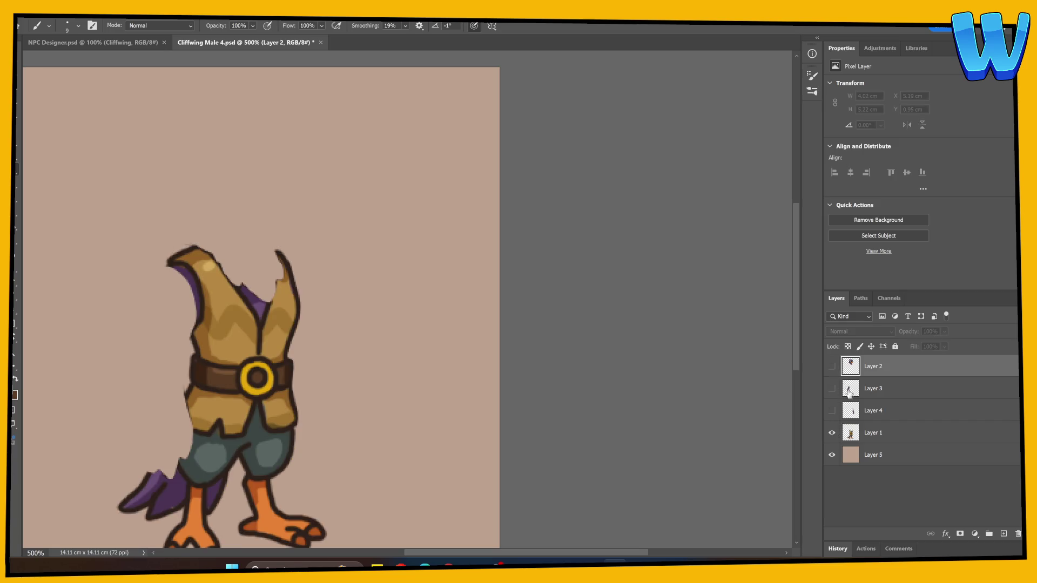
pyautogui.click(866, 435)
pyautogui.keyDown('alt'); pyautogui.click(242, 285); pyautogui.keyUp('alt')
# Redraw the collar edge outlines and erase the stray outlines at the collar tips
pyautogui.moveTo(240, 288); pyautogui.dragTo(197, 246)
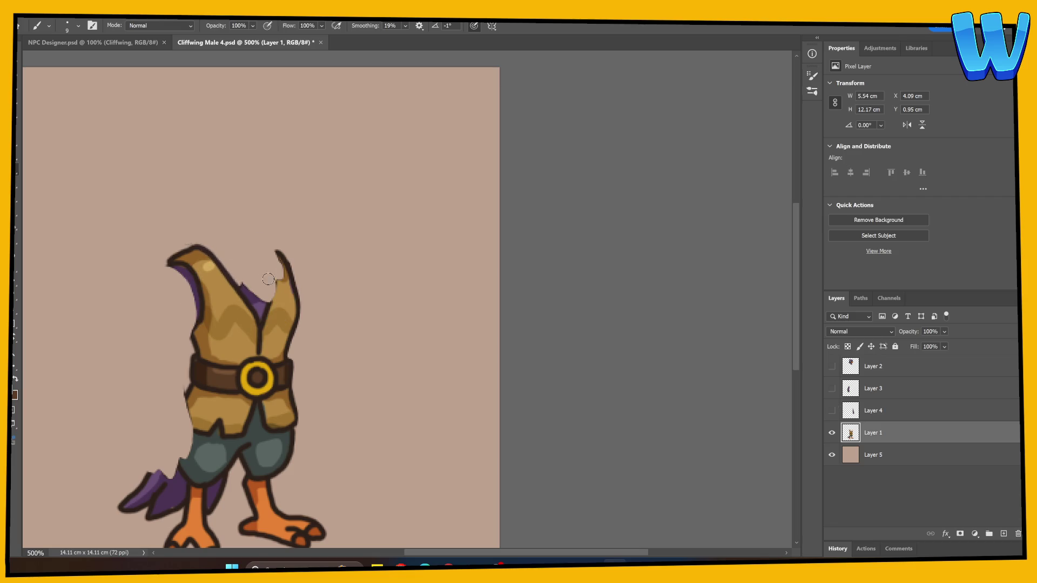
pyautogui.moveTo(271, 307)
pyautogui.mouseDown()
pyautogui.moveTo(259, 246)
pyautogui.moveTo(283, 258)
pyautogui.mouseUp()
pyautogui.moveTo(210, 251); pyautogui.dragTo(219, 248)
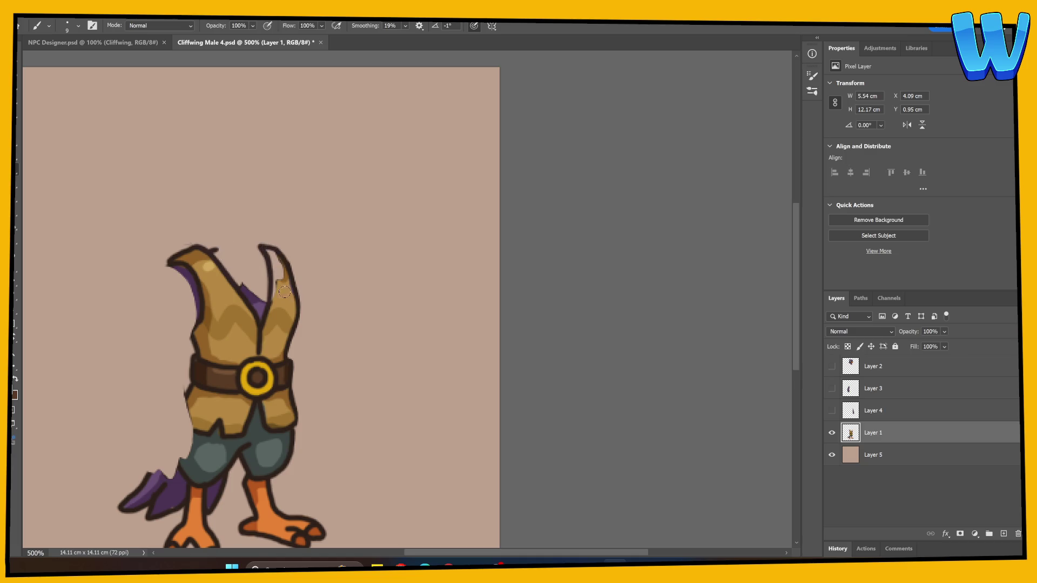
pyautogui.press('e')
pyautogui.hotkey('alt', 'e')
pyautogui.press('Escape')
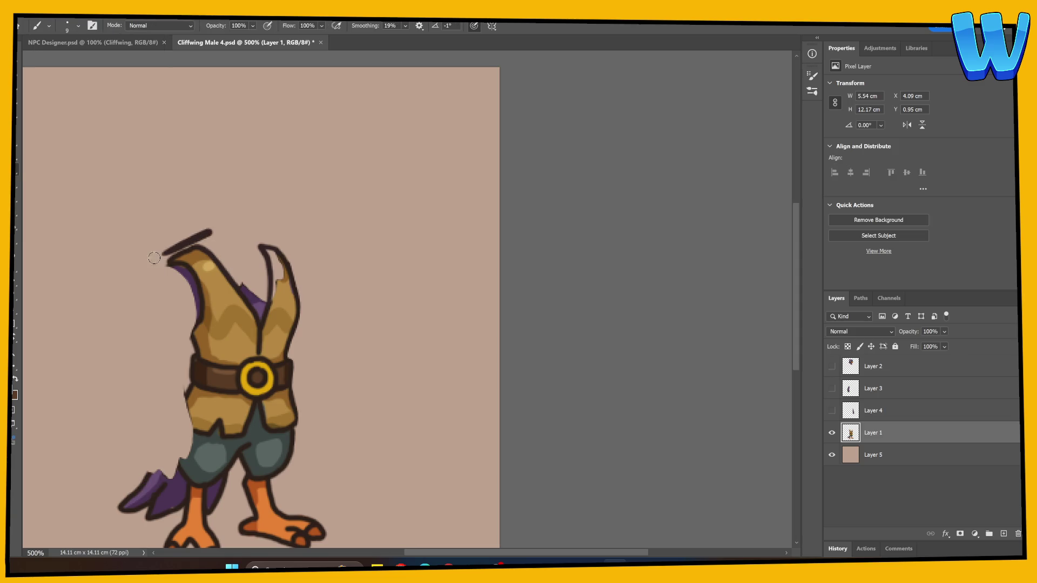
pyautogui.moveTo(181, 249); pyautogui.dragTo(198, 253)
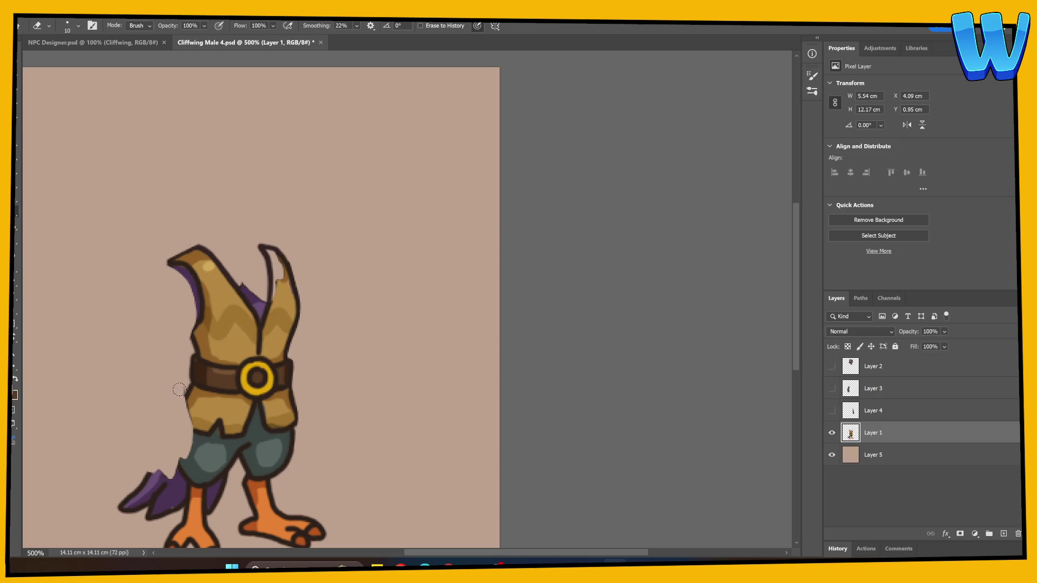
pyautogui.moveTo(289, 256); pyautogui.dragTo(302, 292)
# Fill the right collar notch brown, thicken collar outlines, and paint purple into the neck gap
pyautogui.click(16, 183)
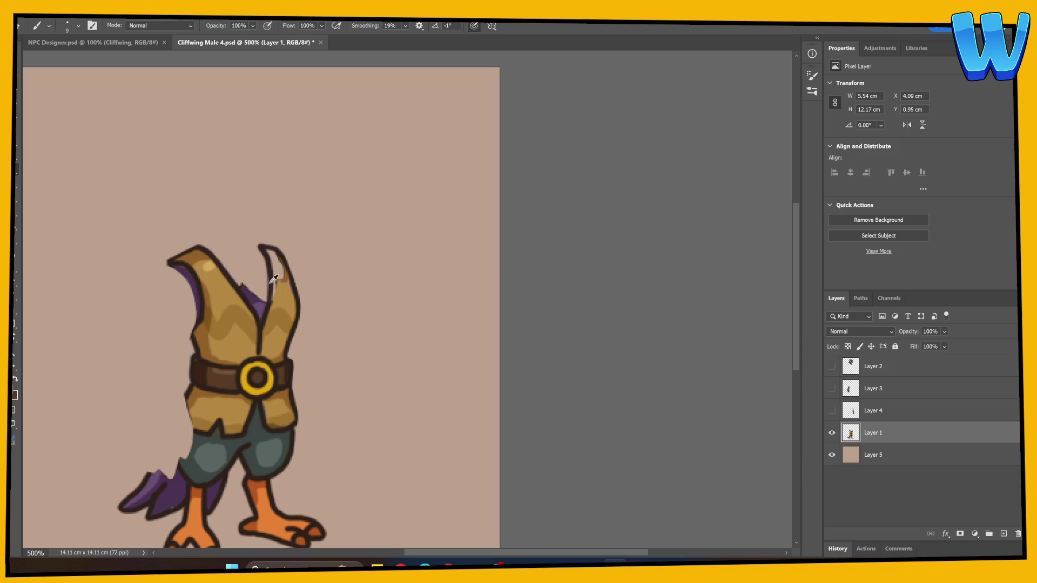
pyautogui.keyDown('alt'); pyautogui.click(197, 250); pyautogui.keyUp('alt')
pyautogui.moveTo(277, 262)
pyautogui.mouseDown()
pyautogui.moveTo(268, 251)
pyautogui.moveTo(273, 271)
pyautogui.mouseUp()
pyautogui.moveTo(267, 309)
pyautogui.mouseDown()
pyautogui.moveTo(271, 283)
pyautogui.moveTo(296, 294)
pyautogui.moveTo(293, 308)
pyautogui.mouseUp()
pyautogui.moveTo(174, 258); pyautogui.dragTo(201, 248)
pyautogui.keyDown('alt'); pyautogui.click(247, 288); pyautogui.keyUp('alt')
pyautogui.moveTo(245, 286)
pyautogui.mouseDown()
pyautogui.moveTo(223, 261)
pyautogui.moveTo(264, 286)
pyautogui.moveTo(259, 296)
pyautogui.moveTo(257, 254)
pyautogui.moveTo(217, 255)
pyautogui.moveTo(225, 266)
pyautogui.moveTo(253, 262)
pyautogui.moveTo(238, 274)
pyautogui.moveTo(262, 265)
pyautogui.moveTo(265, 291)
pyautogui.mouseUp()
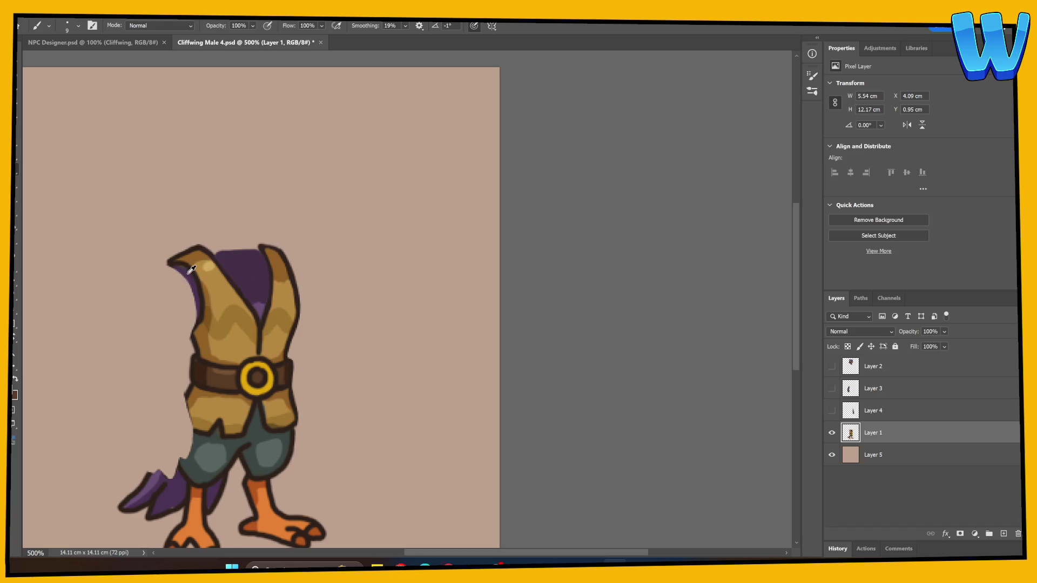
# Outline the vest's lower-left edge and touch up the lower body
pyautogui.moveTo(338, 395); pyautogui.dragTo(333, 339)
pyautogui.moveTo(182, 339)
pyautogui.mouseDown()
pyautogui.moveTo(165, 372)
pyautogui.moveTo(213, 377)
pyautogui.moveTo(172, 366)
pyautogui.moveTo(191, 370)
pyautogui.mouseUp()
pyautogui.keyDown('alt'); pyautogui.click(191, 356); pyautogui.keyUp('alt')
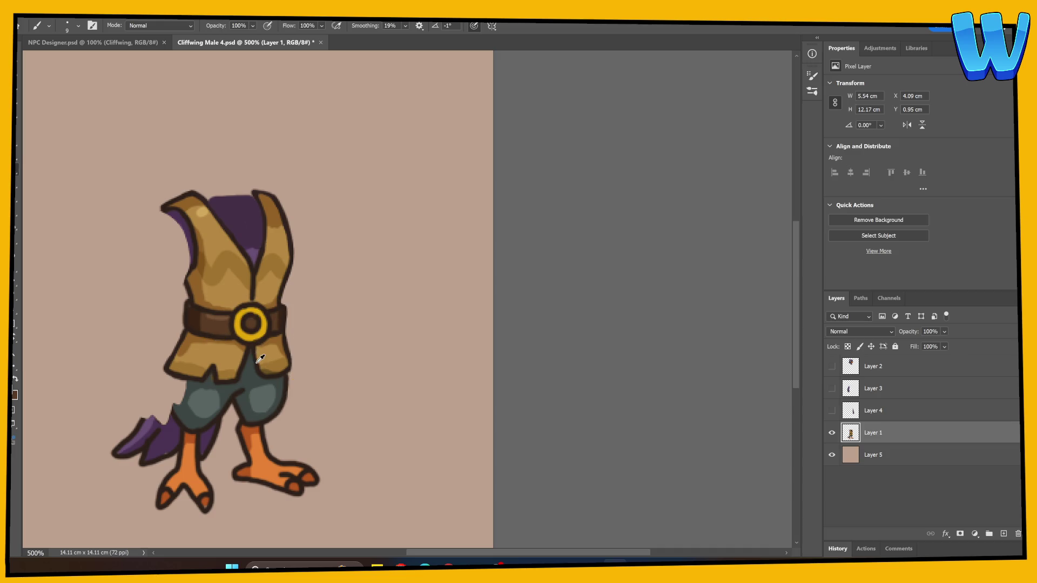
pyautogui.moveTo(270, 380); pyautogui.dragTo(278, 369)
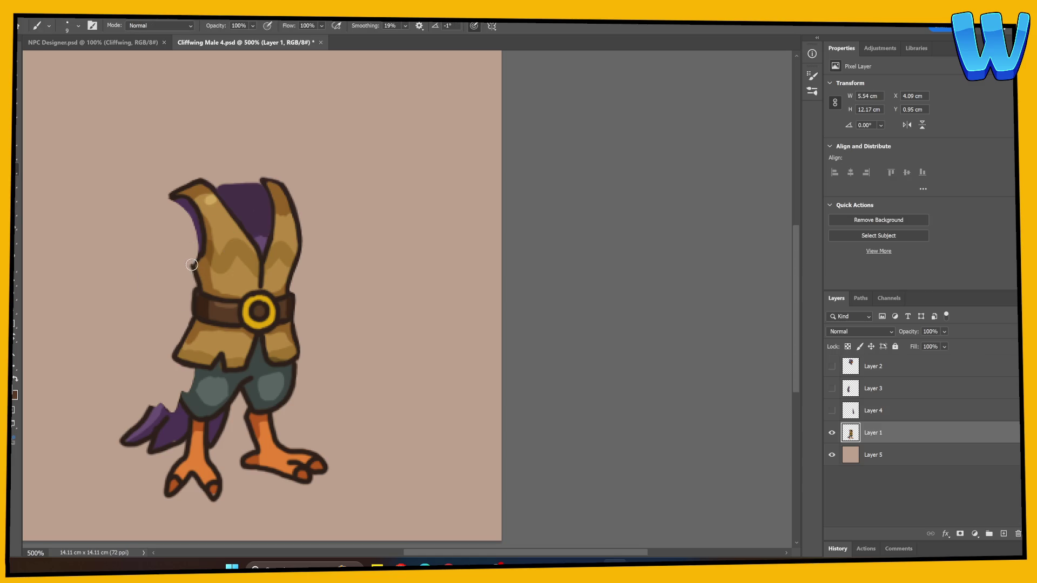
# Paint the left collar curl purple and outline the pants' left edge
pyautogui.moveTo(174, 197); pyautogui.dragTo(168, 214)
pyautogui.keyDown('alt'); pyautogui.click(196, 215); pyautogui.keyUp('alt')
pyautogui.moveTo(183, 201)
pyautogui.mouseDown()
pyautogui.moveTo(172, 204)
pyautogui.moveTo(191, 238)
pyautogui.moveTo(189, 259)
pyautogui.moveTo(193, 230)
pyautogui.moveTo(181, 216)
pyautogui.moveTo(182, 250)
pyautogui.moveTo(179, 224)
pyautogui.mouseUp()
pyautogui.keyDown('alt'); pyautogui.click(186, 400); pyautogui.keyUp('alt')
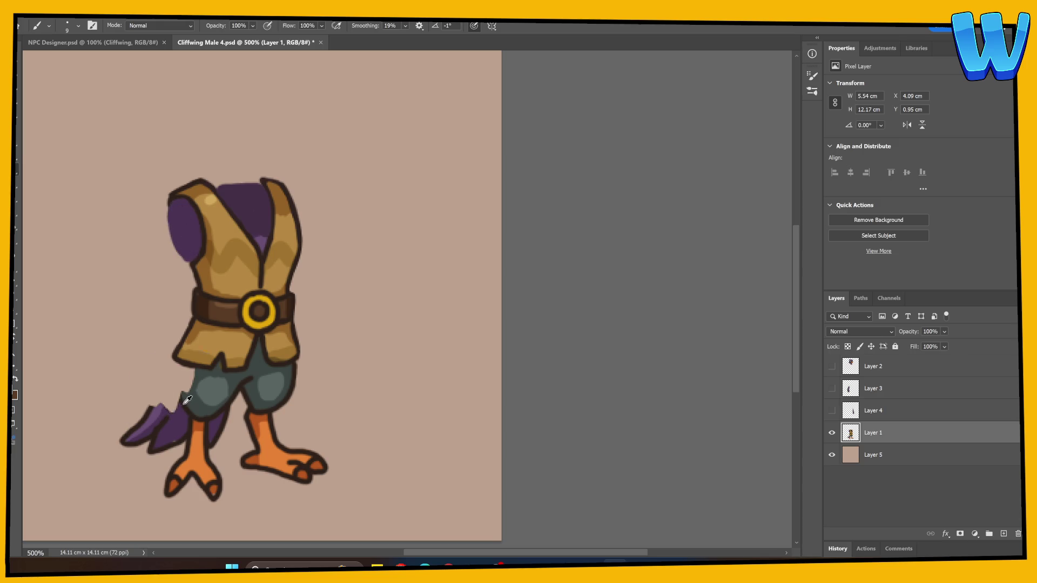
pyautogui.moveTo(184, 404); pyautogui.dragTo(183, 365)
pyautogui.keyDown('alt'); pyautogui.click(190, 398); pyautogui.keyUp('alt')
pyautogui.moveTo(188, 403)
pyautogui.mouseDown()
pyautogui.moveTo(187, 369)
pyautogui.moveTo(190, 407)
pyautogui.mouseUp()
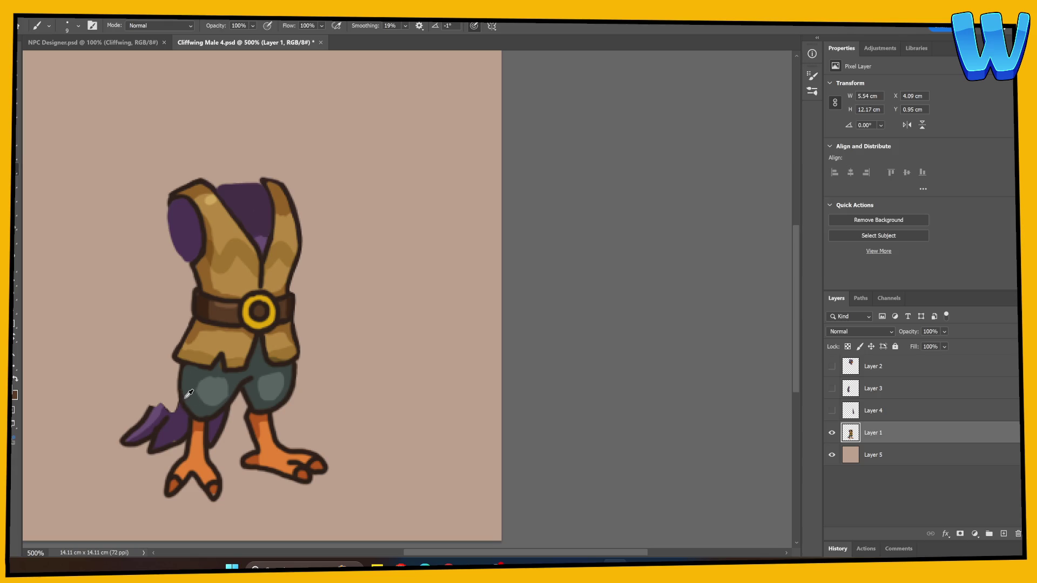
# Draw a dark line from the tail to the pants, erasing stray strokes at the tail top
pyautogui.scroll(-2, 178, 367)
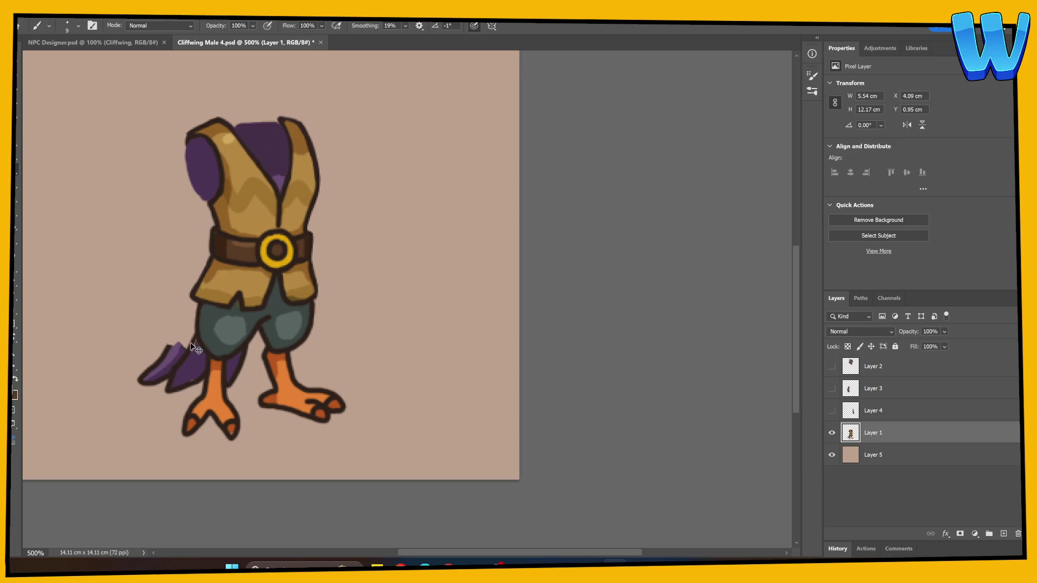
pyautogui.moveTo(169, 349); pyautogui.dragTo(195, 310)
pyautogui.moveTo(162, 354)
pyautogui.mouseDown()
pyautogui.moveTo(192, 313)
pyautogui.moveTo(183, 336)
pyautogui.mouseUp()
pyautogui.press('e')
pyautogui.hotkey('alt', 'e')
pyautogui.press('Escape')
pyautogui.hotkey('alt', 'e')
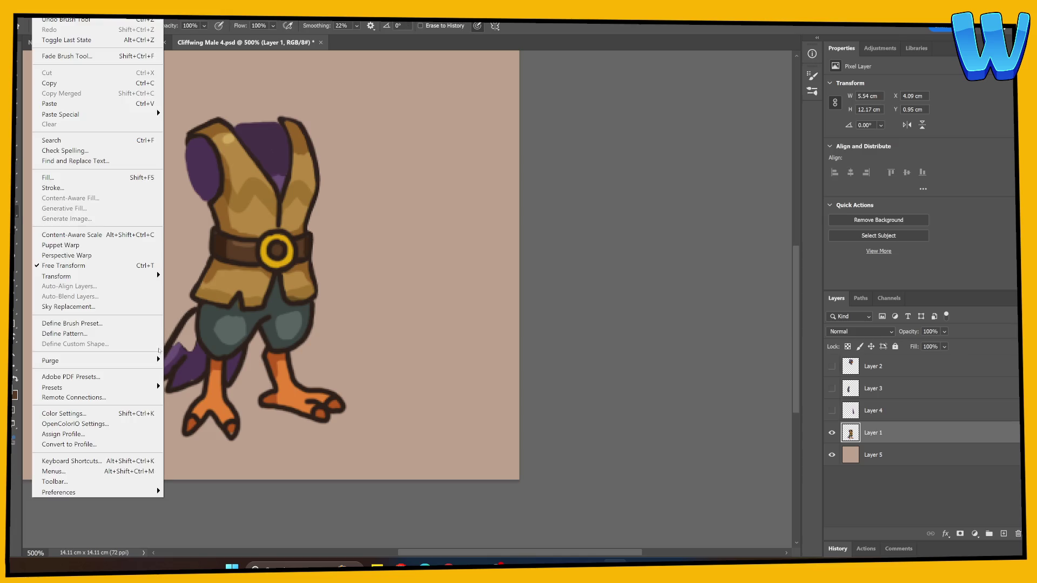
pyautogui.press('Escape')
pyautogui.press('b')
pyautogui.moveTo(155, 357)
pyautogui.mouseDown()
pyautogui.moveTo(189, 305)
pyautogui.moveTo(172, 352)
pyautogui.moveTo(167, 328)
pyautogui.moveTo(184, 328)
pyautogui.moveTo(177, 342)
pyautogui.moveTo(190, 319)
pyautogui.moveTo(184, 348)
pyautogui.moveTo(195, 313)
pyautogui.moveTo(199, 357)
pyautogui.mouseUp()
pyautogui.press('e')
pyautogui.press('b')
# Fill the upper tail with lighter purple and patch the gap at its lower edge
pyautogui.keyDown('alt'); pyautogui.click(178, 347); pyautogui.keyUp('alt')
pyautogui.keyDown('alt'); pyautogui.click(184, 349); pyautogui.keyUp('alt')
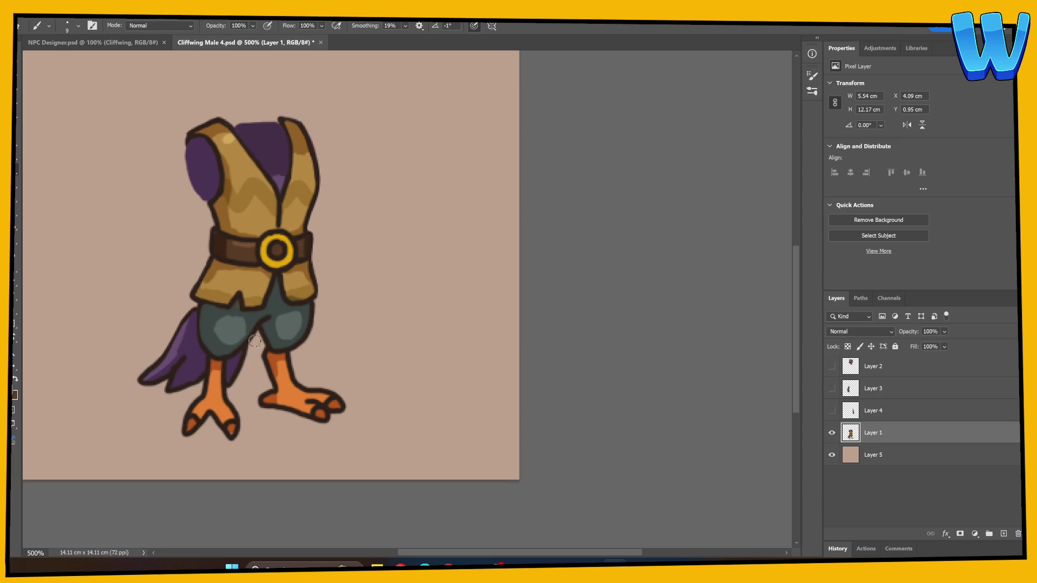
pyautogui.keyDown('alt'); pyautogui.click(166, 353); pyautogui.keyUp('alt')
pyautogui.moveTo(174, 339)
pyautogui.mouseDown()
pyautogui.moveTo(189, 313)
pyautogui.moveTo(205, 309)
pyautogui.moveTo(162, 374)
pyautogui.mouseUp()
pyautogui.keyDown('alt'); pyautogui.click(185, 384); pyautogui.keyUp('alt')
pyautogui.moveTo(185, 386)
pyautogui.mouseDown()
pyautogui.moveTo(208, 358)
pyautogui.moveTo(174, 371)
pyautogui.moveTo(203, 351)
pyautogui.mouseUp()
pyautogui.keyDown('alt'); pyautogui.click(251, 316); pyautogui.keyUp('alt')
pyautogui.press('e')
pyautogui.press('b')
pyautogui.press('e')
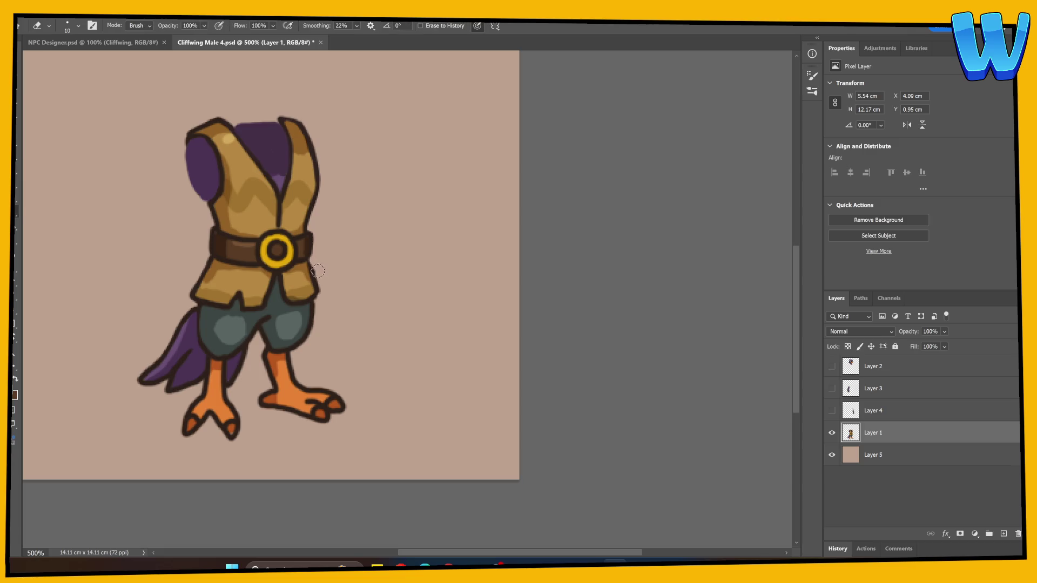
# Show the left arm layer and rotate the arm slightly around its shoulder
pyautogui.click(831, 410)
pyautogui.click(831, 411)
pyautogui.click(831, 389)
pyautogui.click(845, 392)
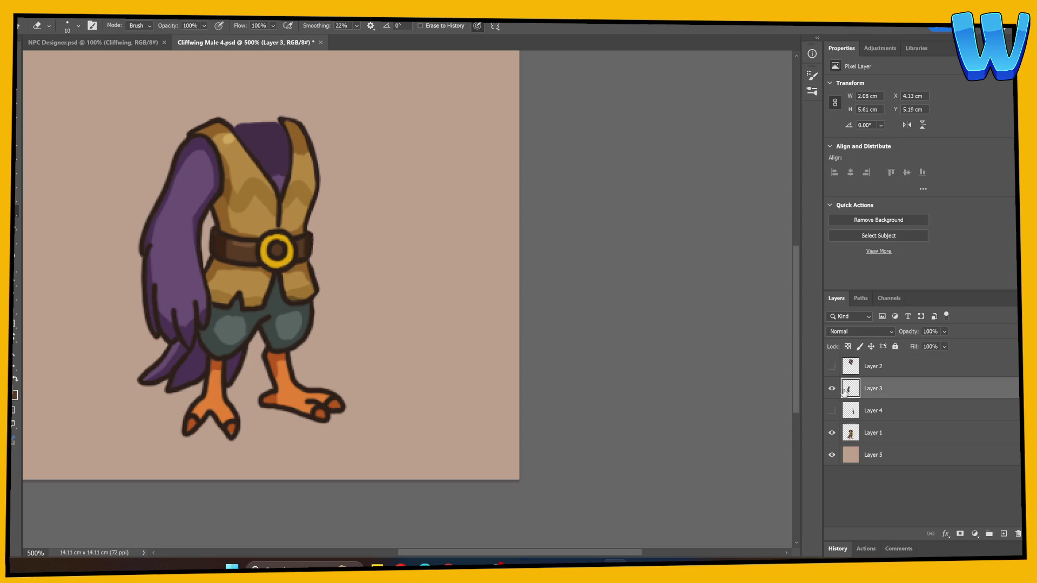
pyautogui.hotkey('ctrl', 't')
pyautogui.moveTo(176, 246); pyautogui.dragTo(192, 166)
pyautogui.moveTo(313, 370)
pyautogui.mouseDown()
pyautogui.moveTo(337, 359)
pyautogui.moveTo(251, 380)
pyautogui.moveTo(316, 370)
pyautogui.moveTo(426, 319)
pyautogui.moveTo(428, 305)
pyautogui.mouseUp()
pyautogui.press('Return')
# Rotate the left arm further about the upper arm so it hangs beside the vest
pyautogui.press('e')
pyautogui.click(831, 433)
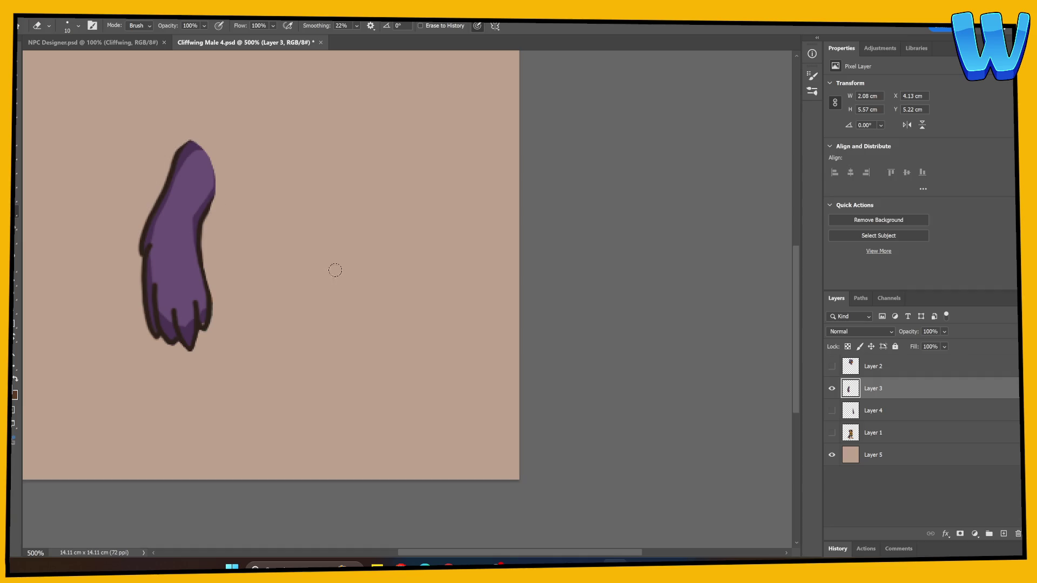
pyautogui.click(832, 432)
pyautogui.click(860, 407)
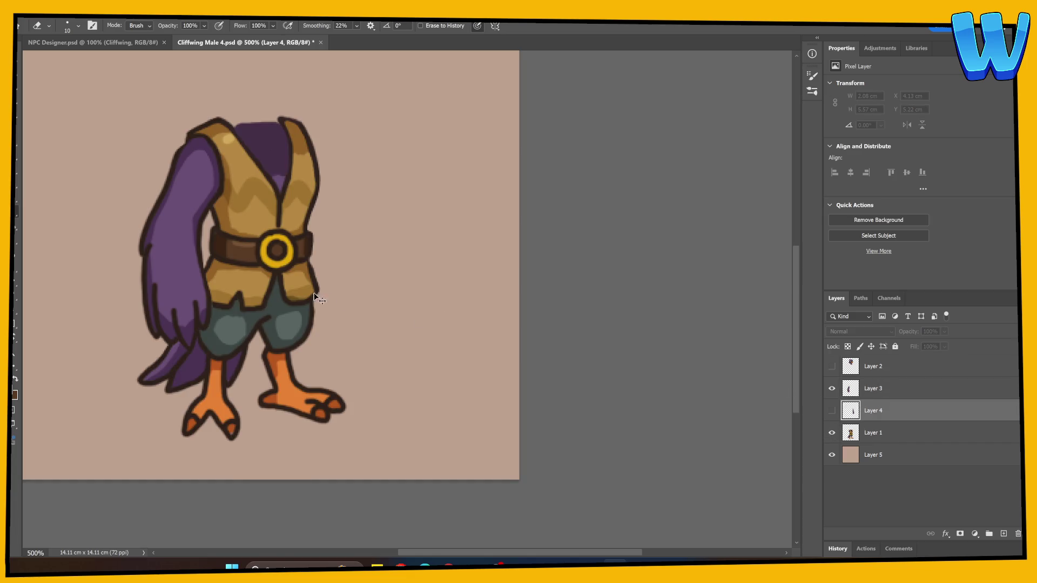
pyautogui.click(858, 392)
pyautogui.hotkey('ctrl', 't')
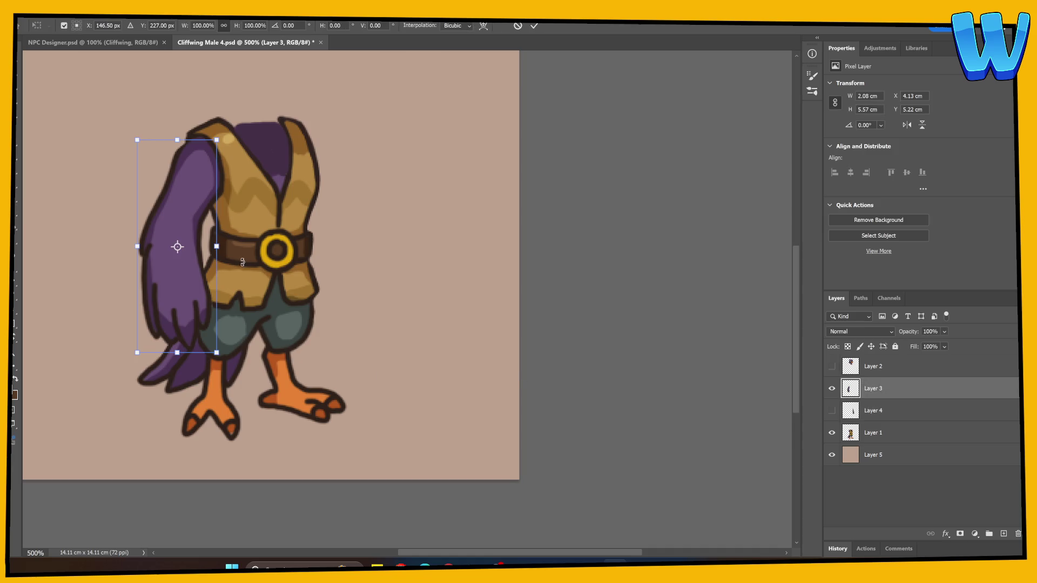
pyautogui.moveTo(177, 246)
pyautogui.mouseDown()
pyautogui.moveTo(208, 142)
pyautogui.moveTo(201, 157)
pyautogui.mouseUp()
pyautogui.moveTo(125, 398)
pyautogui.mouseDown()
pyautogui.moveTo(191, 402)
pyautogui.moveTo(106, 383)
pyautogui.moveTo(198, 384)
pyautogui.mouseUp()
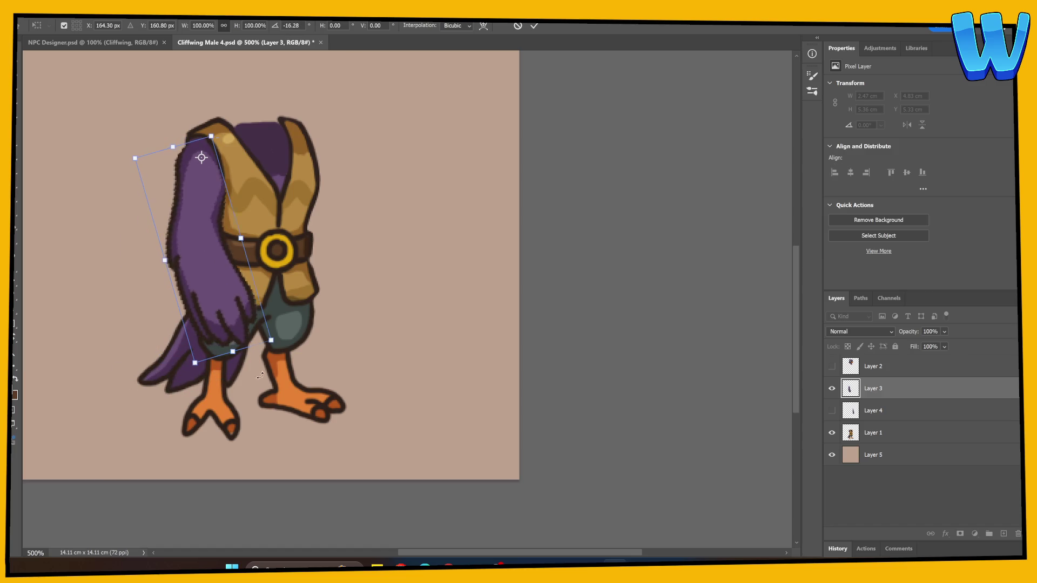
pyautogui.press('Return')
# Compare both arms by toggling layers, then outline the right arm's inner edge
pyautogui.press('e')
pyautogui.click(832, 410)
pyautogui.click(834, 394)
pyautogui.click(834, 394)
pyautogui.click(832, 410)
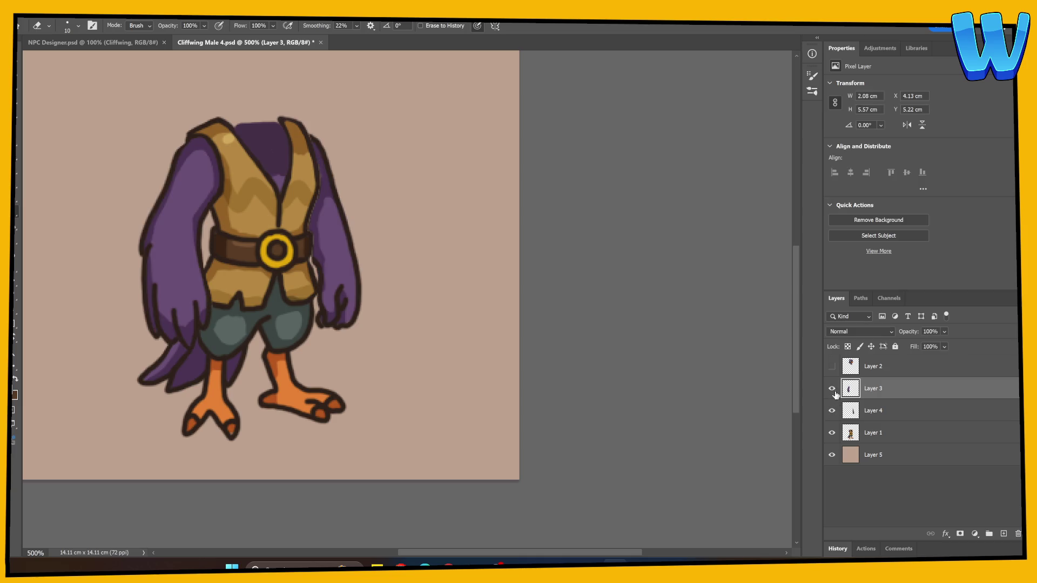
pyautogui.click(832, 389)
pyautogui.click(832, 432)
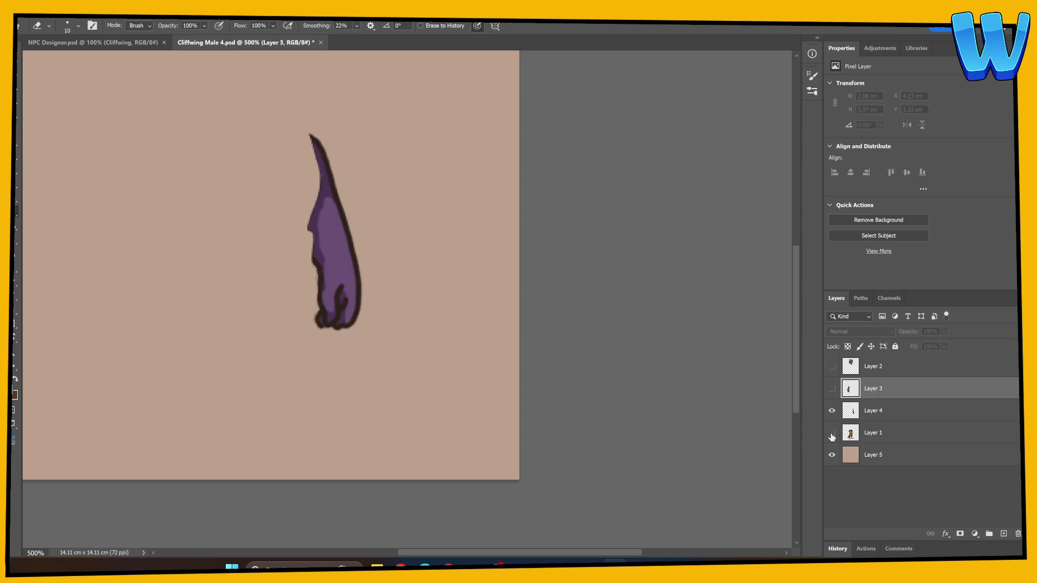
pyautogui.click(832, 432)
pyautogui.click(850, 432)
pyautogui.click(856, 405)
pyautogui.press('b')
pyautogui.moveTo(316, 263); pyautogui.dragTo(287, 184)
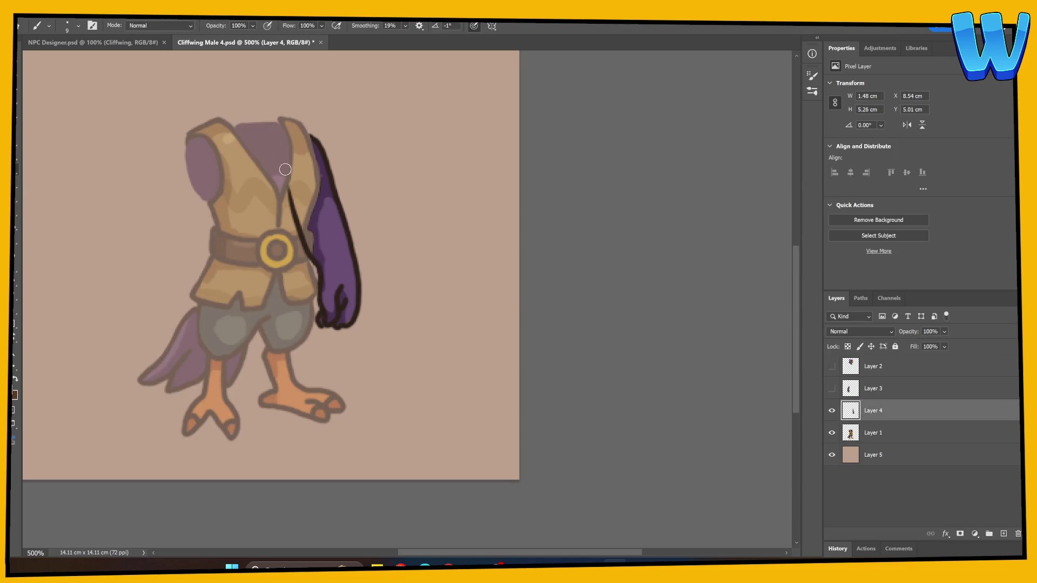
# Darken the right arm's shoulder and inner outlines, move Layer 4 below Layer 1, and show Layers 2 and 3
pyautogui.moveTo(319, 149)
pyautogui.mouseDown()
pyautogui.moveTo(278, 155)
pyautogui.moveTo(307, 194)
pyautogui.moveTo(303, 216)
pyautogui.moveTo(294, 183)
pyautogui.moveTo(313, 248)
pyautogui.moveTo(289, 142)
pyautogui.moveTo(305, 139)
pyautogui.moveTo(321, 162)
pyautogui.moveTo(307, 171)
pyautogui.moveTo(300, 154)
pyautogui.moveTo(329, 172)
pyautogui.moveTo(310, 138)
pyautogui.moveTo(296, 135)
pyautogui.mouseUp()
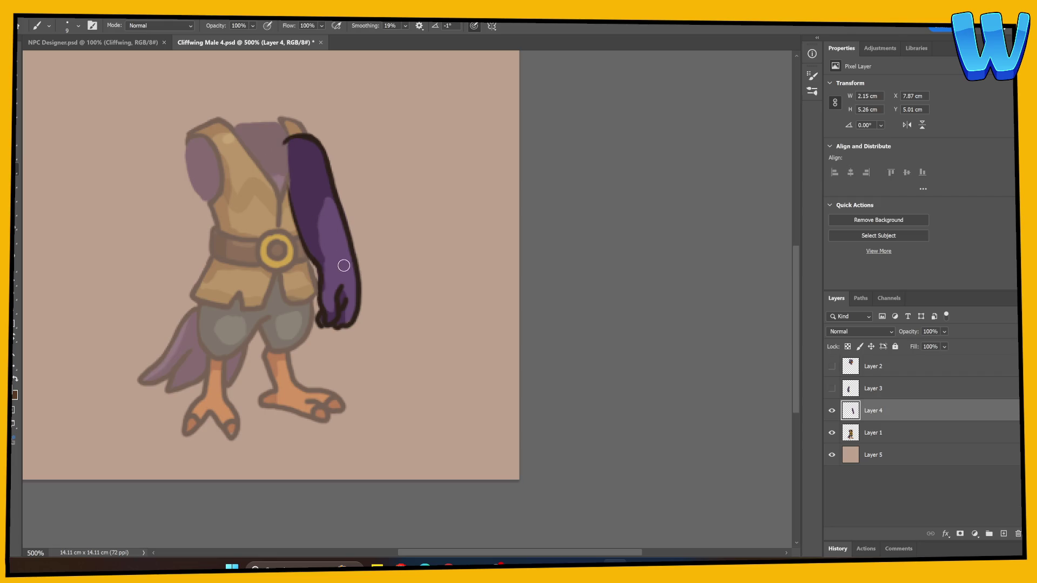
pyautogui.moveTo(287, 190); pyautogui.dragTo(304, 248)
pyautogui.moveTo(860, 434)
pyautogui.mouseDown()
pyautogui.moveTo(875, 433)
pyautogui.moveTo(874, 444)
pyautogui.mouseUp()
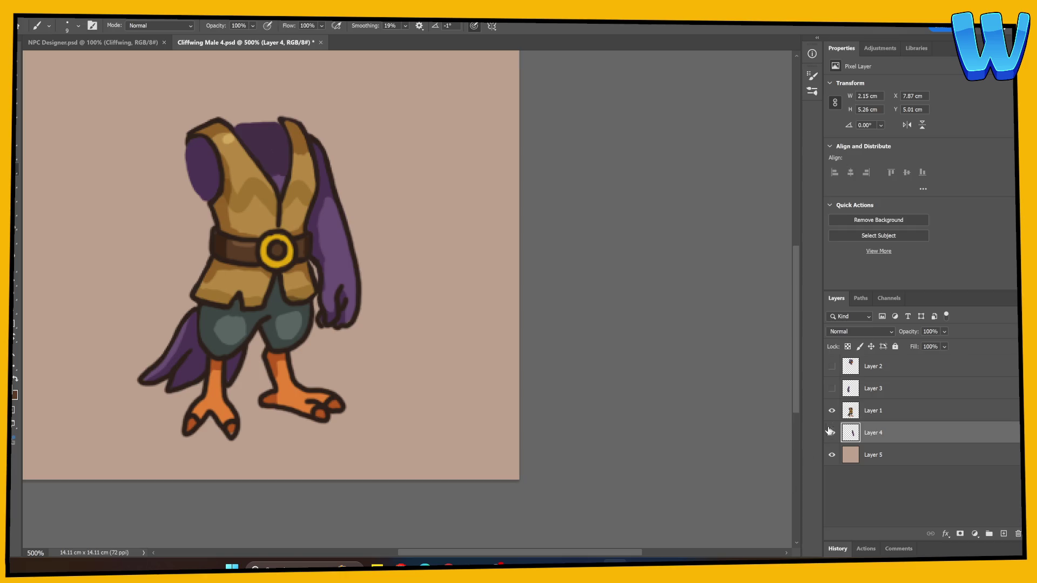
pyautogui.moveTo(832, 388); pyautogui.dragTo(832, 366)
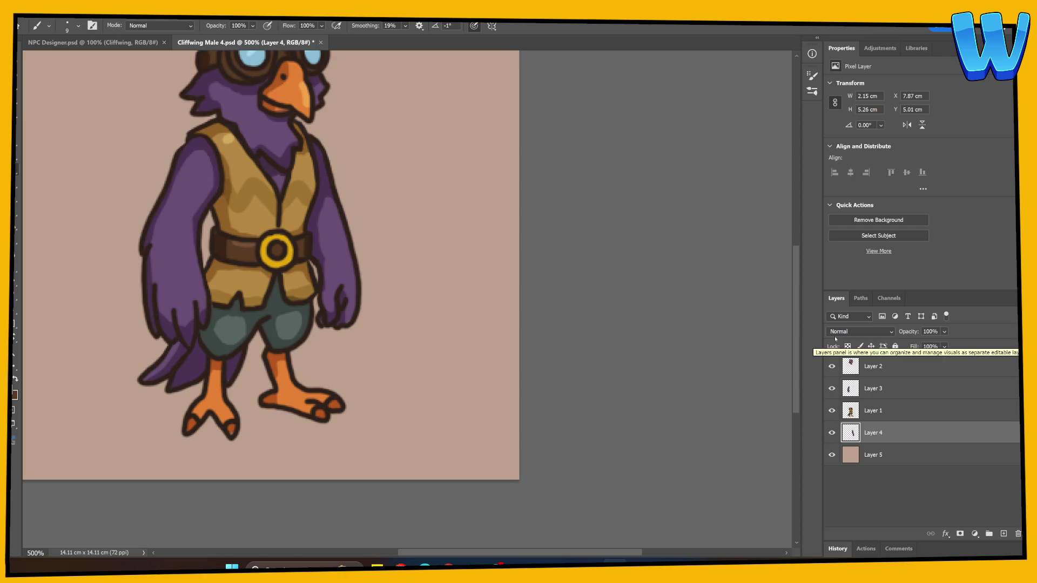
# Hide the beige background layer and rename two layers to Body and Right Arm
pyautogui.click(831, 458)
pyautogui.click(876, 458)
pyautogui.click(899, 436)
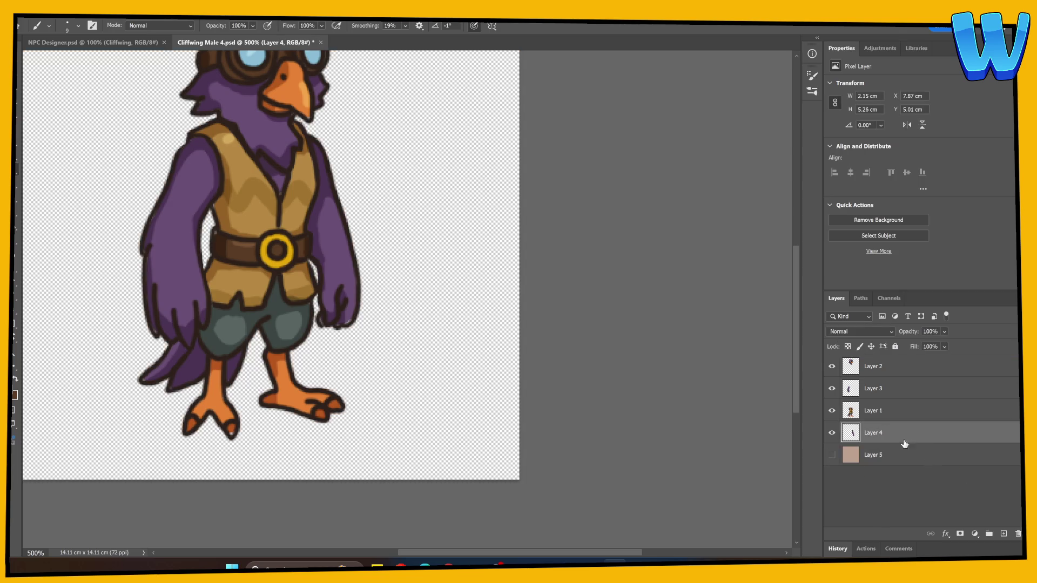
pyautogui.doubleClick(873, 410)
pyautogui.write('Body')
pyautogui.press('Return')
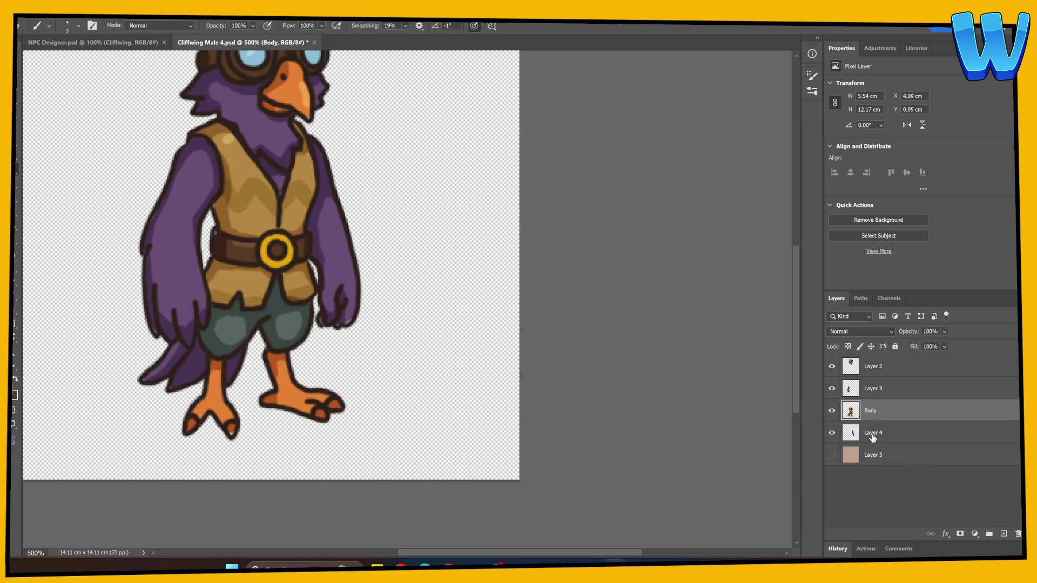
pyautogui.doubleClick(870, 432)
pyautogui.write('Right Arm')
pyautogui.press('Return')
# Rename the remaining layers Left Arm and Head, then add an empty layer above Right Arm
pyautogui.doubleClick(867, 393)
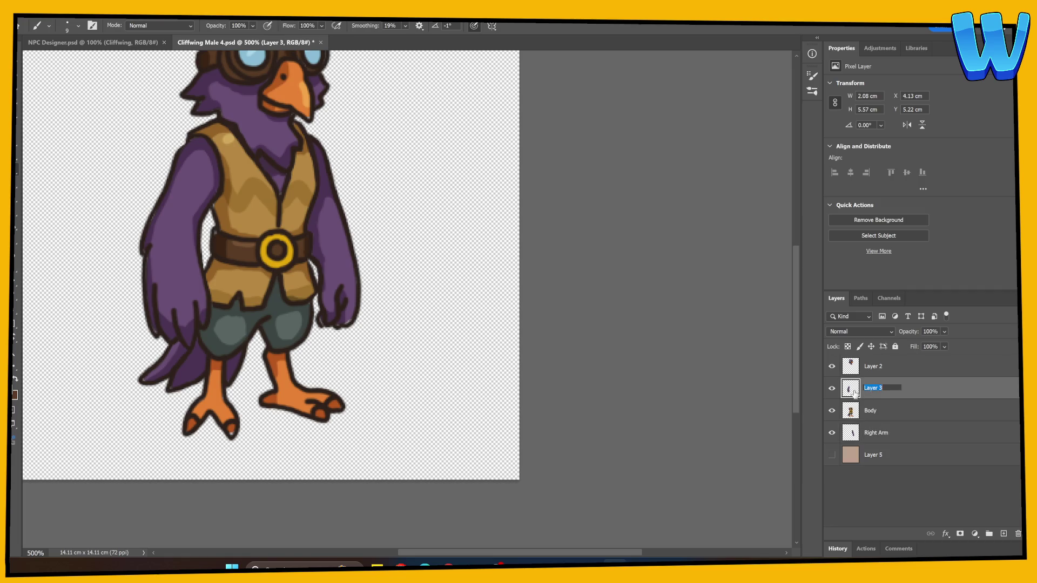
pyautogui.write('Left Arm')
pyautogui.press('Return')
pyautogui.doubleClick(861, 369)
pyautogui.write('Head')
pyautogui.press('Return')
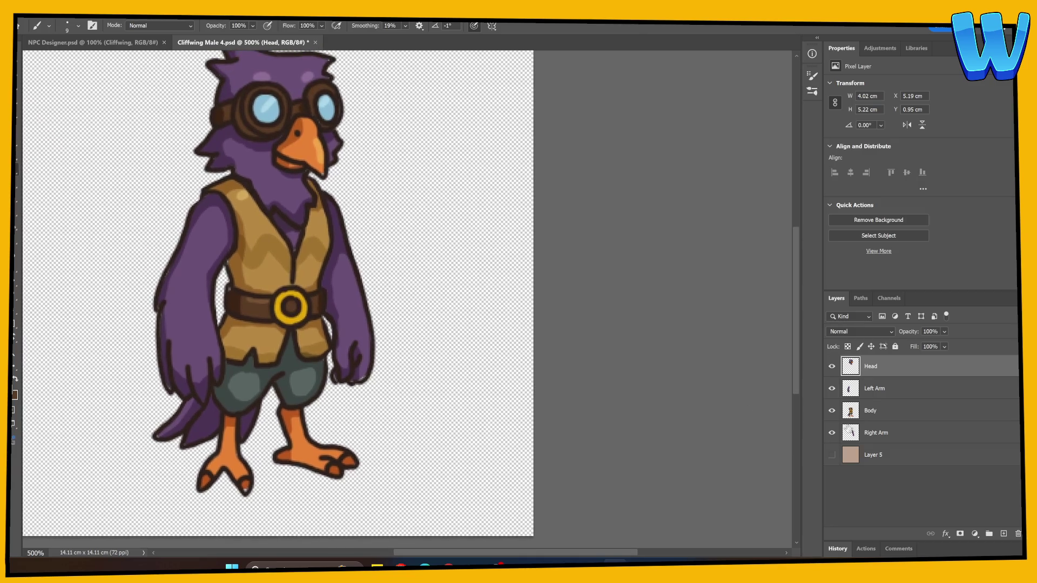
pyautogui.click(874, 432)
pyautogui.click(1004, 534)
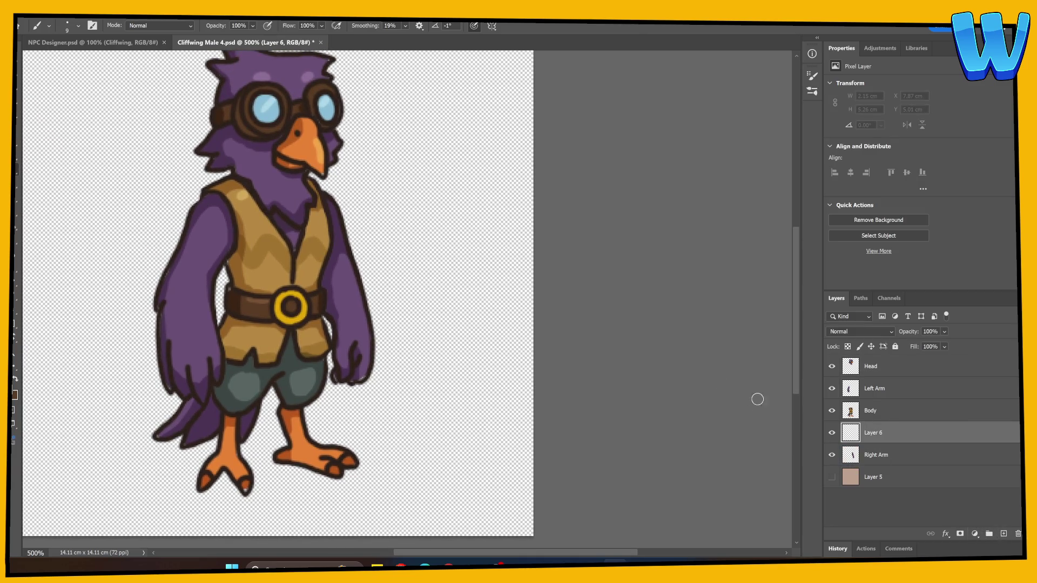
# Paint touch-up strokes near the vest on the new layer, compare visibility, and merge into Body
pyautogui.moveTo(233, 299); pyautogui.dragTo(233, 263)
pyautogui.moveTo(316, 280)
pyautogui.mouseDown()
pyautogui.moveTo(309, 292)
pyautogui.moveTo(300, 236)
pyautogui.moveTo(345, 365)
pyautogui.moveTo(378, 387)
pyautogui.mouseUp()
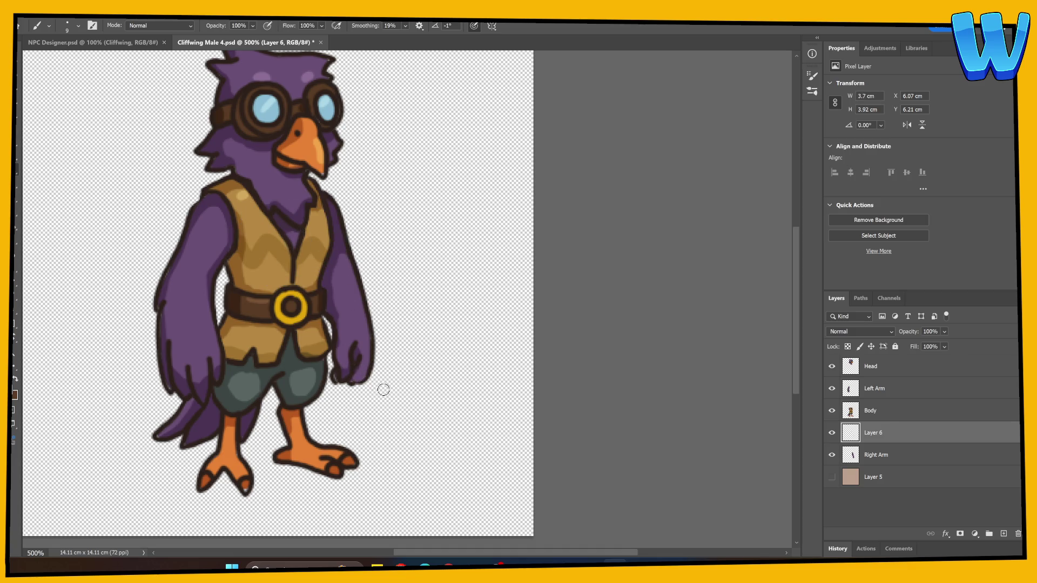
pyautogui.click(832, 434)
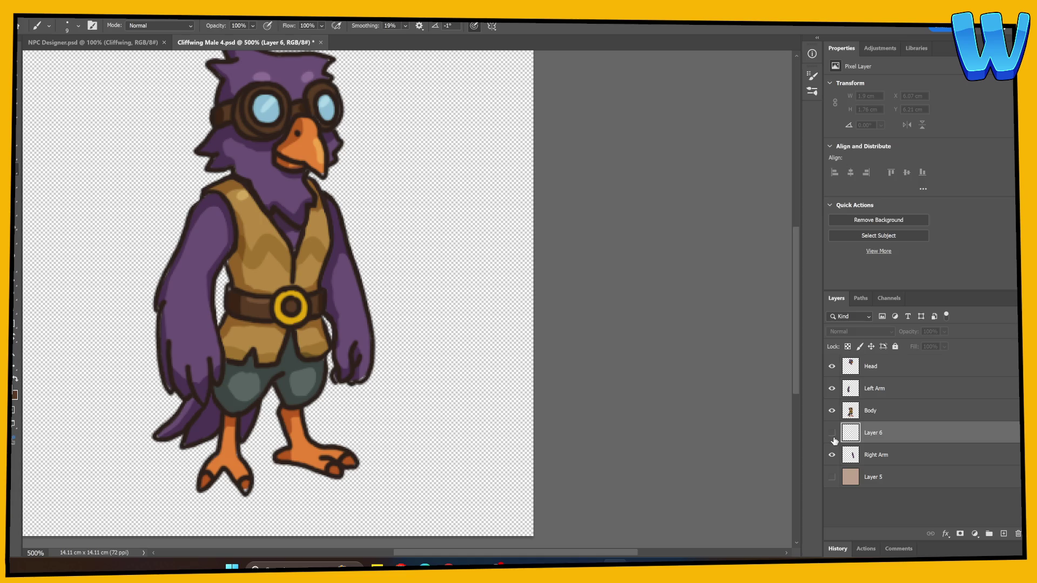
pyautogui.click(832, 410)
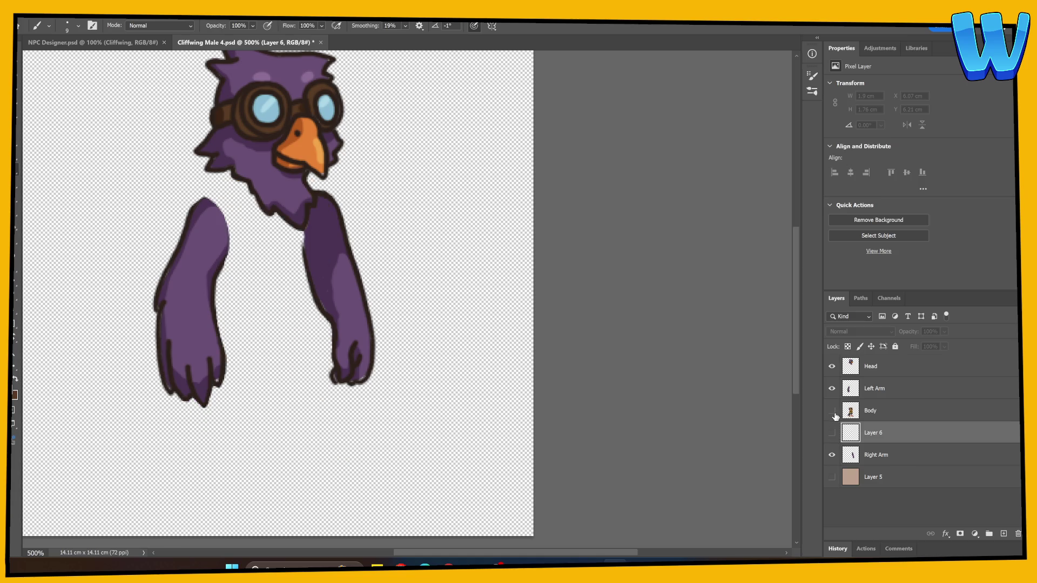
pyautogui.click(832, 410)
pyautogui.click(833, 434)
pyautogui.click(834, 433)
pyautogui.click(832, 434)
pyautogui.keyDown('ctrl'); pyautogui.click(874, 414); pyautogui.keyUp('ctrl')
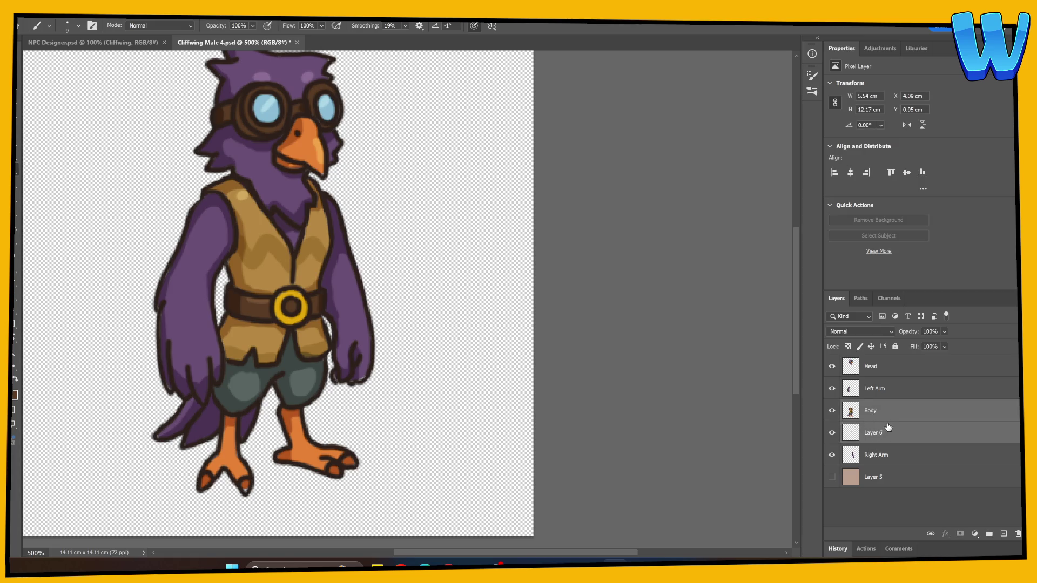
pyautogui.rightClick(888, 427)
pyautogui.click(918, 261)
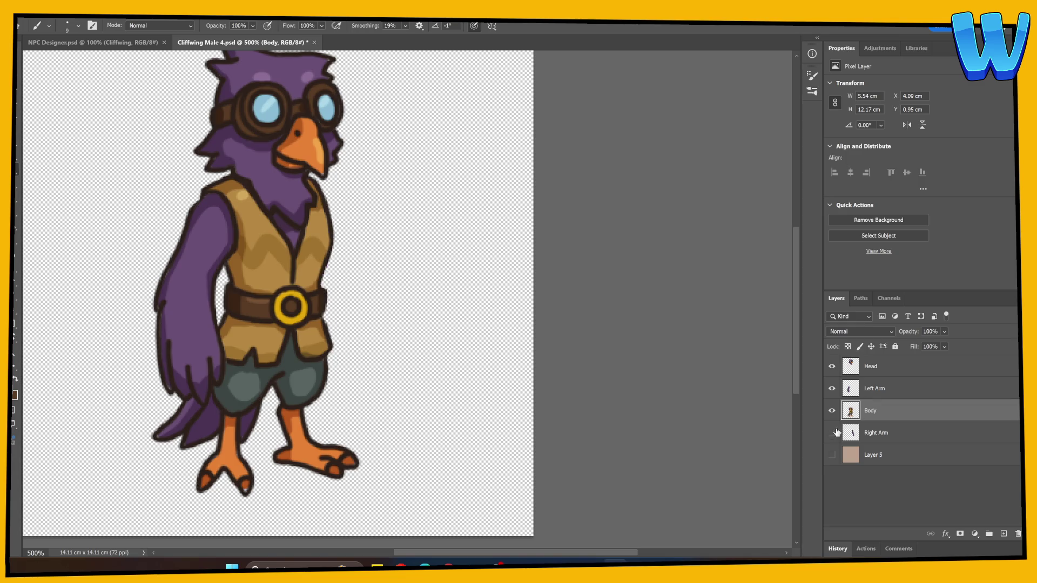
# Paint fill around the right hand on a new layer and merge it into Right Arm
pyautogui.click(832, 433)
pyautogui.click(874, 432)
pyautogui.keyDown('ctrl'); pyautogui.click(1003, 534); pyautogui.keyUp('ctrl')
pyautogui.moveTo(357, 378); pyautogui.dragTo(336, 379)
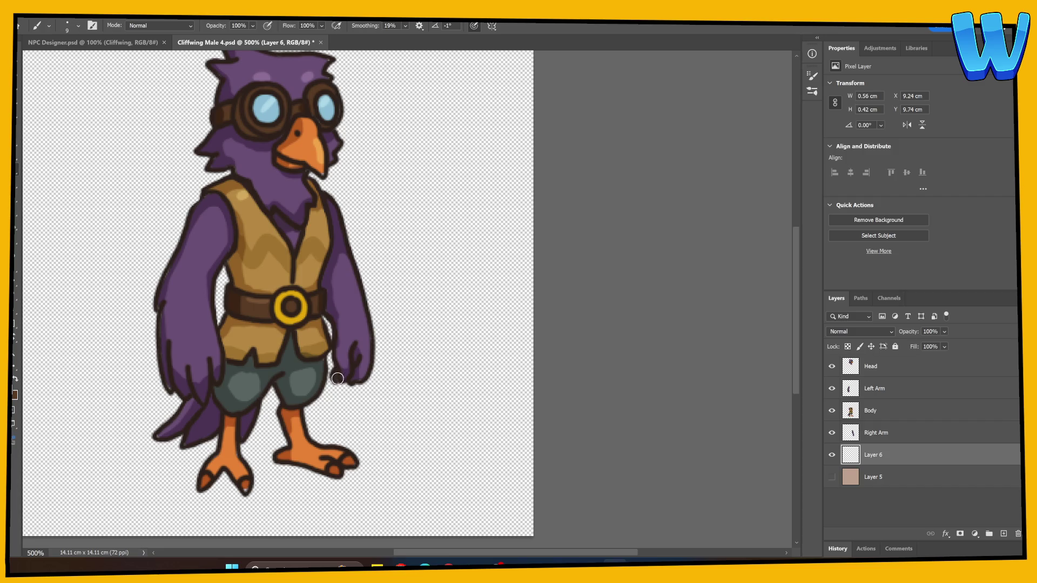
pyautogui.keyDown('ctrl'); pyautogui.click(877, 434); pyautogui.keyUp('ctrl')
pyautogui.rightClick(879, 440)
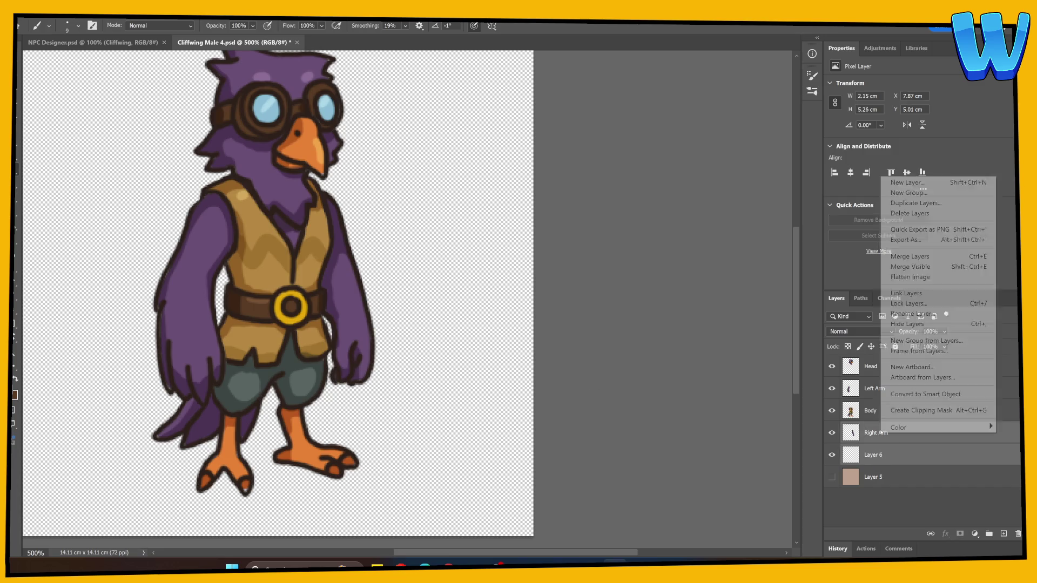
pyautogui.click(917, 256)
pyautogui.scroll(2, 487, 324)
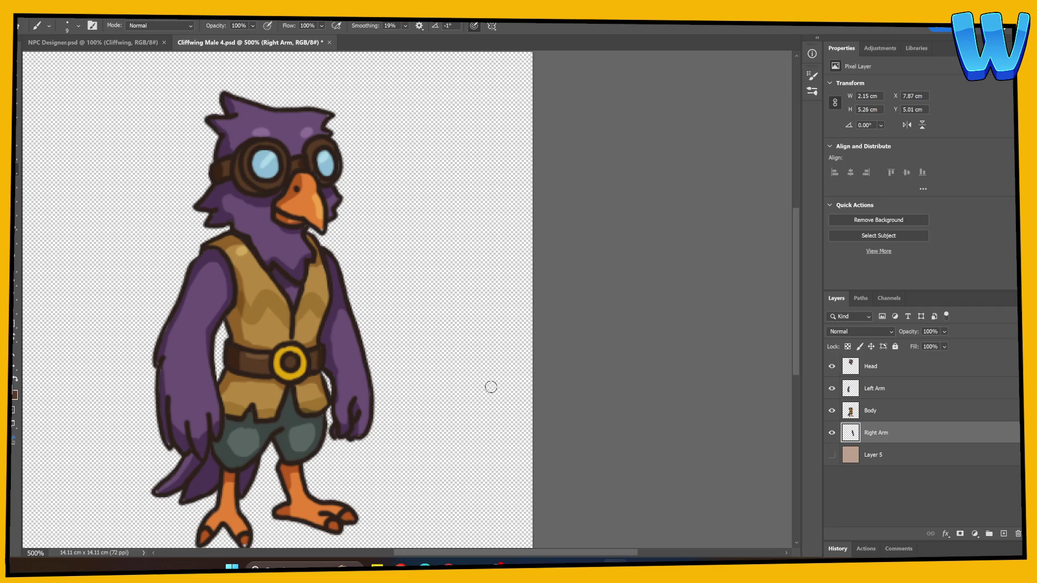
# Paint a small touch-up near the foot on a new layer and merge it into Body
pyautogui.scroll(-3, 373, 475)
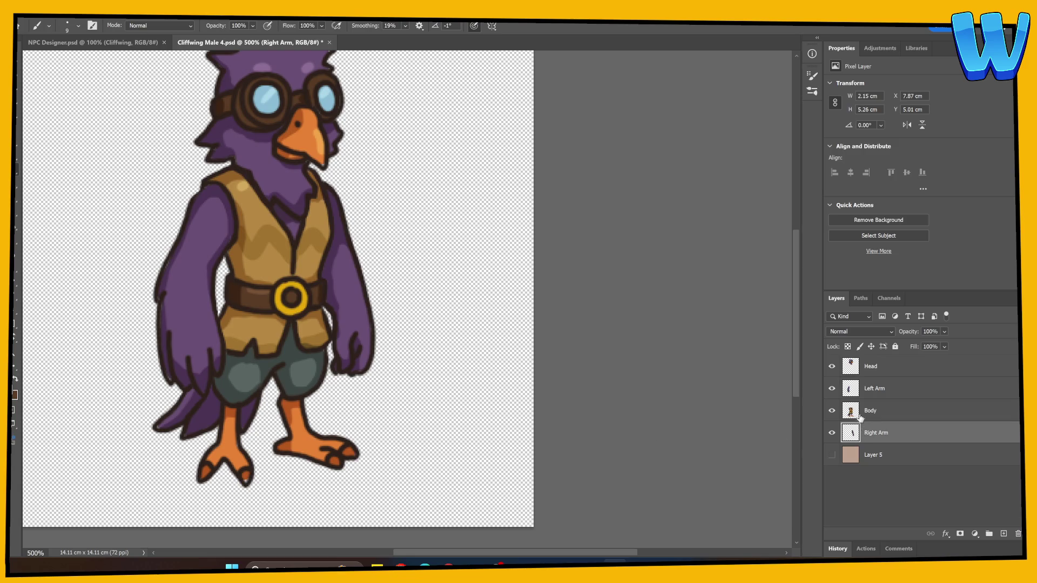
pyautogui.click(1004, 534)
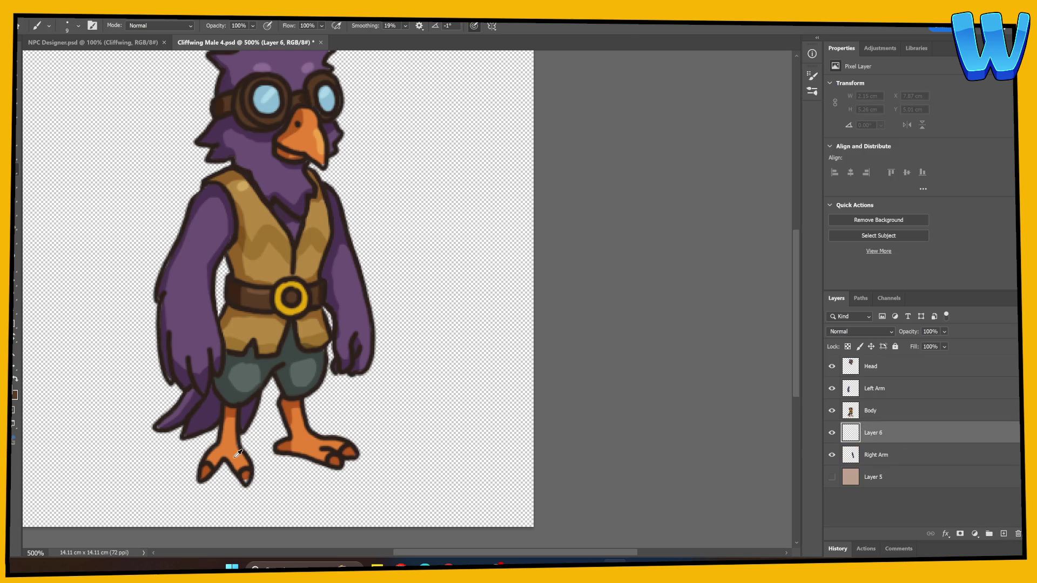
pyautogui.moveTo(238, 459)
pyautogui.mouseDown()
pyautogui.moveTo(251, 416)
pyautogui.moveTo(257, 431)
pyautogui.mouseUp()
pyautogui.keyDown('ctrl'); pyautogui.click(891, 457); pyautogui.keyUp('ctrl')
pyautogui.click(867, 429)
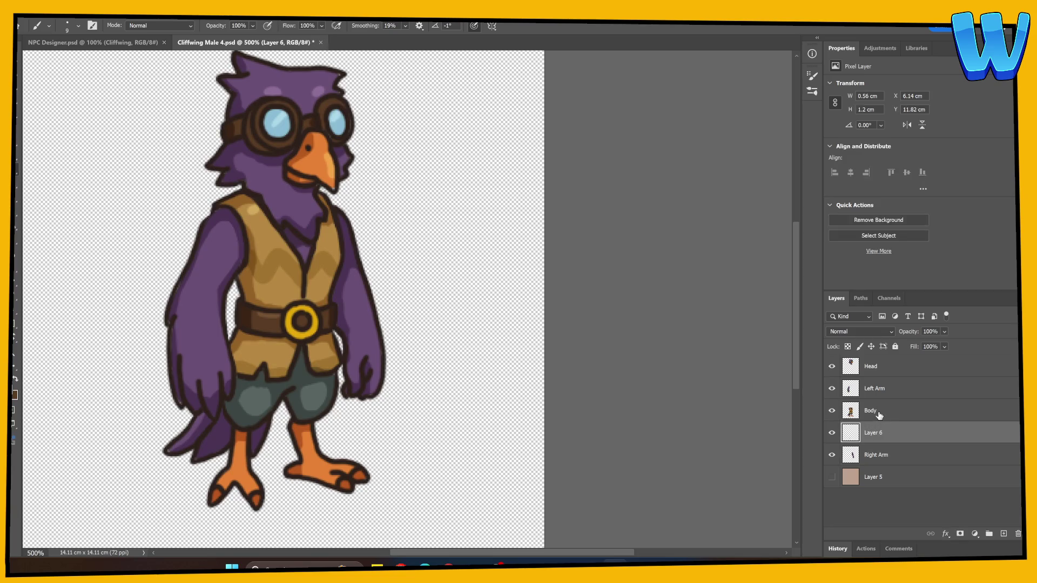
pyautogui.keyDown('ctrl'); pyautogui.click(880, 415); pyautogui.keyUp('ctrl')
pyautogui.rightClick(882, 413)
pyautogui.click(911, 235)
# Toggle the Body, Left Arm, Head and Right Arm layers off and on to check each part
pyautogui.click(831, 410)
pyautogui.click(832, 410)
pyautogui.click(832, 388)
pyautogui.click(832, 388)
pyautogui.click(831, 367)
pyautogui.click(832, 366)
pyautogui.click(831, 367)
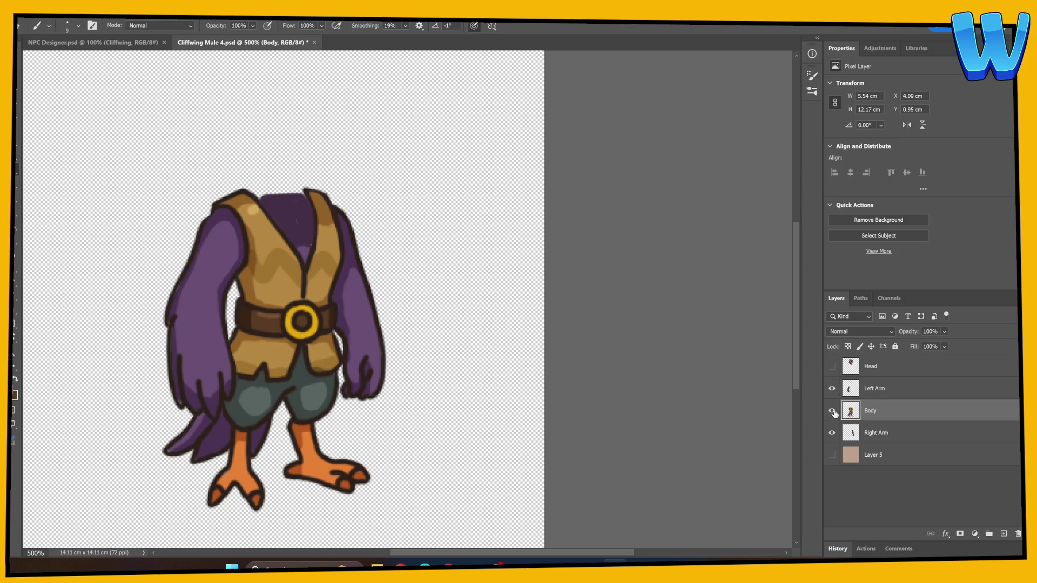
pyautogui.click(832, 370)
pyautogui.click(832, 433)
pyautogui.click(831, 433)
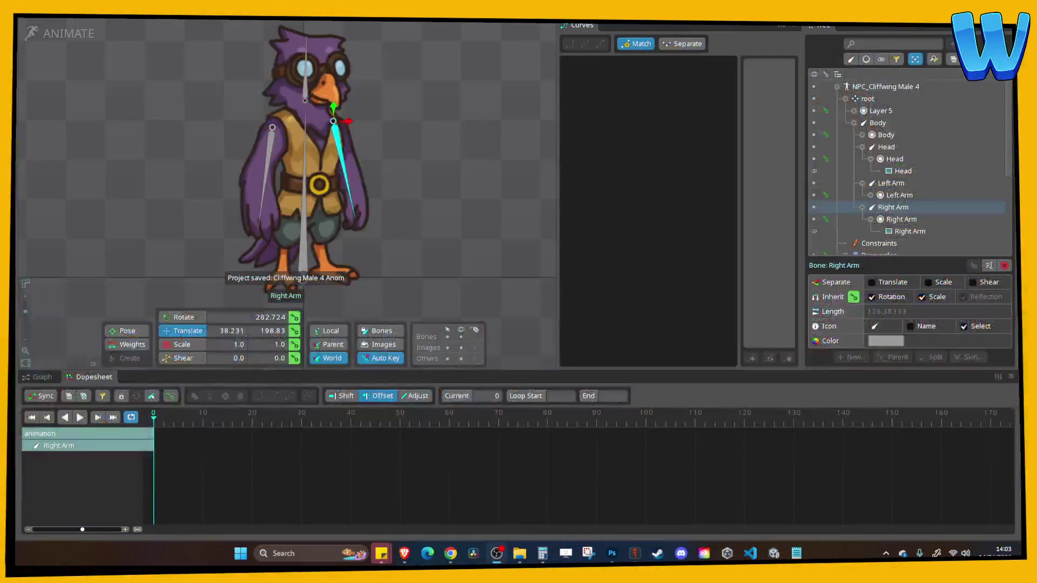
# Frame the Cliffwing character in the Animate viewport and select its Body bone
pyautogui.moveTo(373, 190); pyautogui.dragTo(455, 174)
pyautogui.scroll(-2, 305, 116)
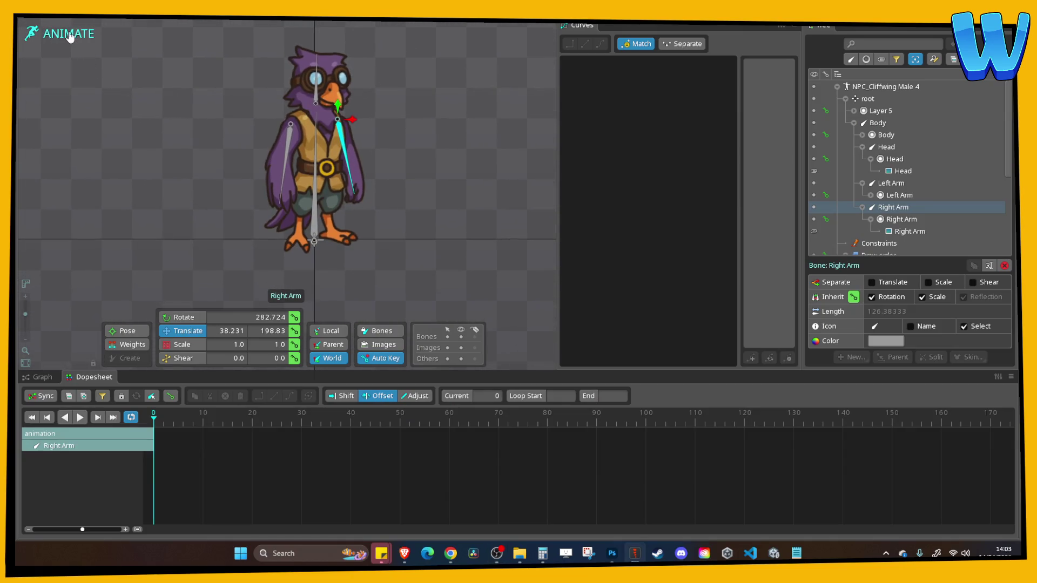
pyautogui.scroll(2, 318, 178)
pyautogui.click(315, 178)
# Key the Body bone's scale at frame 0 and narrow it to about 0.92 at frame 30
pyautogui.scroll(1, 318, 178)
pyautogui.click(187, 345)
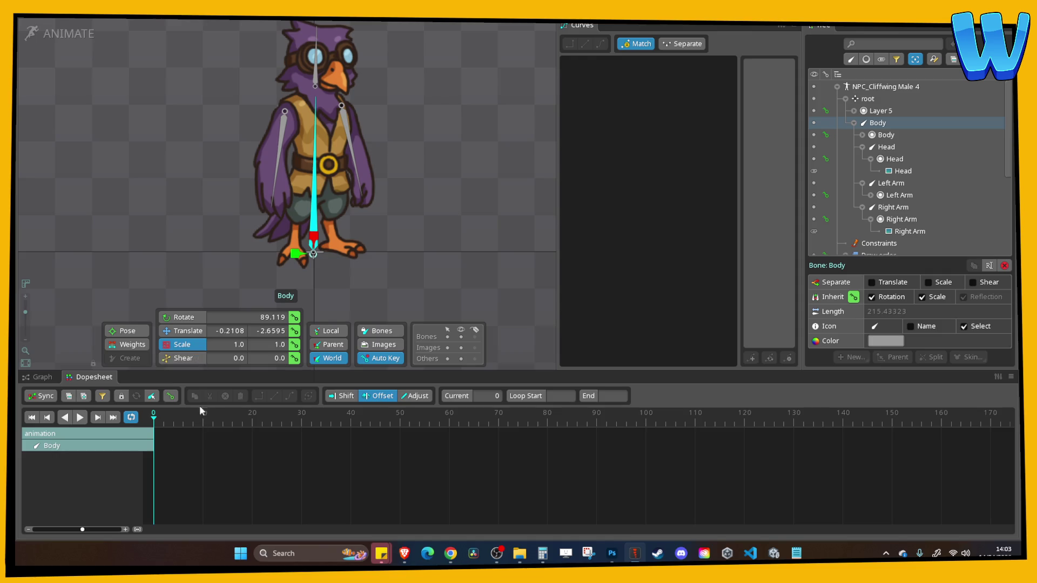
pyautogui.click(294, 346)
pyautogui.click(301, 420)
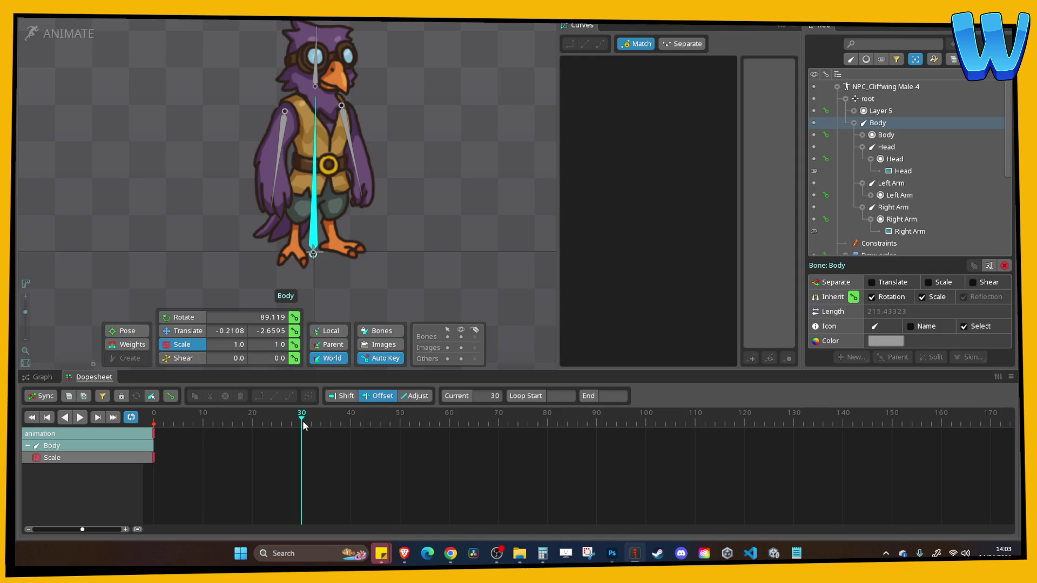
pyautogui.moveTo(314, 242); pyautogui.dragTo(314, 251)
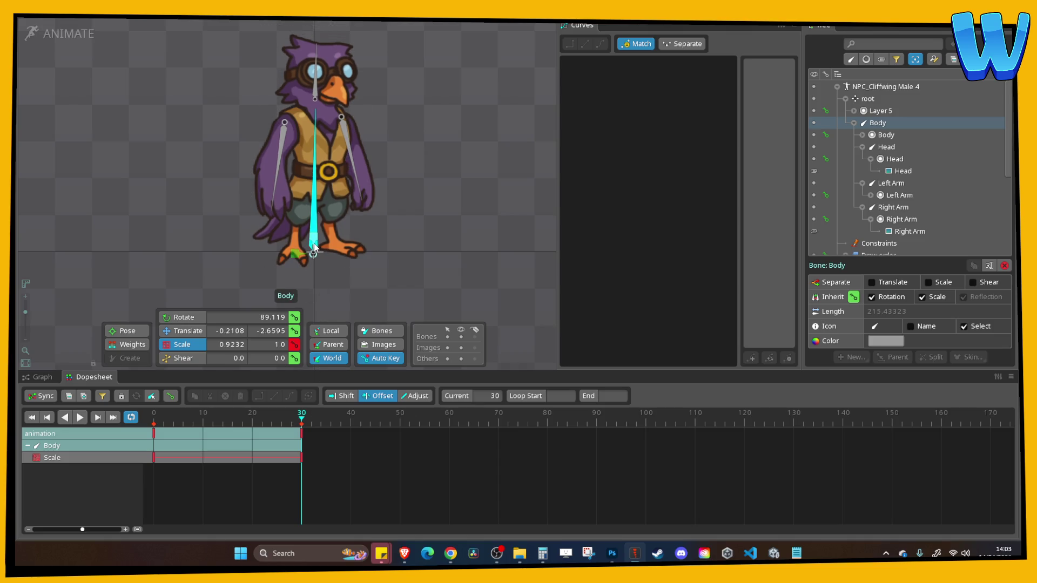
pyautogui.click(216, 420)
pyautogui.moveTo(215, 421); pyautogui.dragTo(146, 422)
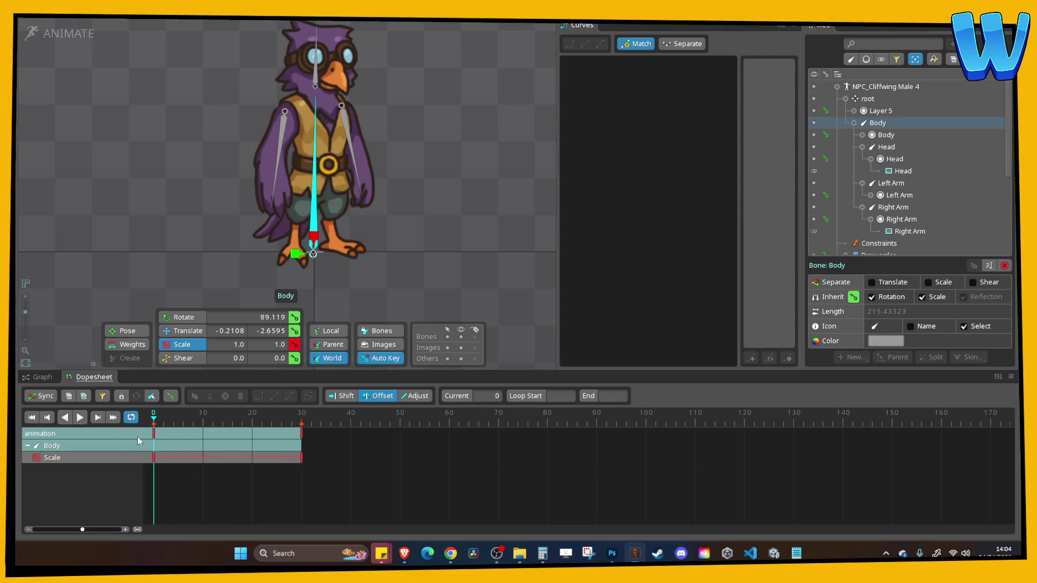
# Copy the frame-0 scale key to frame 60, apply a Bezier curve, and preview playback
pyautogui.click(158, 435)
pyautogui.hotkey('ctrl', 'c')
pyautogui.click(449, 446)
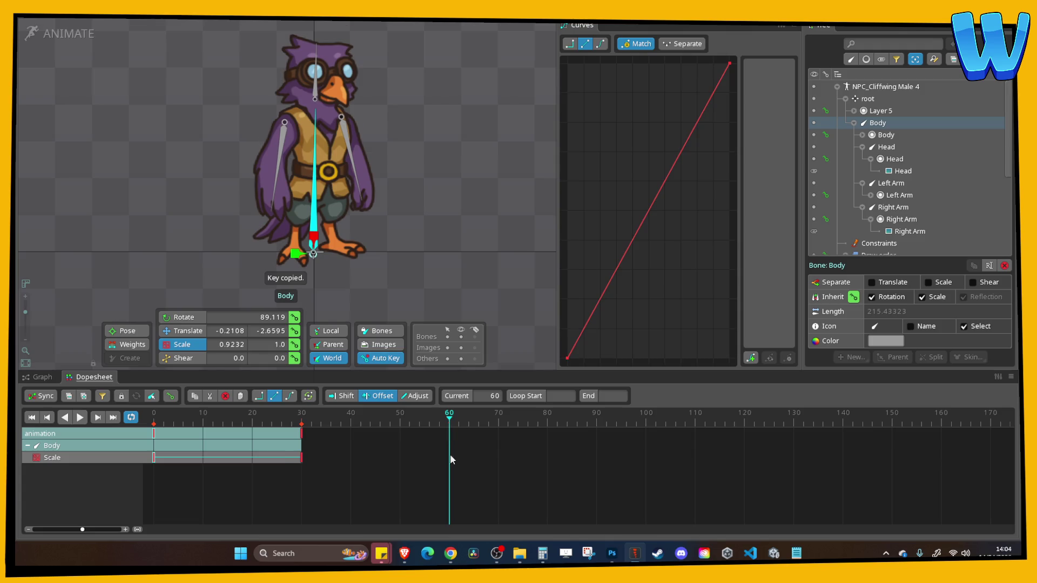
pyautogui.hotkey('ctrl', 'v')
pyautogui.click(600, 44)
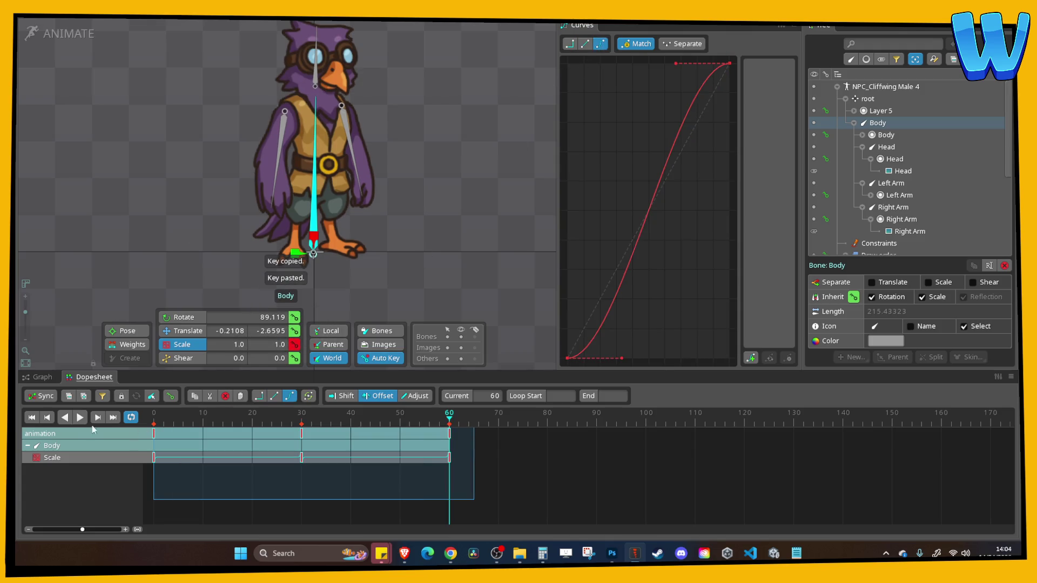
pyautogui.click(79, 418)
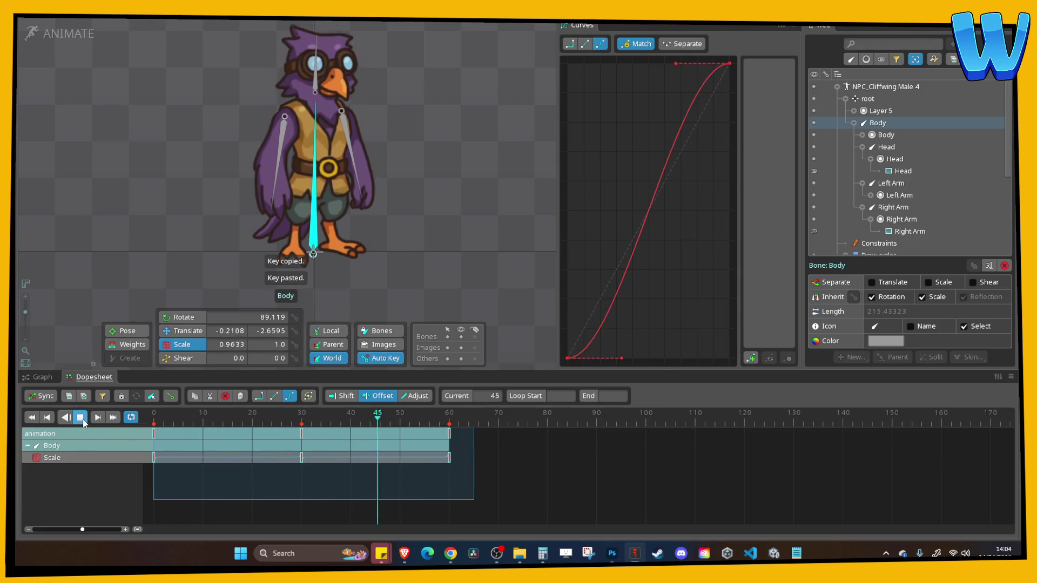
pyautogui.click(80, 417)
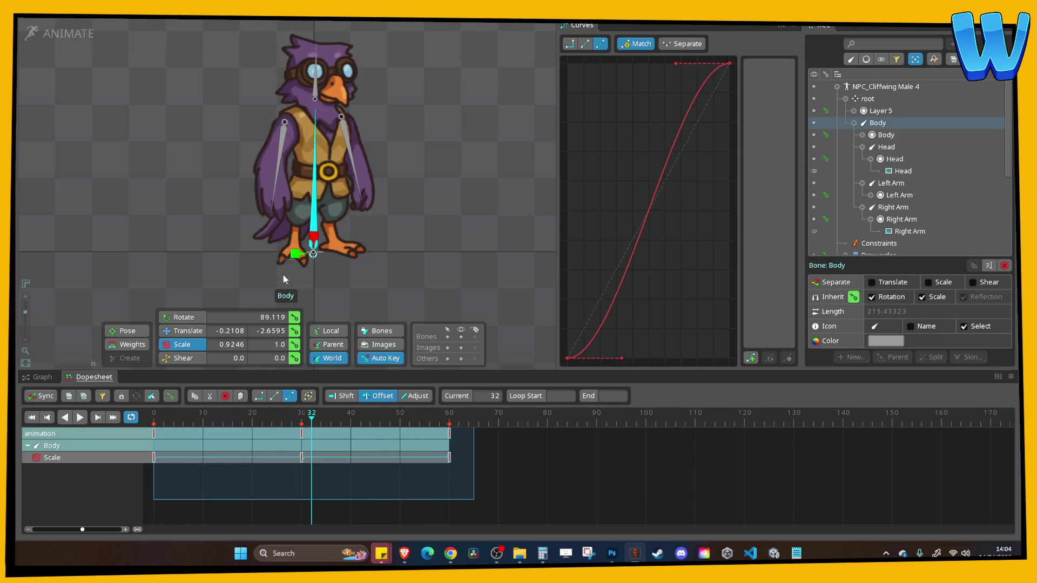
pyautogui.click(317, 102)
# Key the Head bone's position at frame 0 and lower the head at frame 30
pyautogui.press('j')
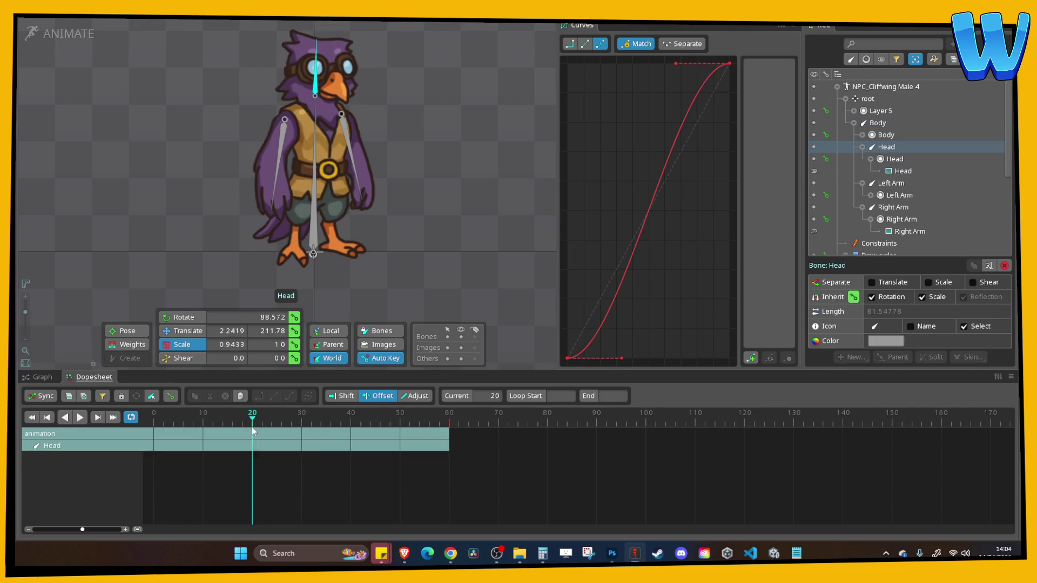
pyautogui.click(294, 330)
pyautogui.moveTo(231, 432); pyautogui.dragTo(300, 426)
pyautogui.click(184, 331)
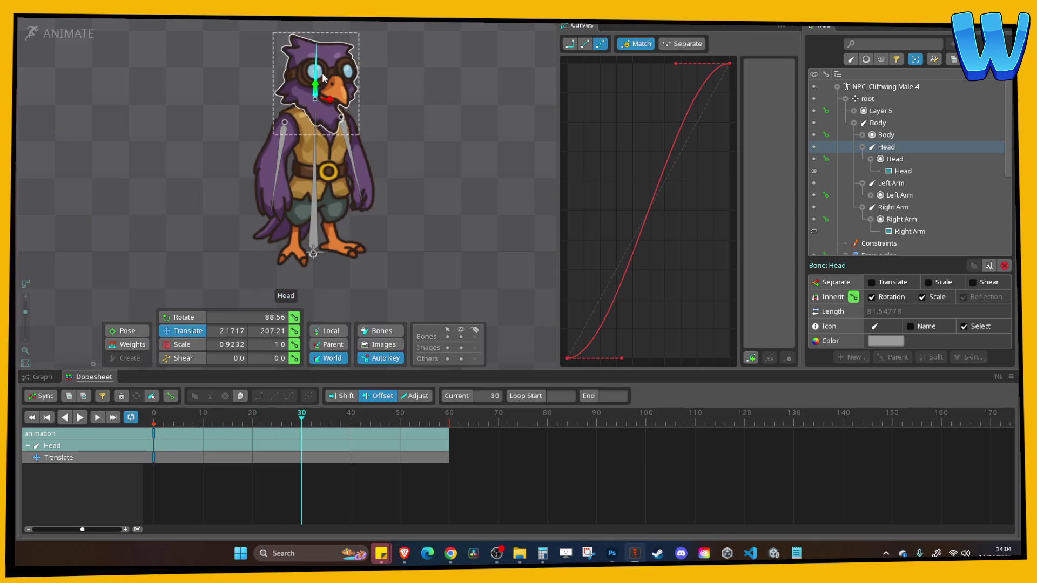
pyautogui.moveTo(316, 85)
pyautogui.mouseDown()
pyautogui.moveTo(316, 109)
pyautogui.moveTo(316, 69)
pyautogui.mouseUp()
pyautogui.click(153, 433)
pyautogui.hotkey('ctrl', 'Right')
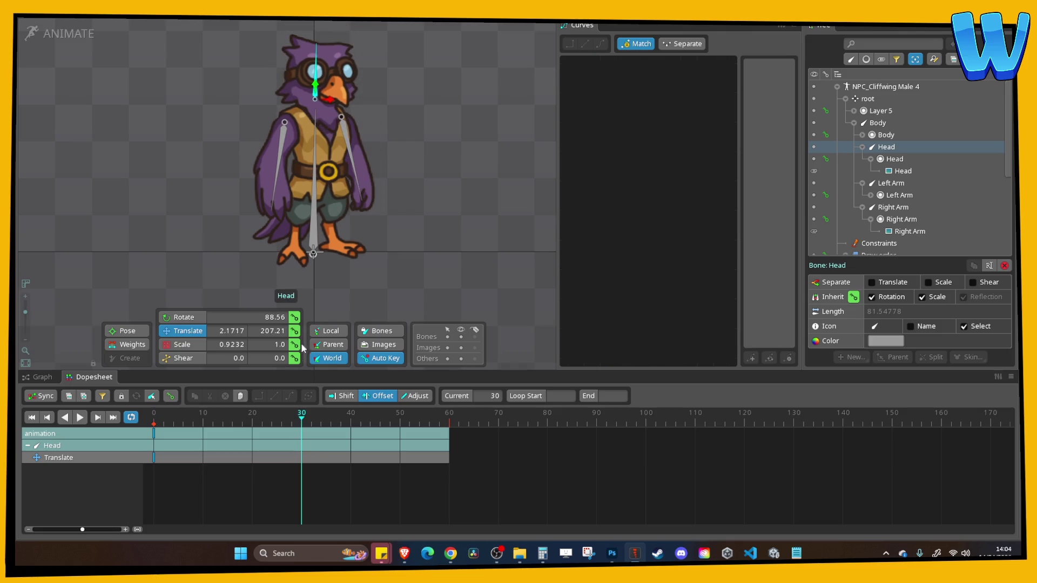
pyautogui.moveTo(315, 86); pyautogui.dragTo(315, 90)
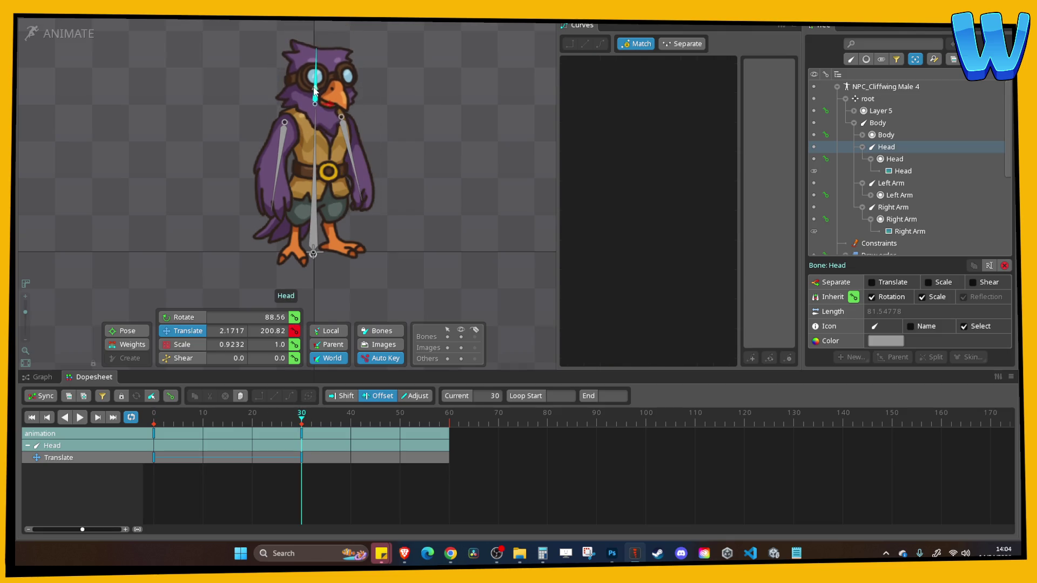
pyautogui.hotkey('ctrl', 'Left')
# Copy the head's frame-0 key to frame 60, ease with Bezier, shift keys 6 frames later, and preview
pyautogui.moveTo(205, 497); pyautogui.dragTo(152, 454)
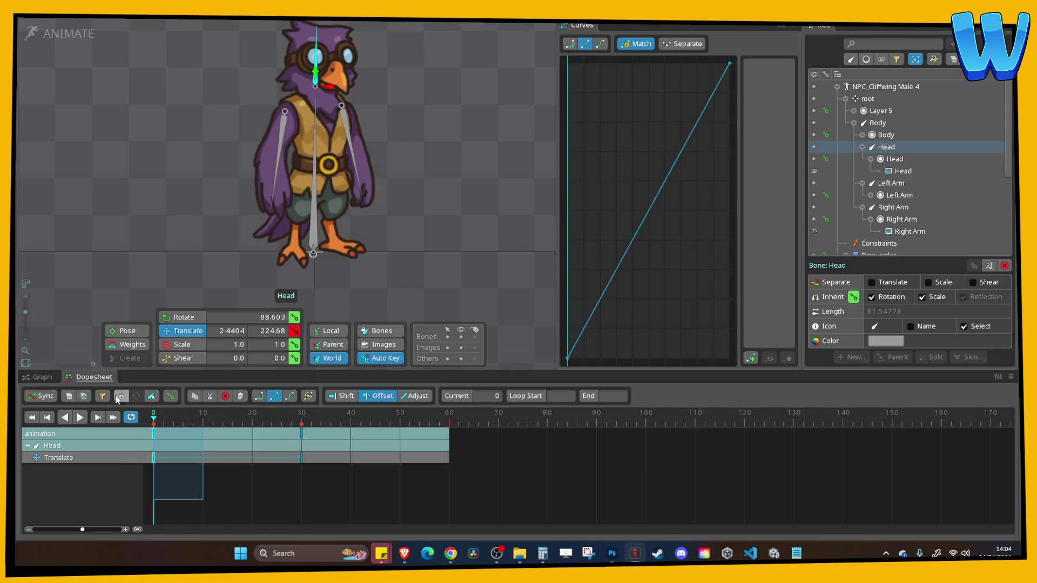
pyautogui.hotkey('ctrl', 'c')
pyautogui.click(448, 421)
pyautogui.hotkey('ctrl', 'v')
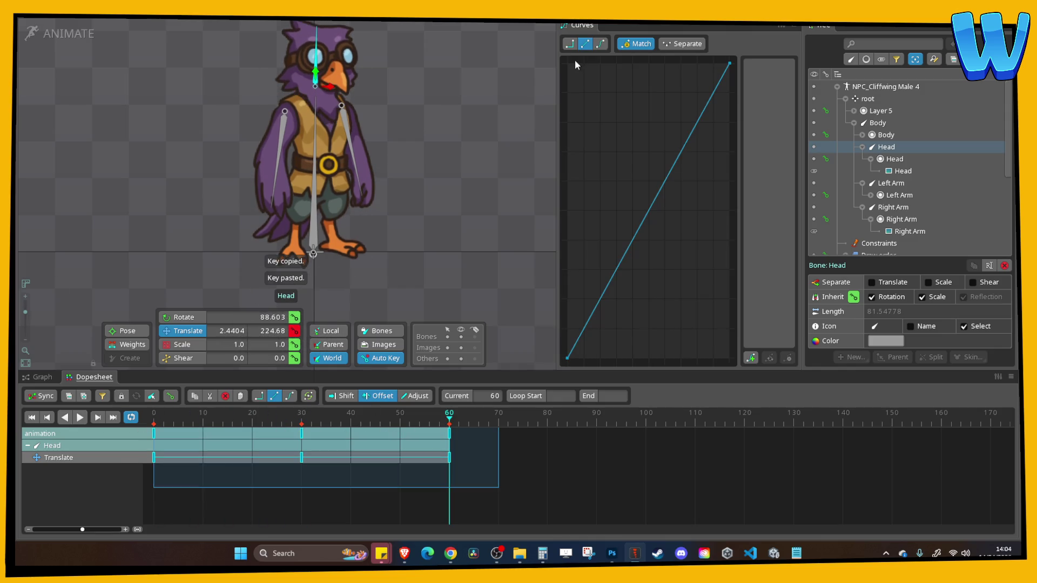
pyautogui.click(601, 45)
pyautogui.moveTo(237, 432); pyautogui.dragTo(267, 438)
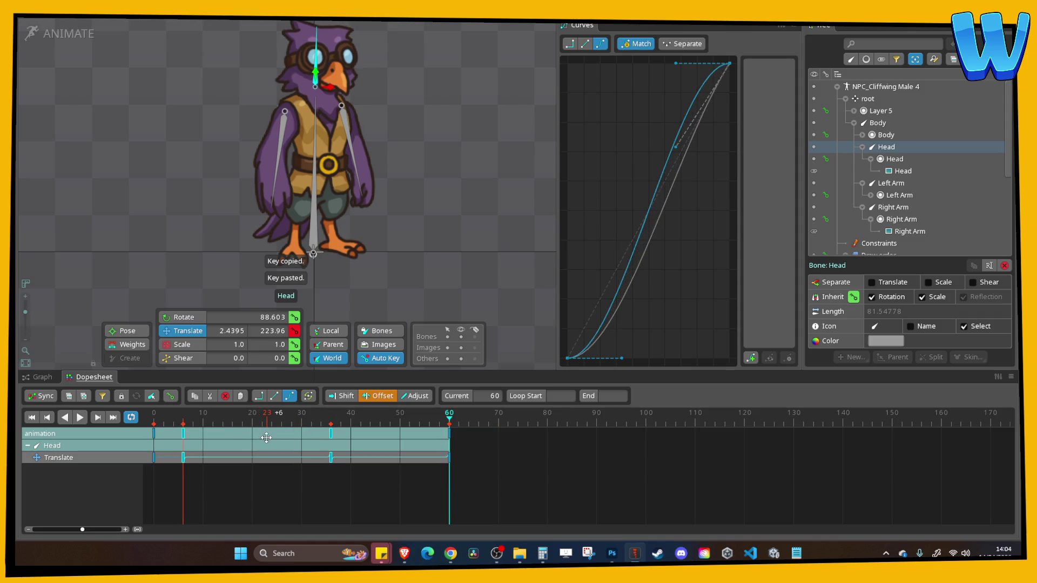
pyautogui.click(81, 418)
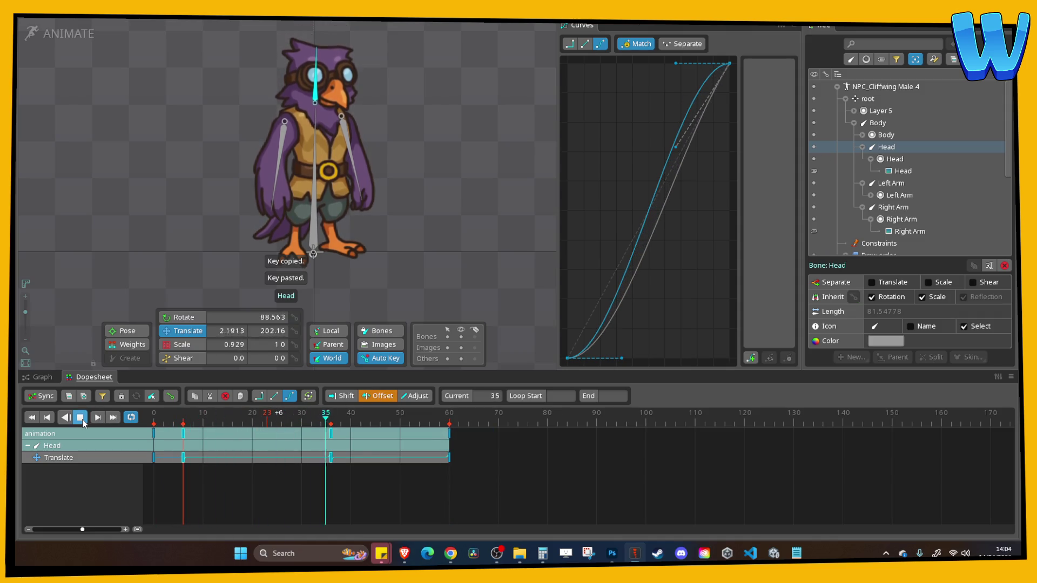
pyautogui.click(83, 419)
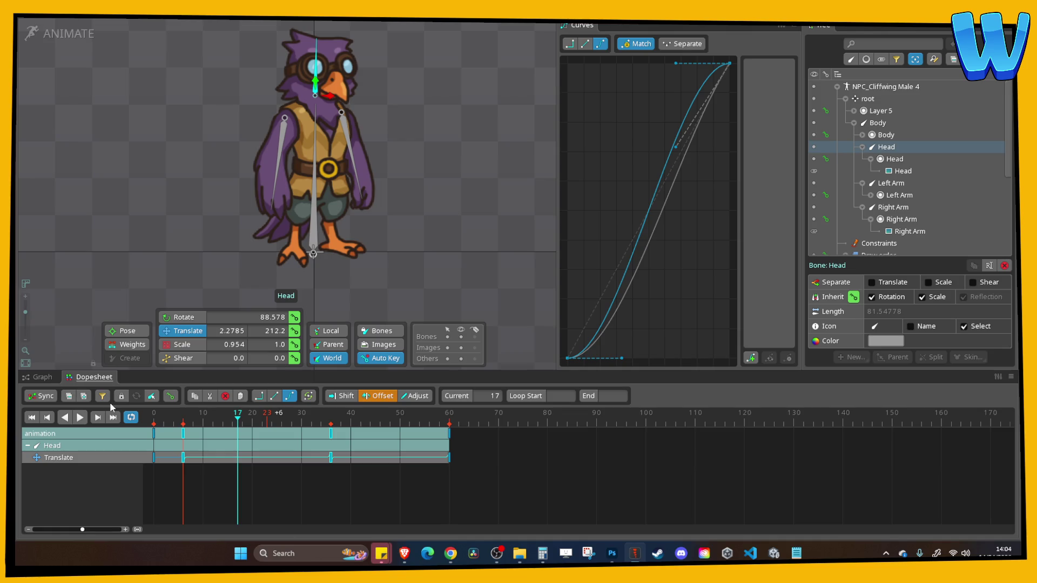
pyautogui.click(280, 139)
pyautogui.click(279, 138)
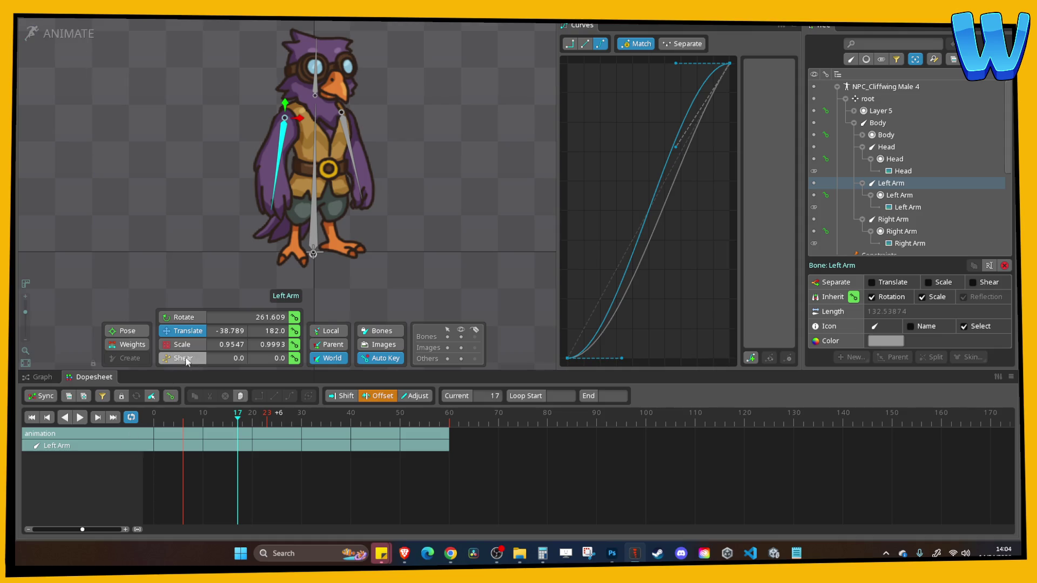
# Key the Left Arm rotation at 0, hang it straight down at 30, return at 60 with Bezier easing
pyautogui.click(181, 317)
pyautogui.click(153, 413)
pyautogui.click(294, 317)
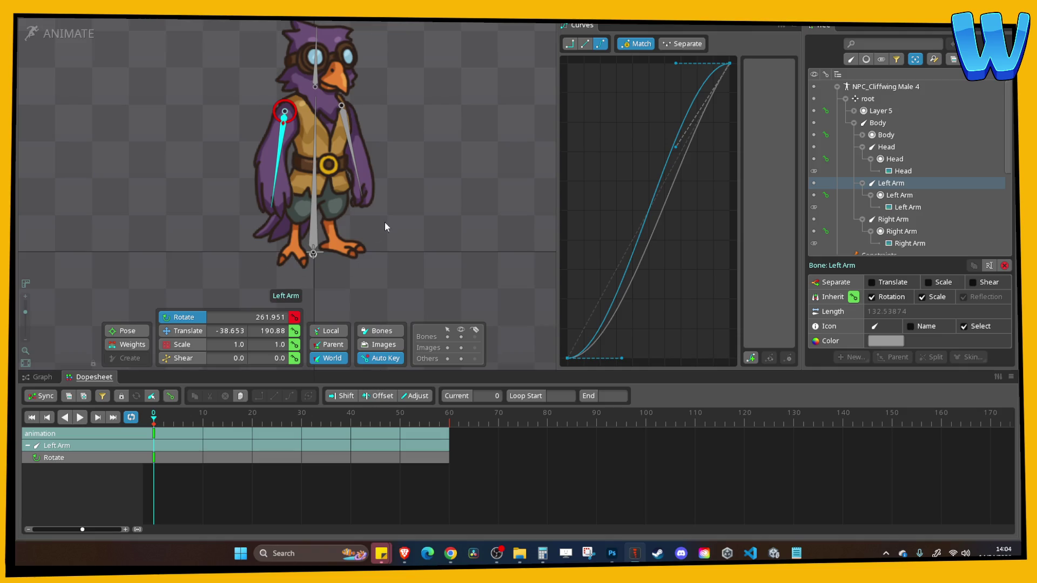
pyautogui.moveTo(297, 414); pyautogui.dragTo(301, 414)
pyautogui.moveTo(234, 339); pyautogui.dragTo(254, 389)
pyautogui.moveTo(302, 424); pyautogui.dragTo(154, 424)
pyautogui.click(153, 433)
pyautogui.hotkey('ctrl', 'c')
pyautogui.click(449, 417)
pyautogui.hotkey('ctrl', 'v')
pyautogui.moveTo(488, 488); pyautogui.dragTo(154, 426)
pyautogui.click(601, 44)
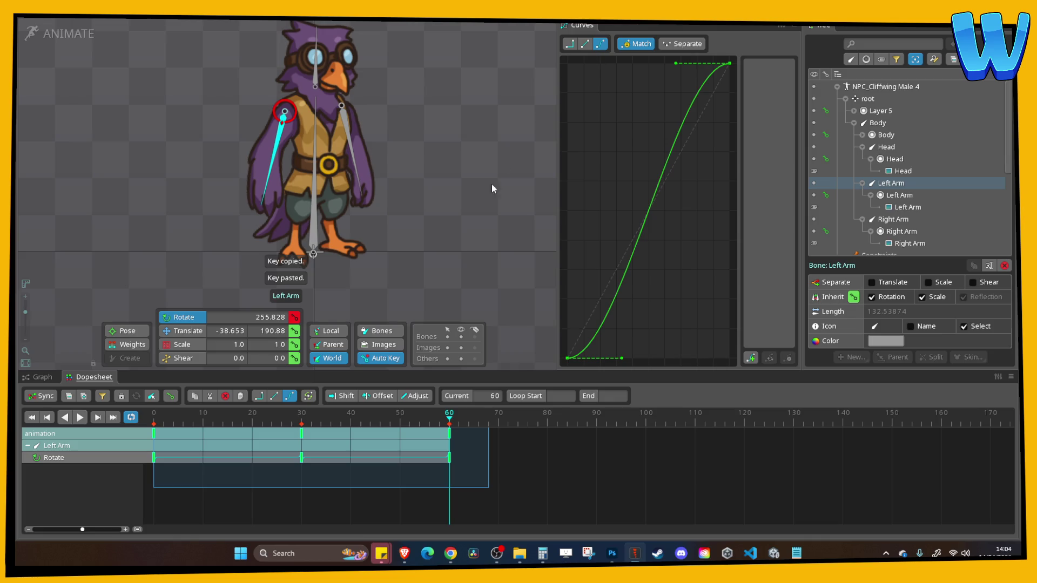
# Key the Right Arm rotation at 0, rotate it inward at 30, return at 60 with Bezier easing
pyautogui.click(350, 147)
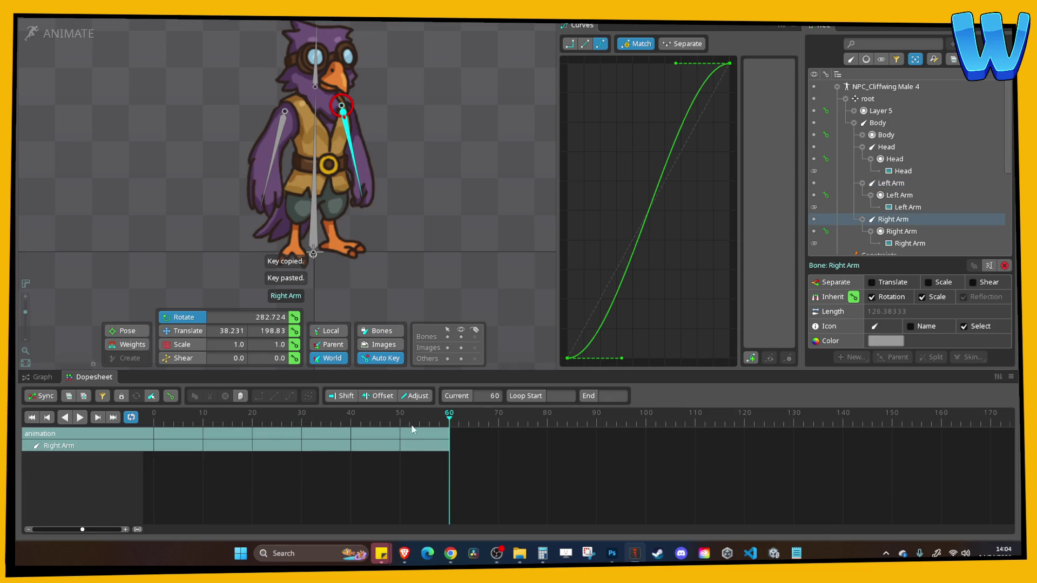
pyautogui.moveTo(448, 416)
pyautogui.mouseDown()
pyautogui.moveTo(114, 418)
pyautogui.moveTo(287, 418)
pyautogui.moveTo(154, 419)
pyautogui.mouseUp()
pyautogui.moveTo(396, 250); pyautogui.dragTo(414, 246)
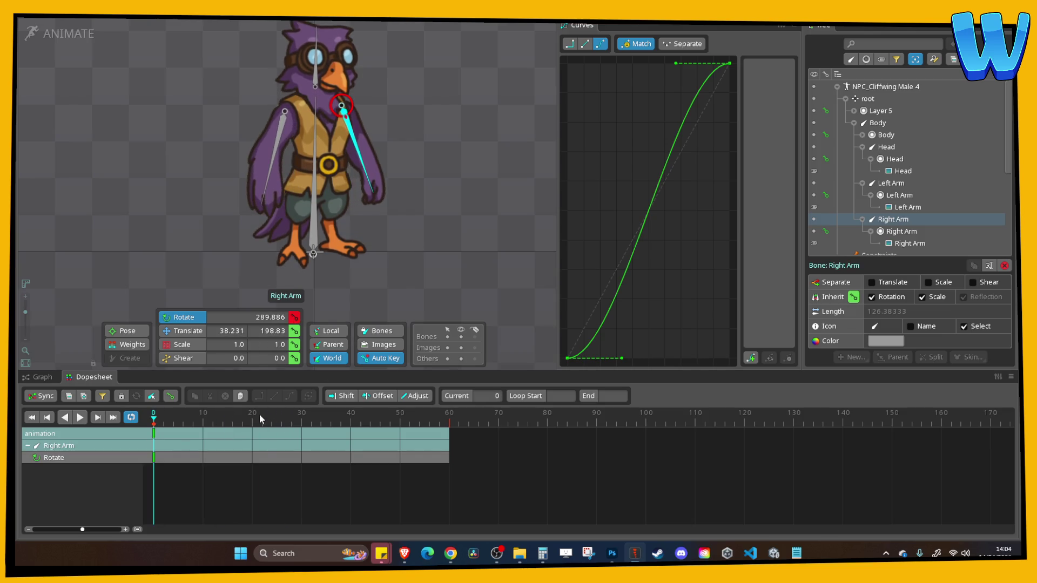
pyautogui.moveTo(263, 417); pyautogui.dragTo(301, 416)
pyautogui.moveTo(416, 303); pyautogui.dragTo(394, 303)
pyautogui.moveTo(301, 413)
pyautogui.mouseDown()
pyautogui.moveTo(154, 414)
pyautogui.moveTo(412, 439)
pyautogui.mouseUp()
pyautogui.hotkey('ctrl', 'c')
pyautogui.click(448, 439)
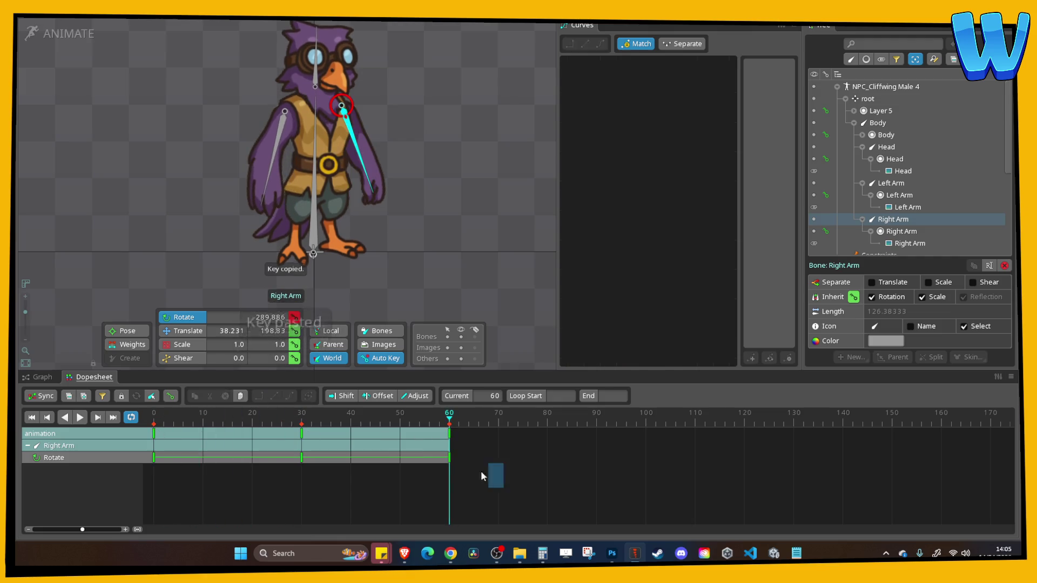
pyautogui.hotkey('ctrl', 'v')
pyautogui.click(601, 45)
# Offset both arms' rotation keys by 15 frames, play the animation, and save the project
pyautogui.click(378, 396)
pyautogui.keyDown('ctrl'); pyautogui.click(281, 160); pyautogui.keyUp('ctrl')
pyautogui.moveTo(525, 507)
pyautogui.mouseDown()
pyautogui.moveTo(152, 429)
pyautogui.moveTo(228, 457)
pyautogui.mouseUp()
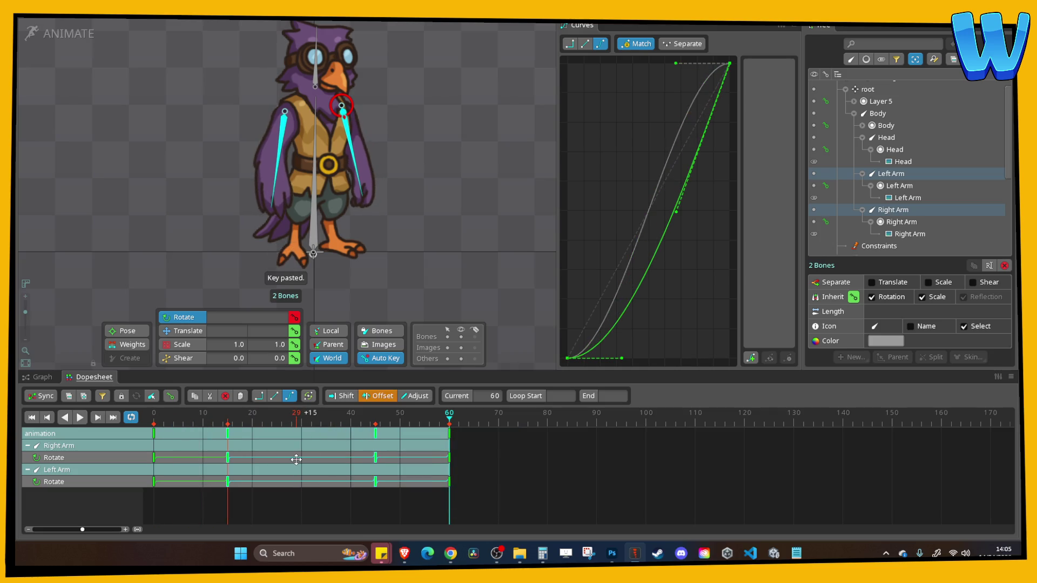
pyautogui.click(79, 417)
pyautogui.click(471, 176)
pyautogui.scroll(-2, 471, 176)
pyautogui.hotkey('ctrl', 's')
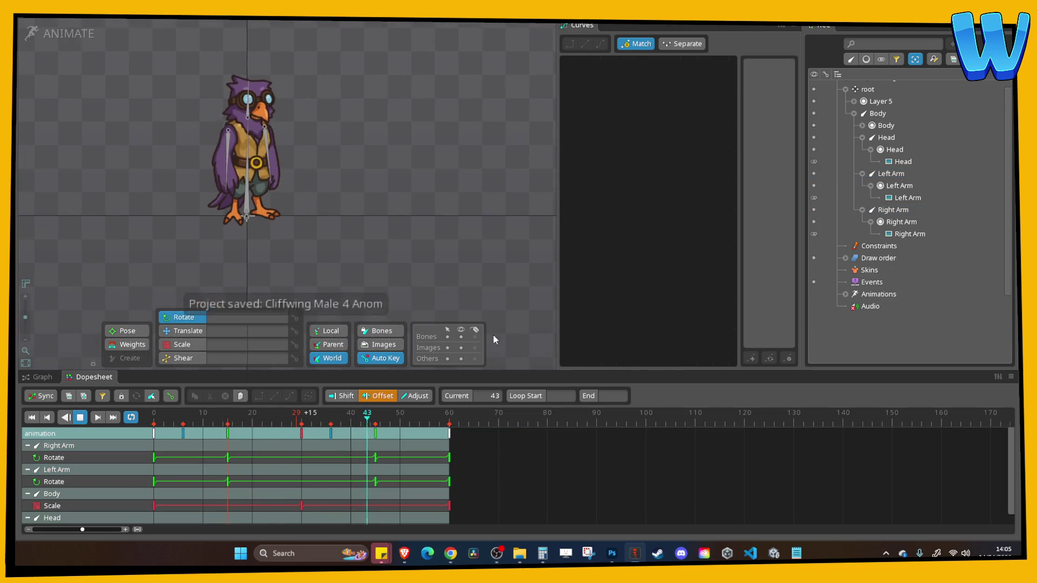
# Recenter the Cliffwing character in the viewport, save the project, and stop playback
pyautogui.moveTo(365, 209); pyautogui.dragTo(429, 241)
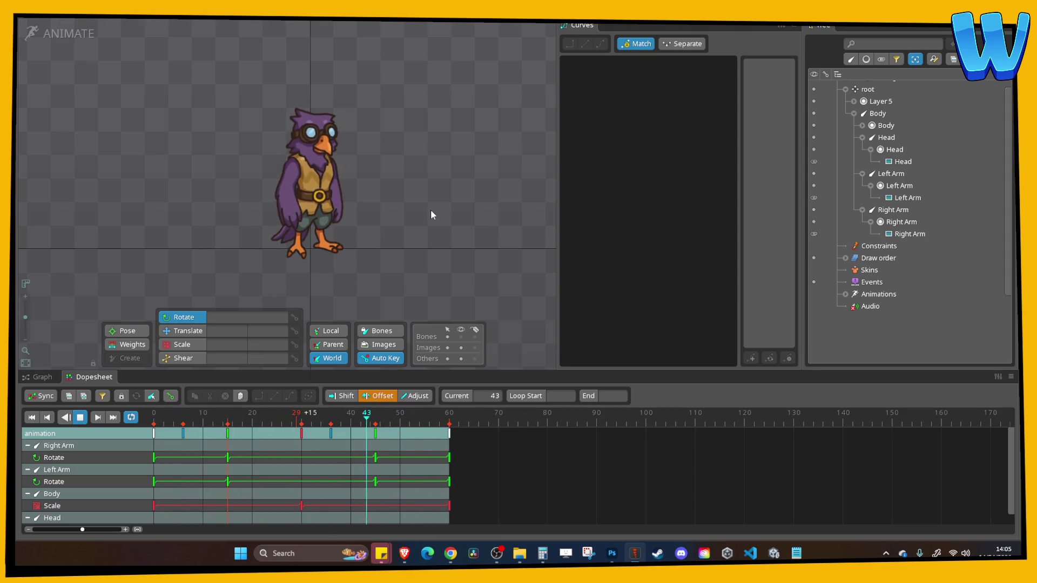
pyautogui.moveTo(427, 204); pyautogui.dragTo(453, 215)
pyautogui.scroll(3, 448, 211)
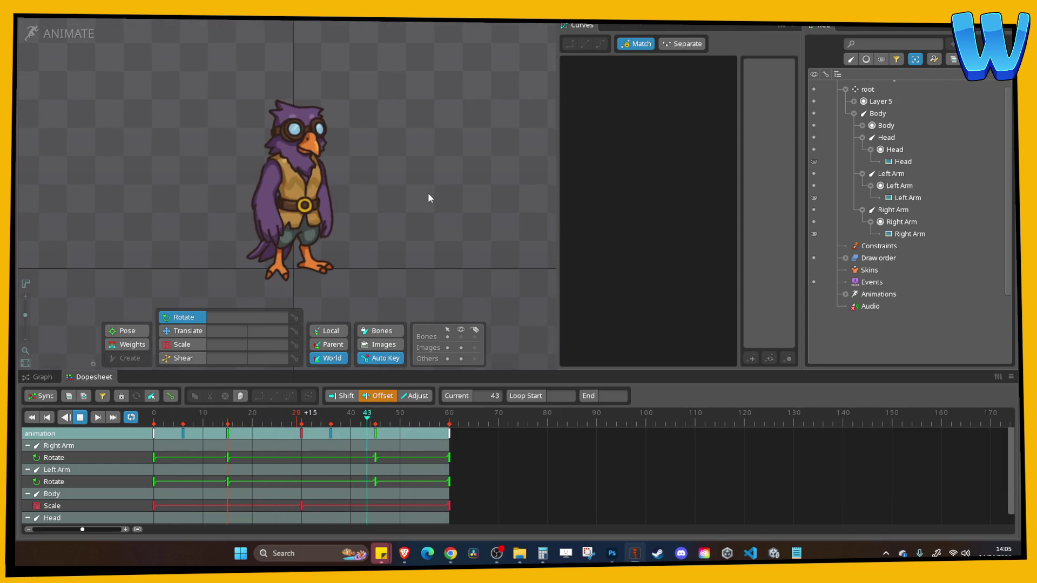
pyautogui.moveTo(424, 194); pyautogui.dragTo(475, 207)
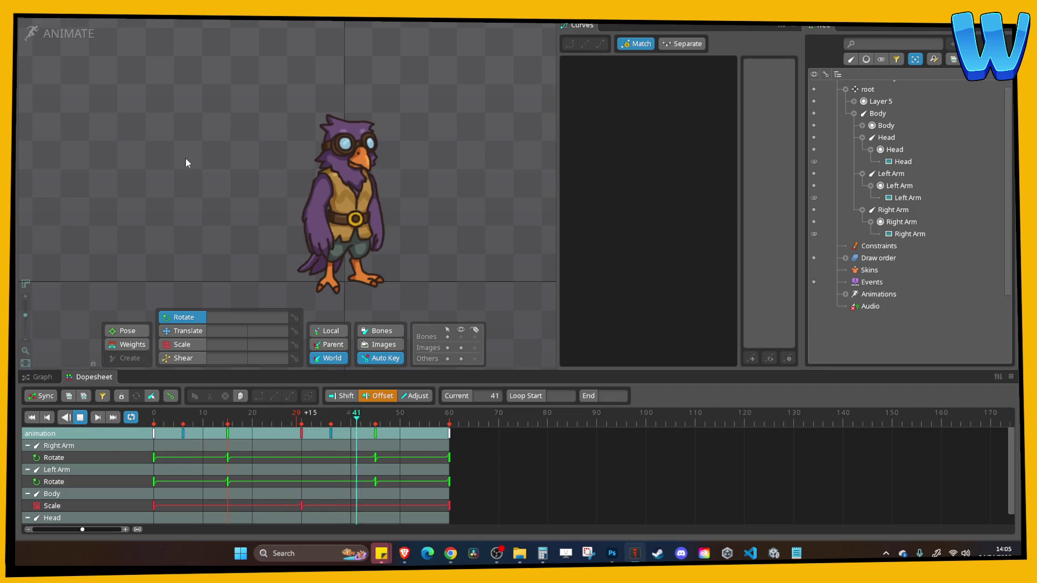
pyautogui.hotkey('ctrl', 's')
pyautogui.click(80, 417)
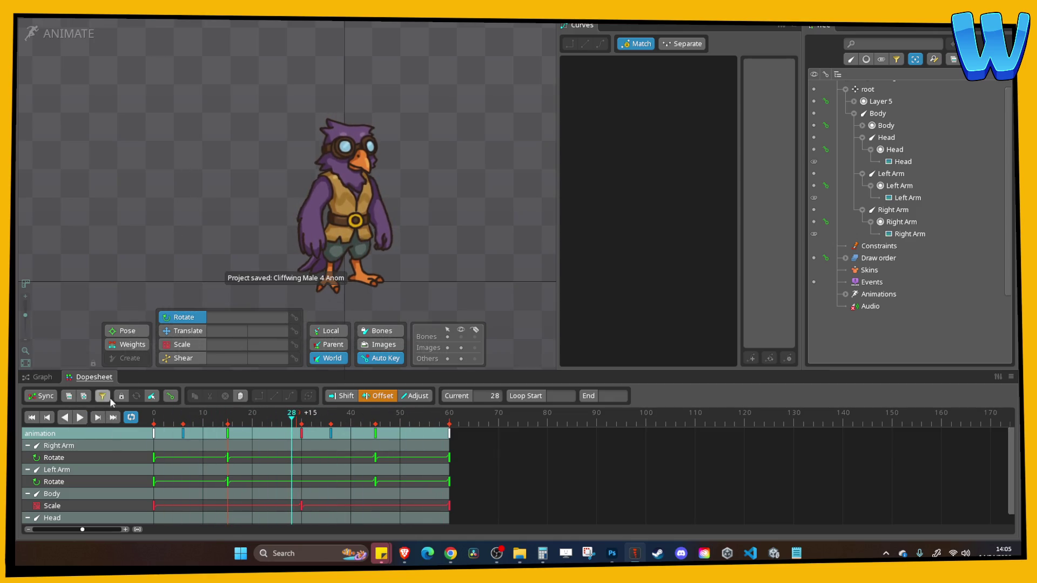
# Rename the animation to Idle in the tree and save the project
pyautogui.click(845, 294)
pyautogui.click(885, 315)
pyautogui.doubleClick(882, 299)
pyautogui.write('Idle')
pyautogui.press('Return')
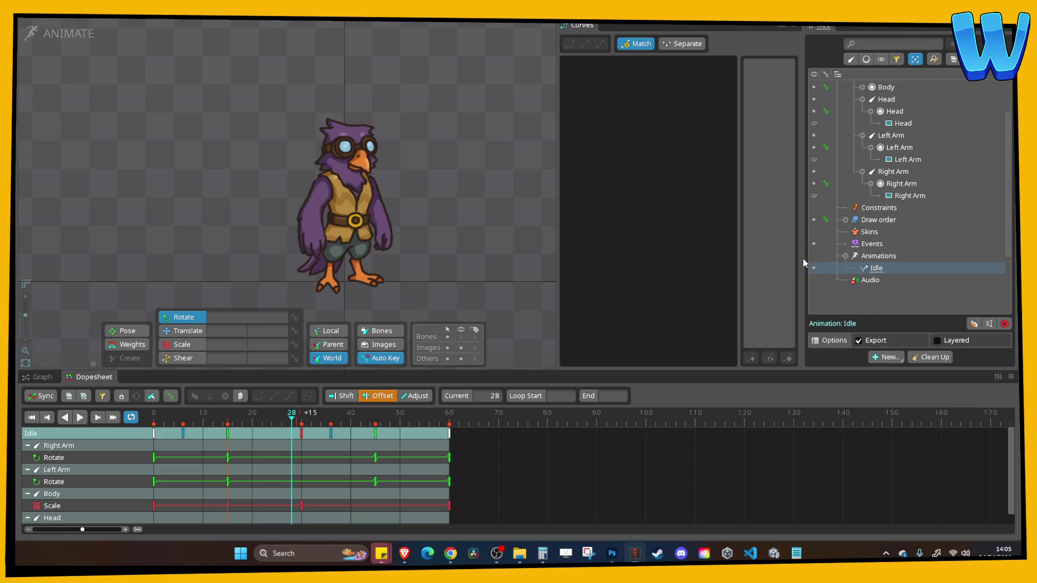
pyautogui.scroll(-3, 289, 102)
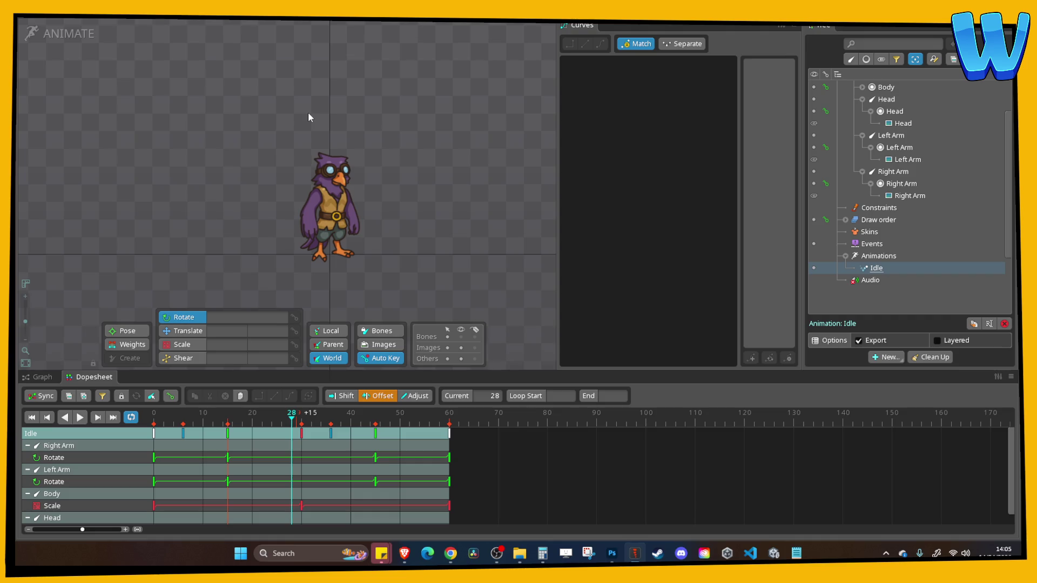
pyautogui.moveTo(278, 107)
pyautogui.mouseDown()
pyautogui.moveTo(309, 98)
pyautogui.moveTo(358, 112)
pyautogui.moveTo(374, 85)
pyautogui.moveTo(123, 35)
pyautogui.mouseUp()
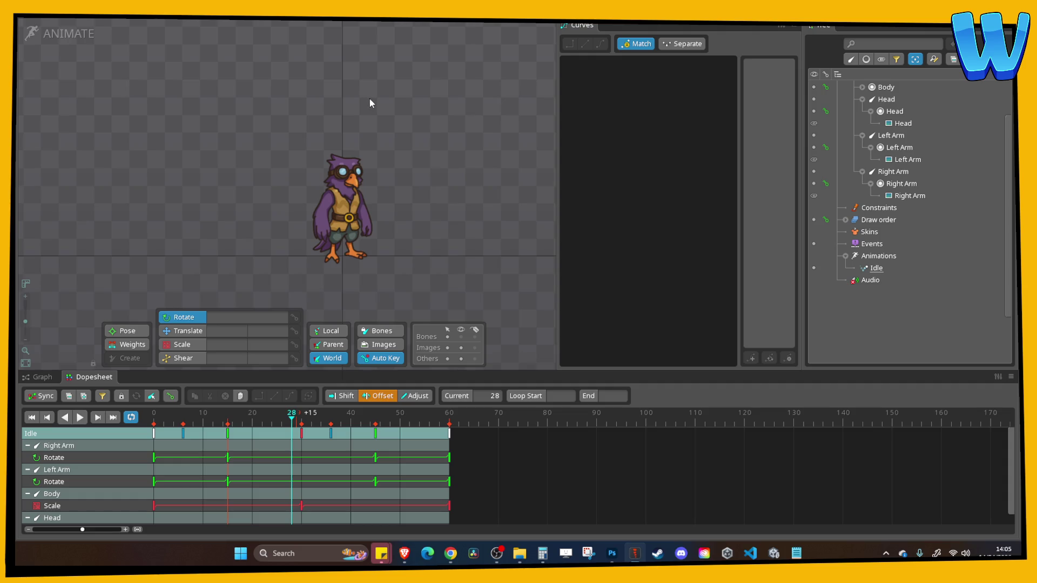
pyautogui.hotkey('ctrl', 's')
# Glance at the Spine file options menu, then switch over to Unity
pyautogui.click(122, 36)
pyautogui.moveTo(60, 53)
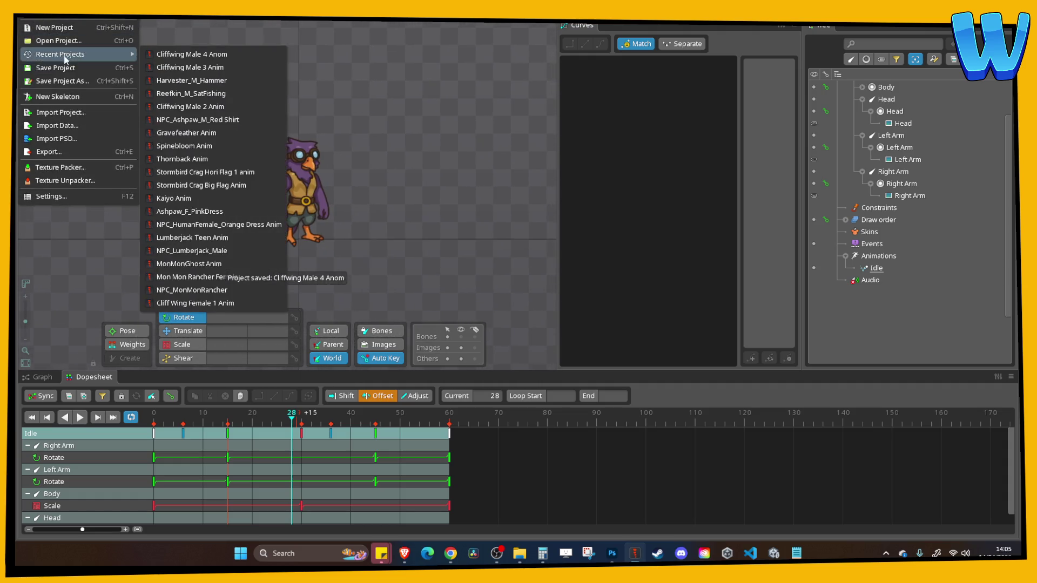
pyautogui.click(430, 107)
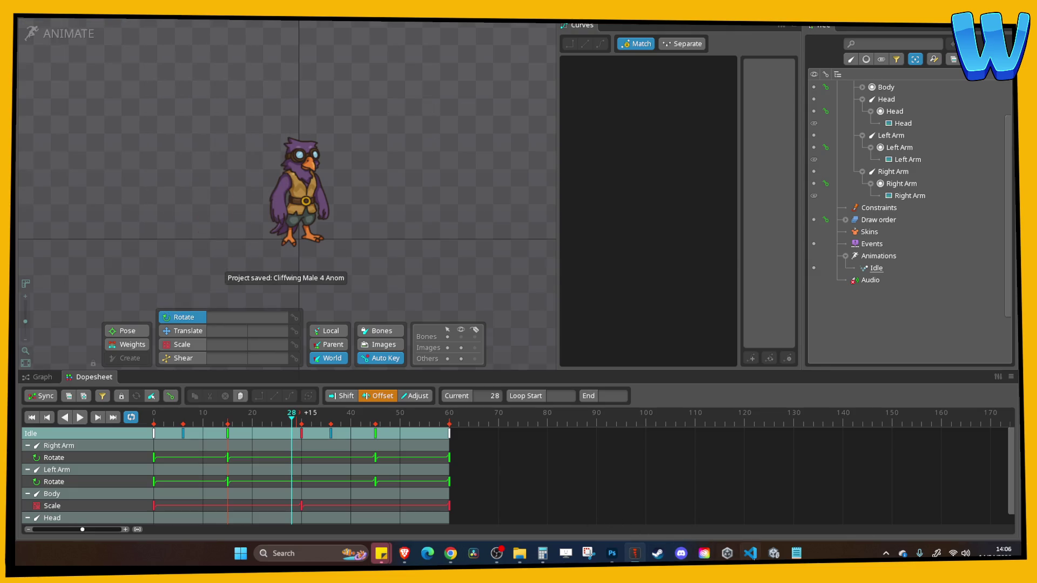
pyautogui.click(773, 553)
pyautogui.scroll(-10, 423, 207)
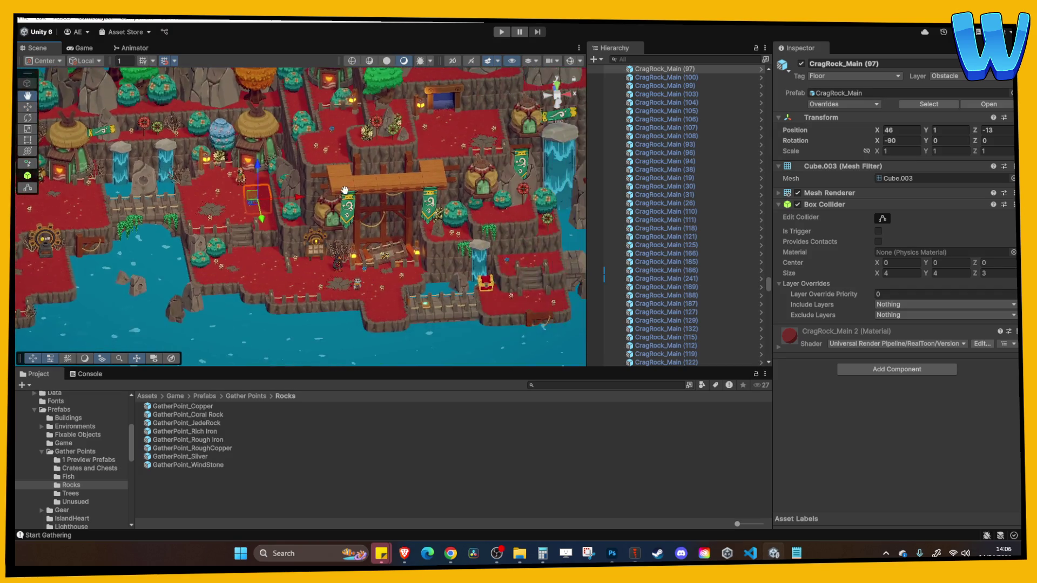
# Move the Player along X and lower it onto the red grass at Y 12.54
pyautogui.moveTo(352, 209); pyautogui.dragTo(139, 178)
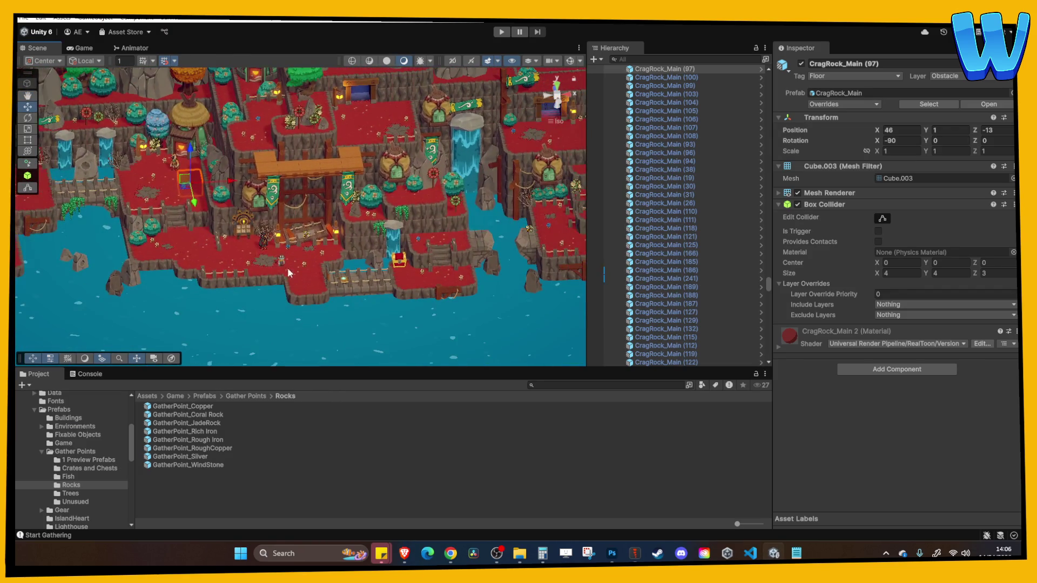
pyautogui.click(282, 258)
pyautogui.moveTo(289, 258); pyautogui.dragTo(520, 250)
pyautogui.moveTo(444, 243)
pyautogui.mouseDown()
pyautogui.moveTo(432, 183)
pyautogui.moveTo(378, 227)
pyautogui.moveTo(321, 248)
pyautogui.moveTo(207, 147)
pyautogui.mouseUp()
pyautogui.scroll(3, 449, 194)
pyautogui.moveTo(203, 79); pyautogui.dragTo(203, 194)
pyautogui.press('f')
# Move the Player to Z -13 and X 199.29 beside the bridge, then enter Play mode
pyautogui.scroll(-6, 223, 221)
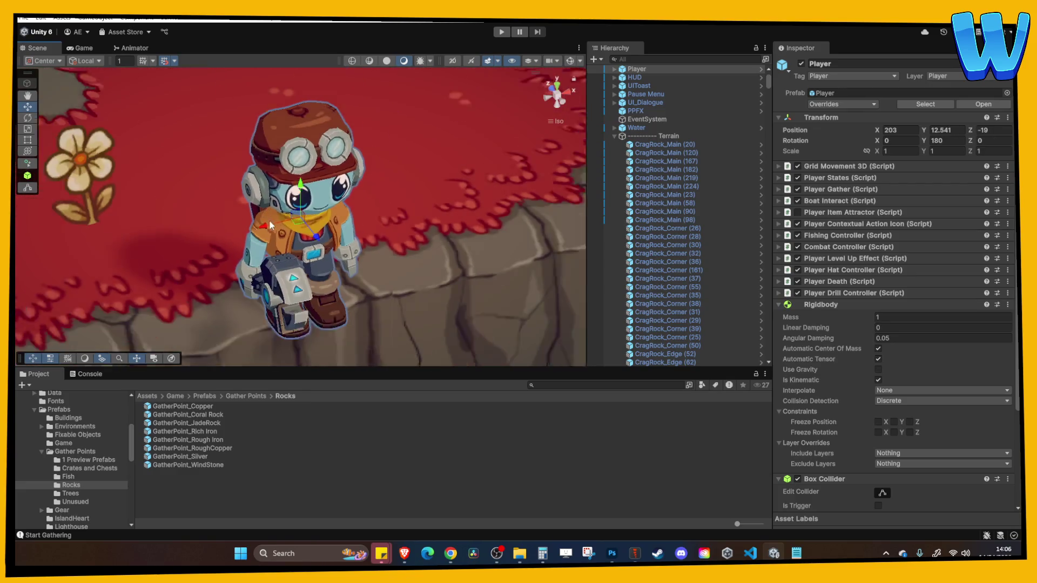
pyautogui.moveTo(322, 233); pyautogui.dragTo(244, 176)
pyautogui.moveTo(300, 211)
pyautogui.mouseDown()
pyautogui.moveTo(232, 60)
pyautogui.moveTo(165, 71)
pyautogui.mouseUp()
pyautogui.press('f')
pyautogui.click(562, 102)
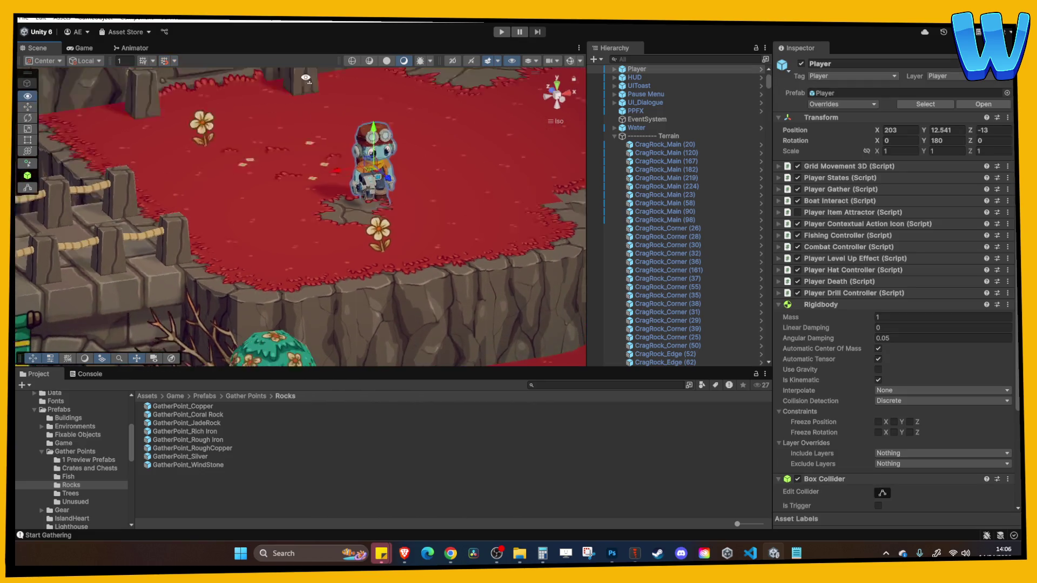
pyautogui.moveTo(387, 165); pyautogui.dragTo(387, 162)
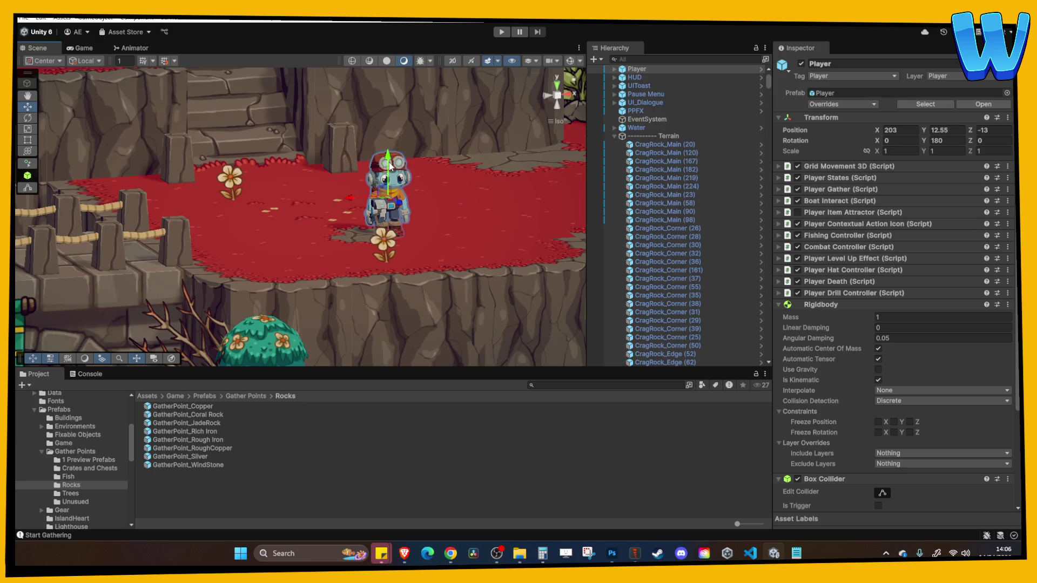
pyautogui.moveTo(421, 210); pyautogui.dragTo(305, 209)
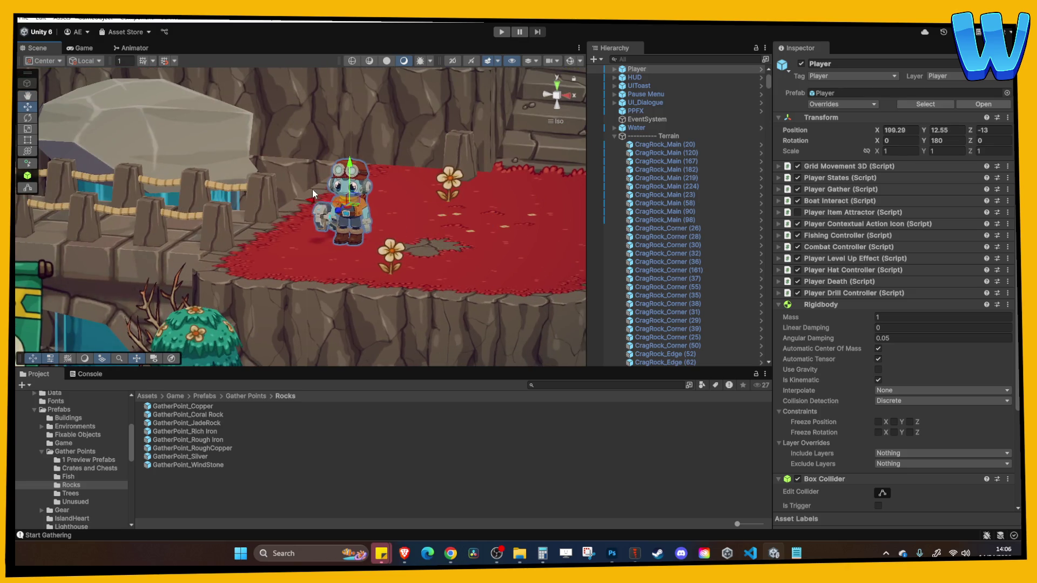
pyautogui.click(501, 32)
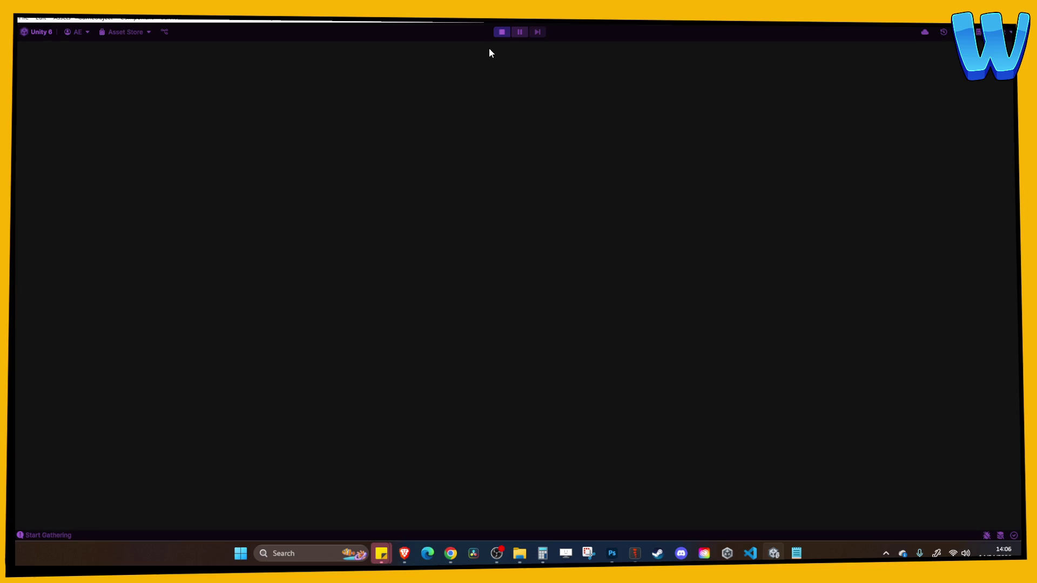
# Walk the player left across the stone bridges and down the stairs, then stop Play mode
pyautogui.press('a')
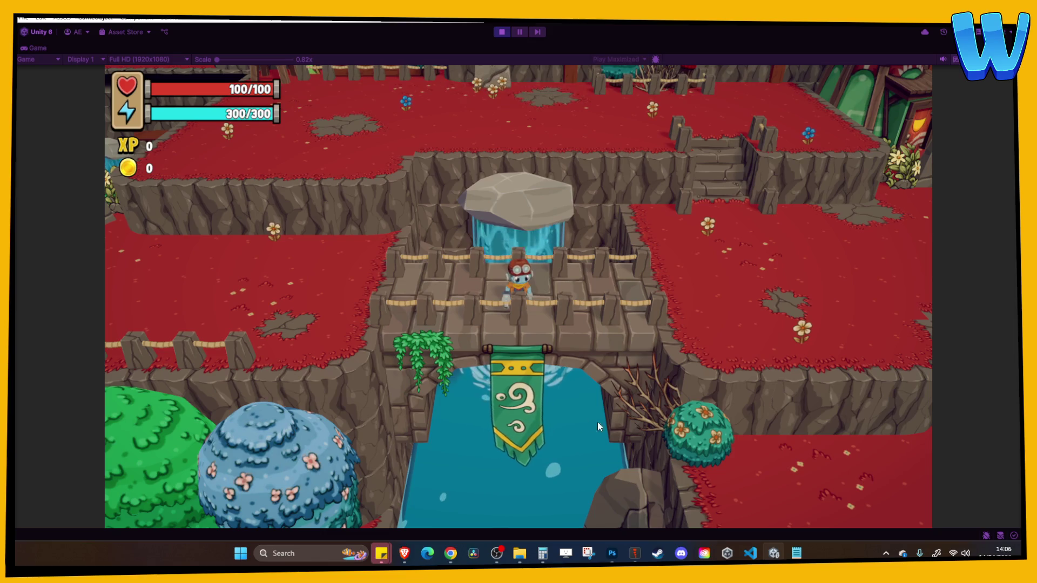
pyautogui.press('a')
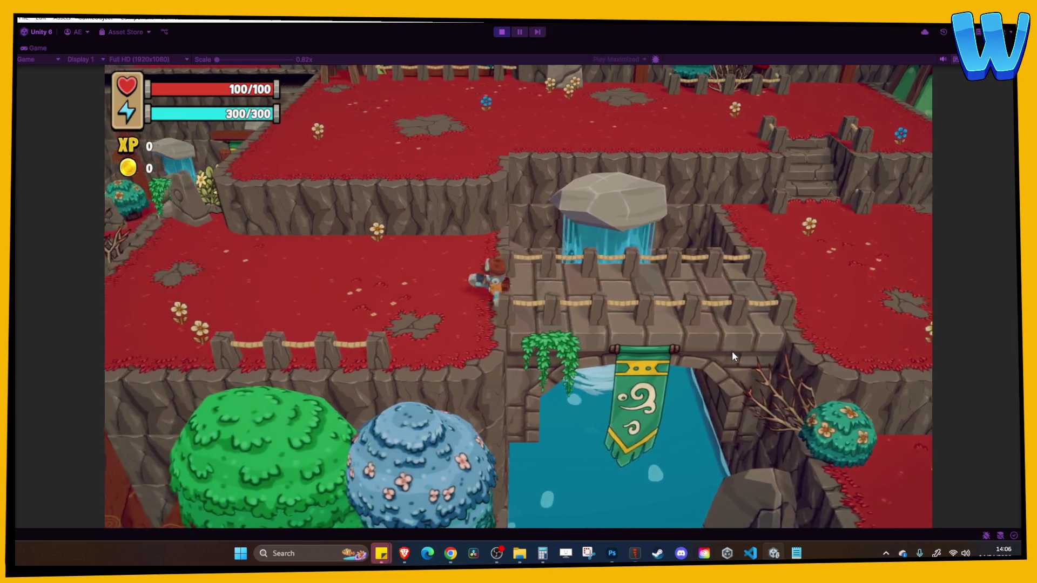
pyautogui.press('a')
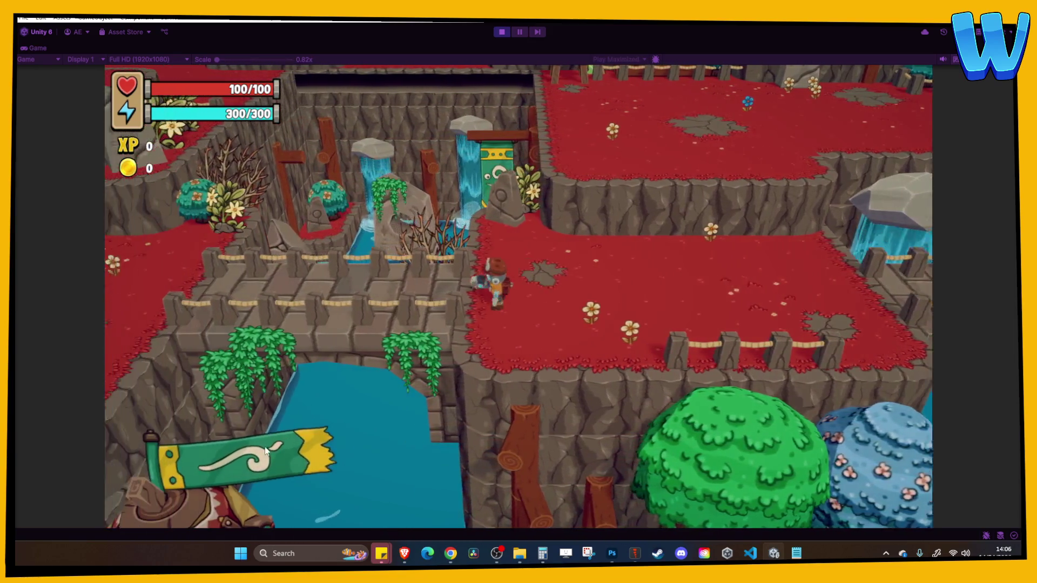
pyautogui.press('a')
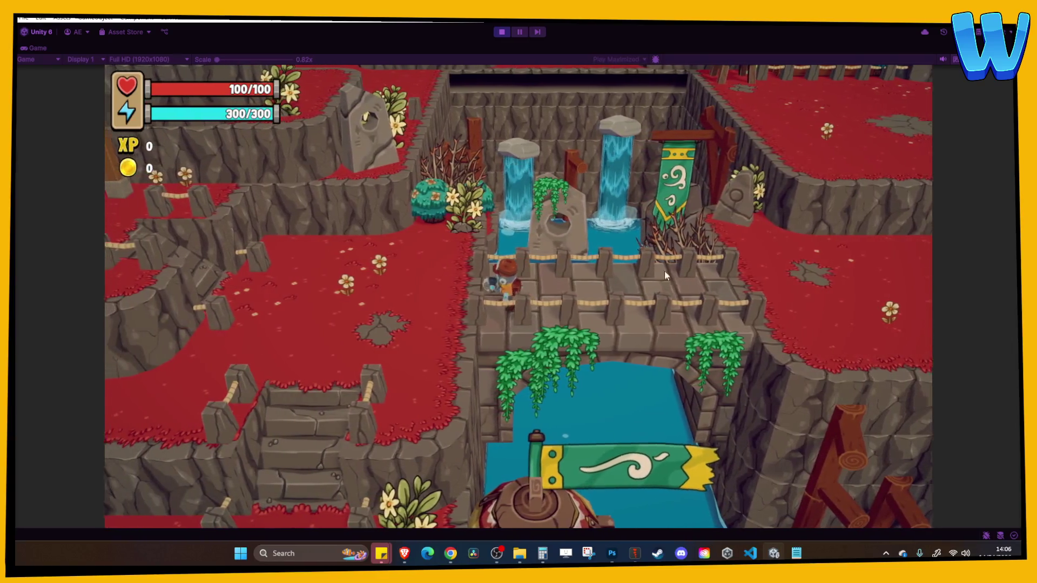
pyautogui.press('a')
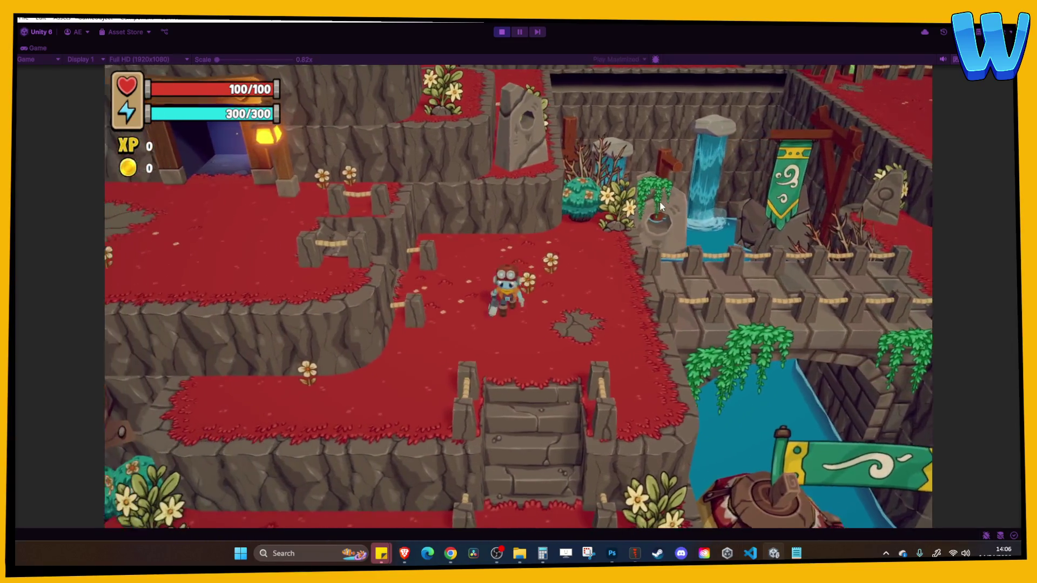
pyautogui.press('s')
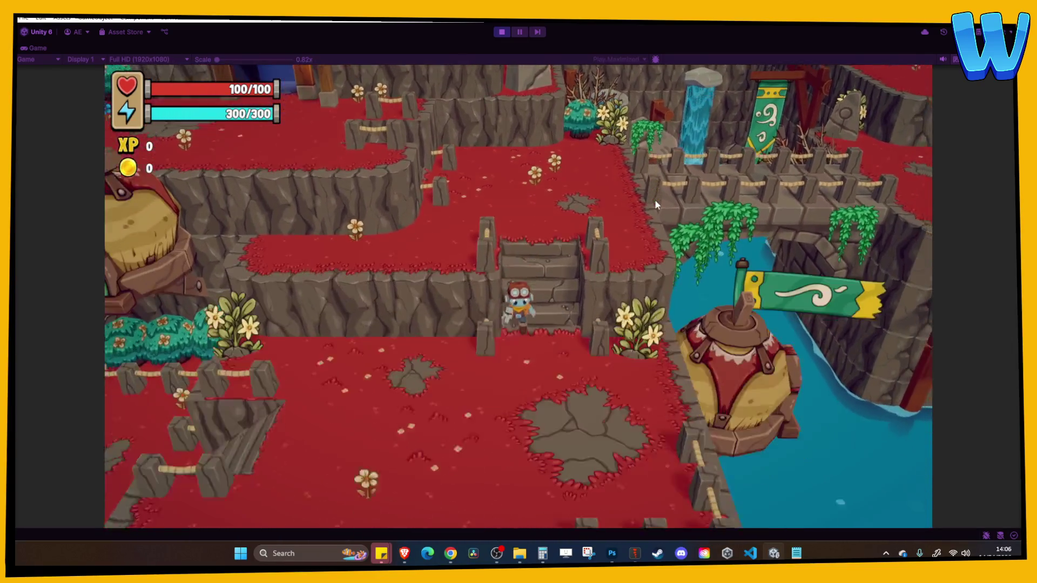
pyautogui.press('s')
pyautogui.press('a')
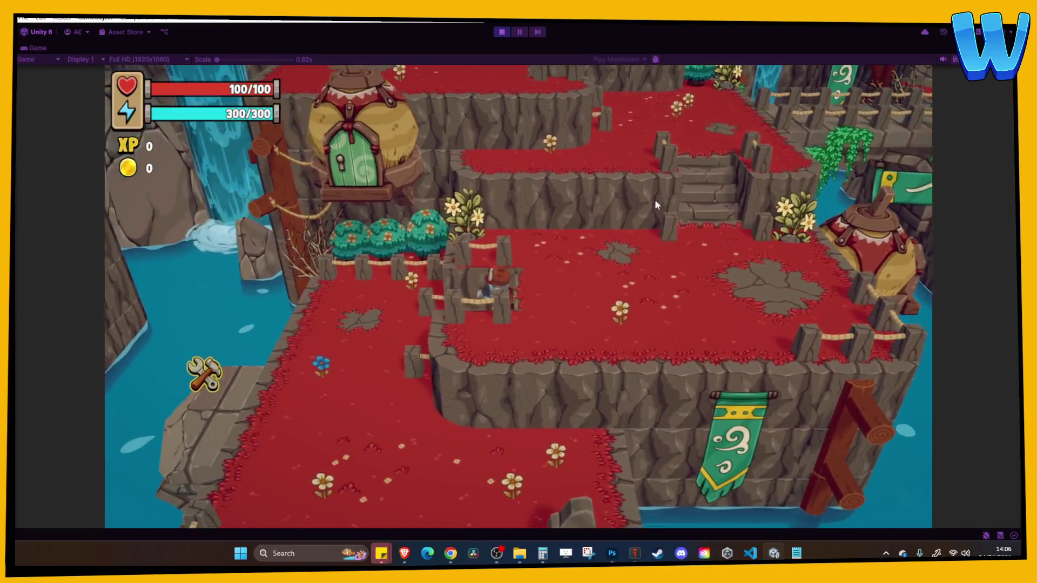
pyautogui.press('a')
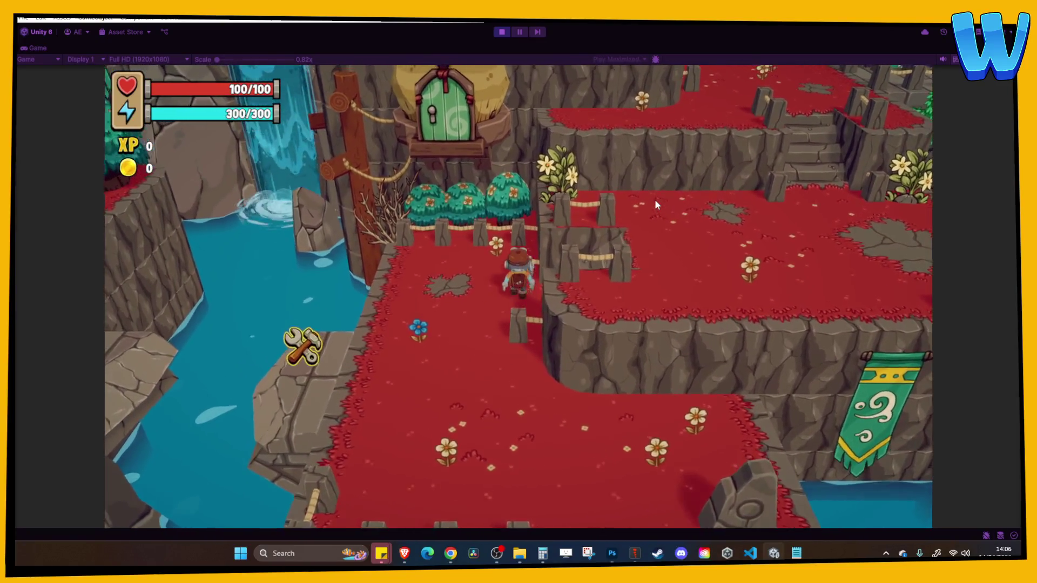
pyautogui.press('d')
pyautogui.hotkey('ctrl', 'p')
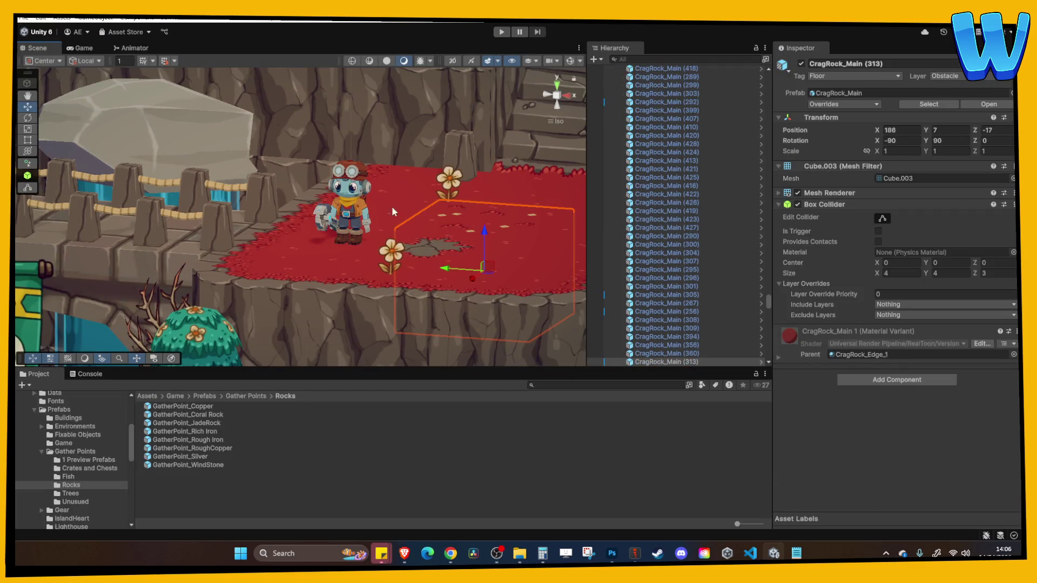
# Frame the selected CragRock_Main tile in the Scene view and return to Spine
pyautogui.press('f')
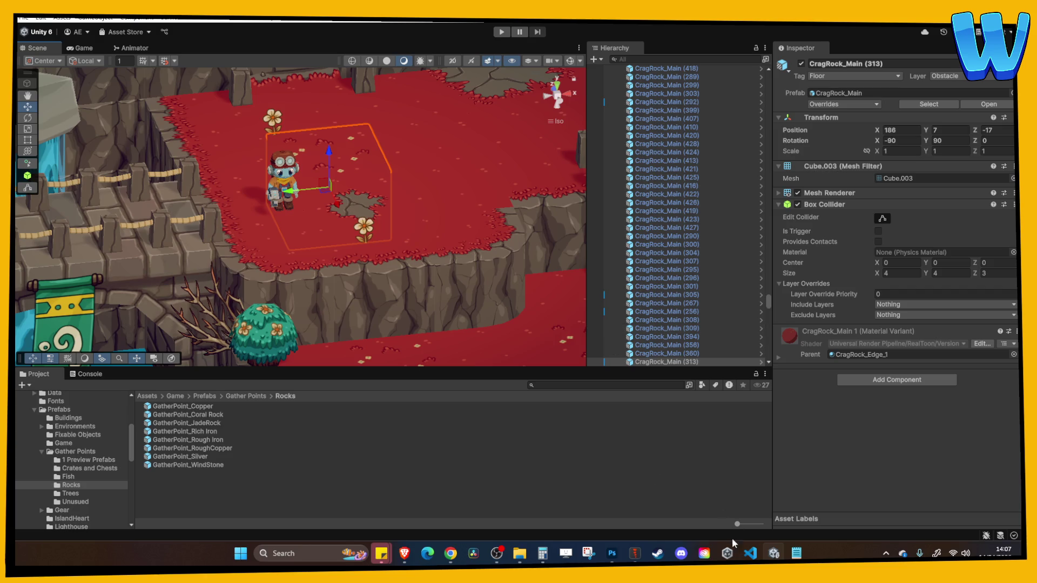
pyautogui.click(635, 553)
# Play the Idle loop, save the Cliffwing Male 4 Anim project, and stop playback
pyautogui.click(80, 416)
pyautogui.scroll(4, 174, 269)
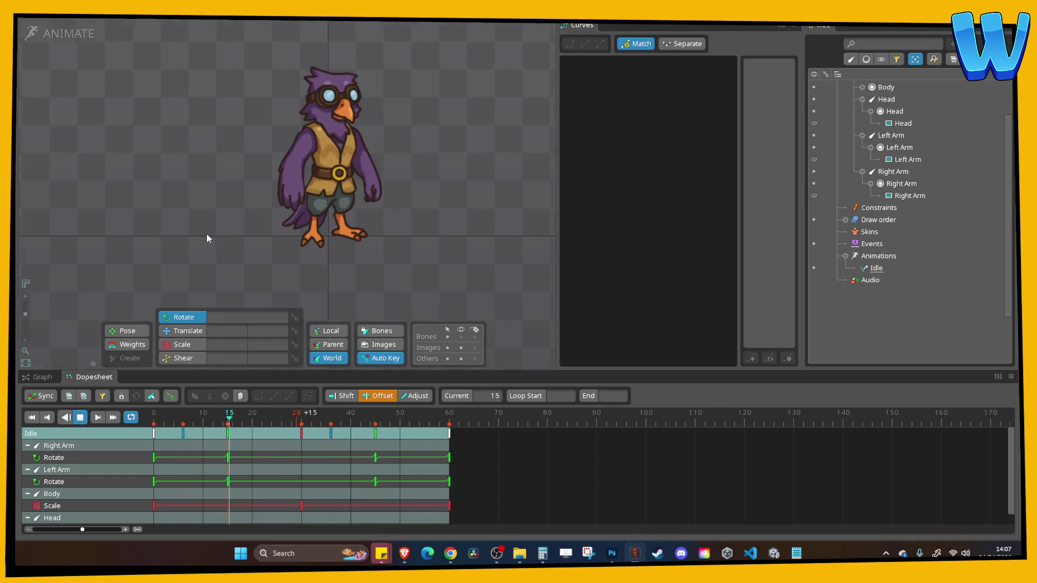
pyautogui.scroll(1, 187, 257)
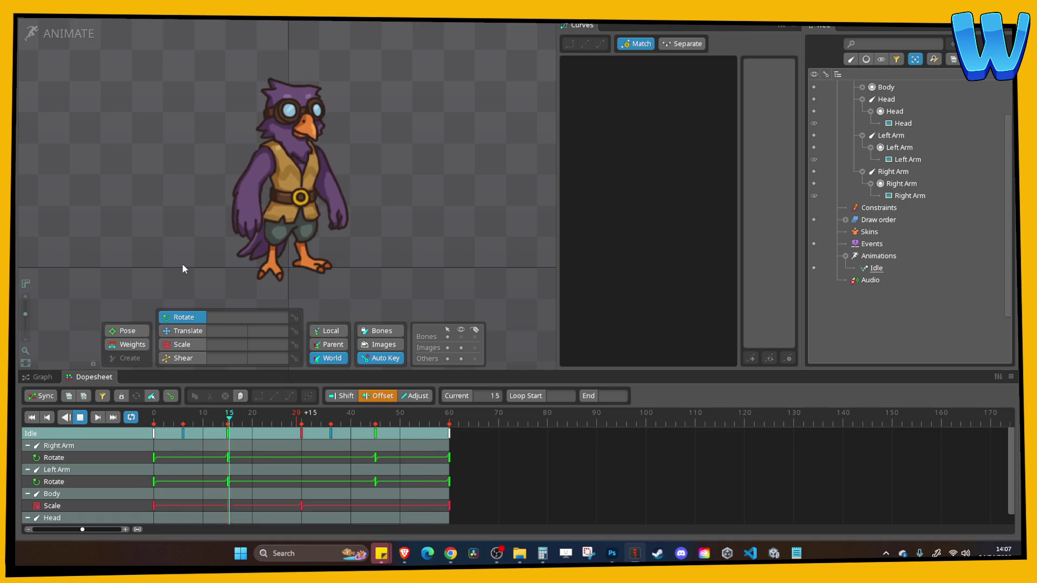
pyautogui.scroll(-1, 162, 324)
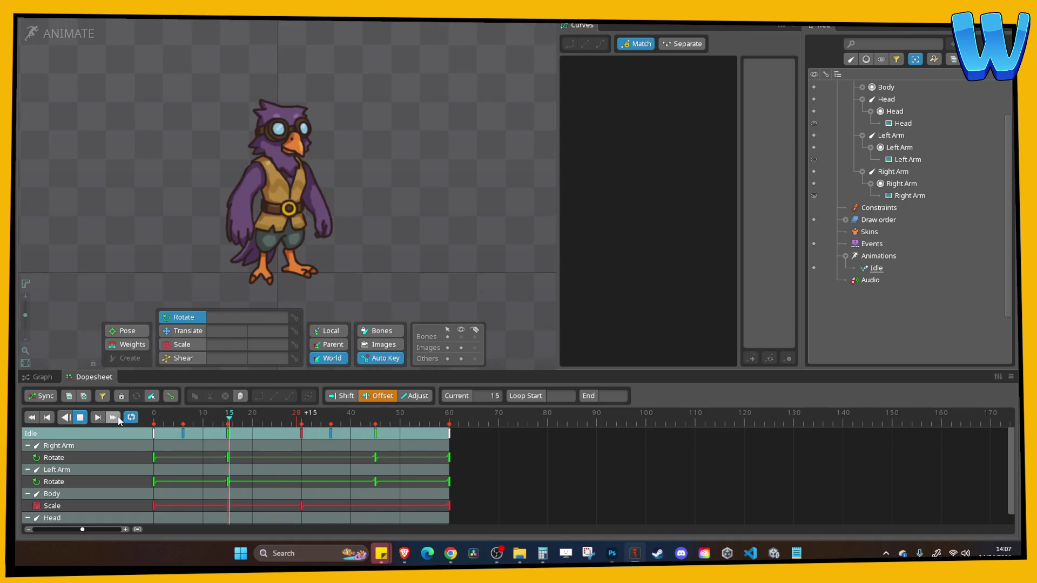
pyautogui.scroll(-2, 120, 215)
pyautogui.hotkey('ctrl', 's')
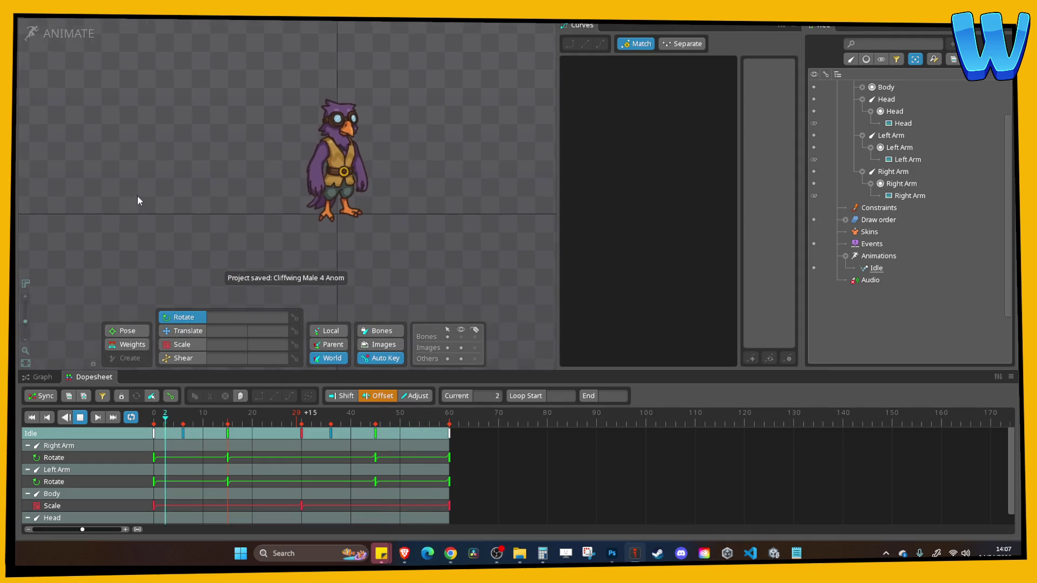
pyautogui.click(80, 418)
pyautogui.scroll(-3, 222, 173)
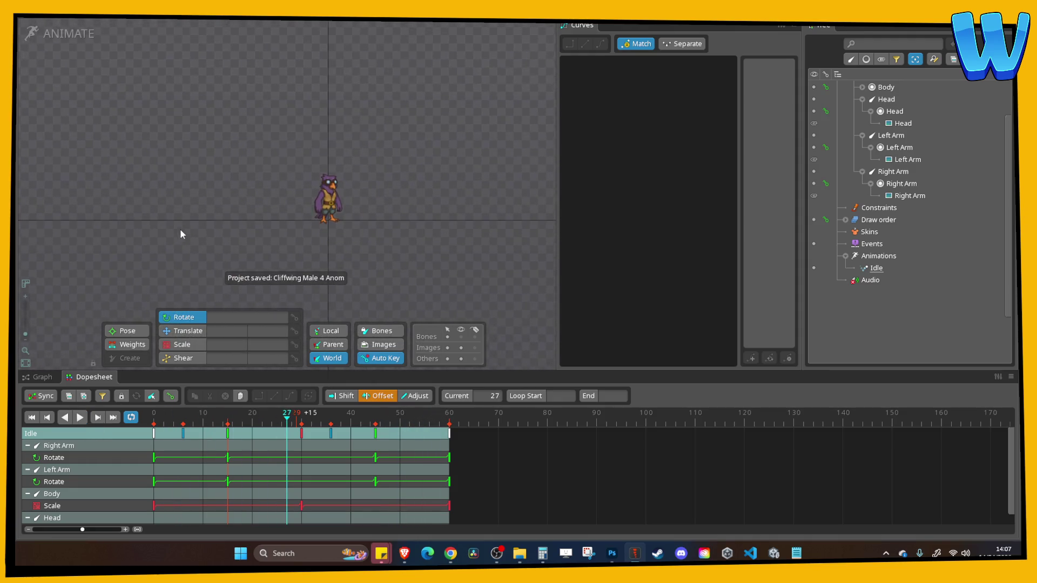
pyautogui.click(31, 32)
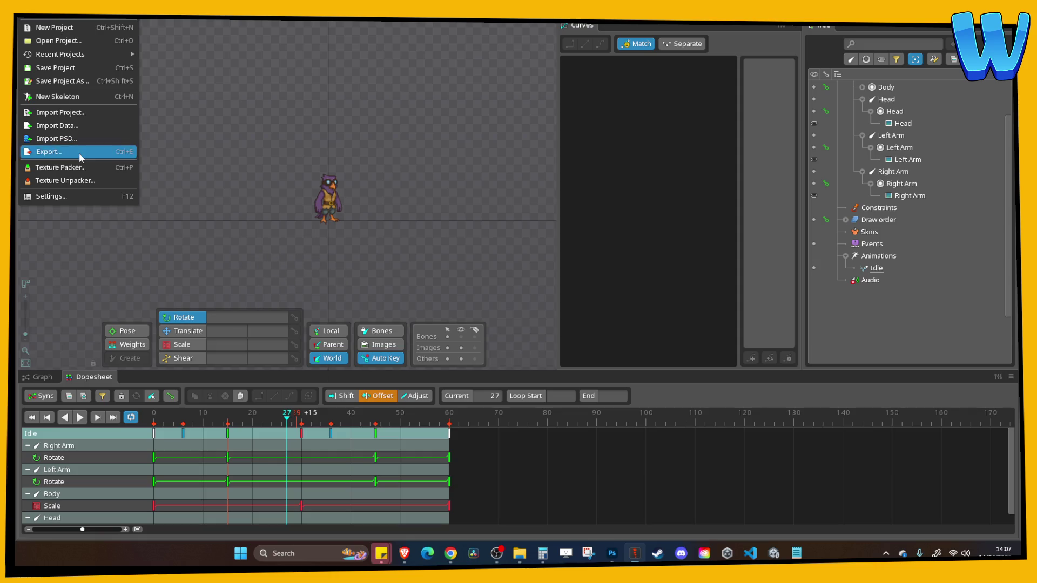
# Export the skeleton as binary skel.bytes with a packed texture atlas into the Cliff Wing Male 4 folder
pyautogui.click(79, 153)
pyautogui.click(476, 195)
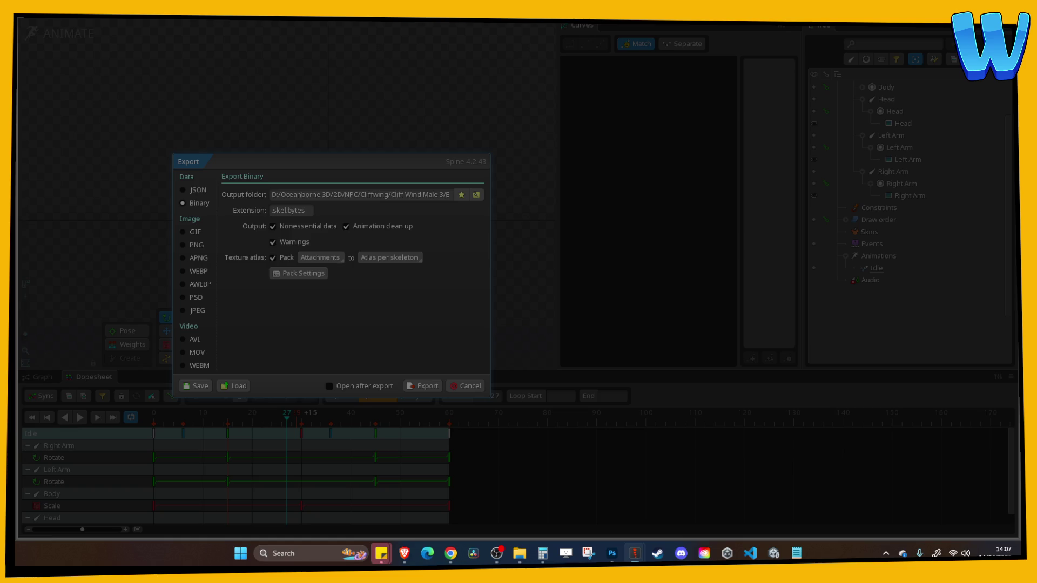
pyautogui.press('Escape')
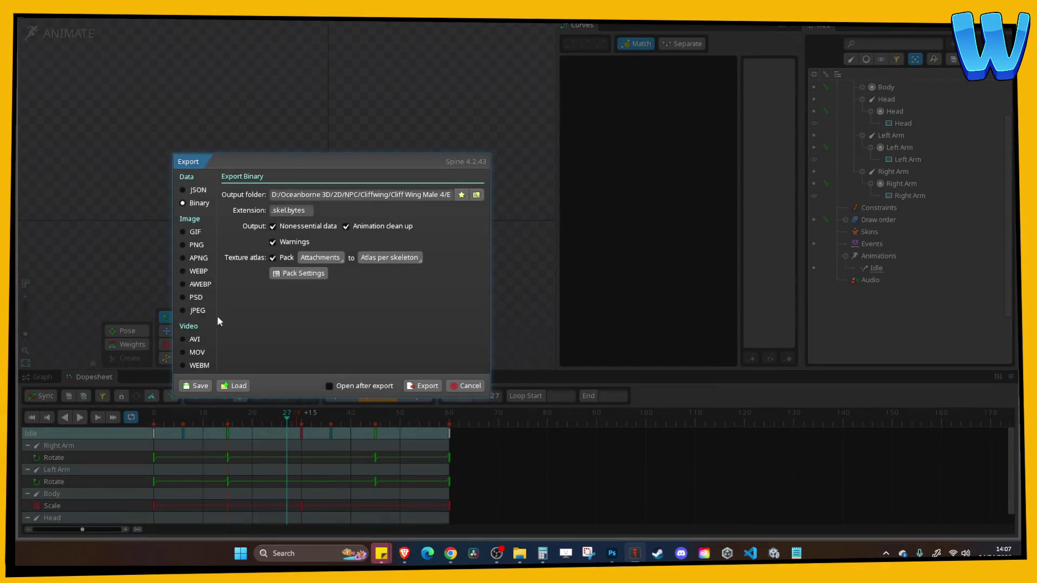
pyautogui.click(424, 386)
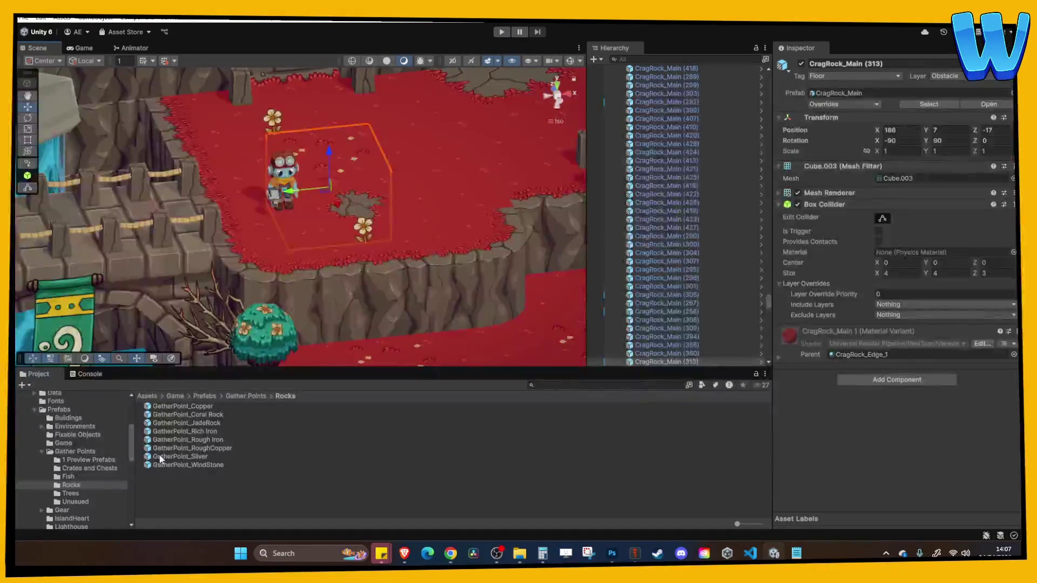
# Zoom out and browse the level from the Player toward the village
pyautogui.scroll(-6, 257, 212)
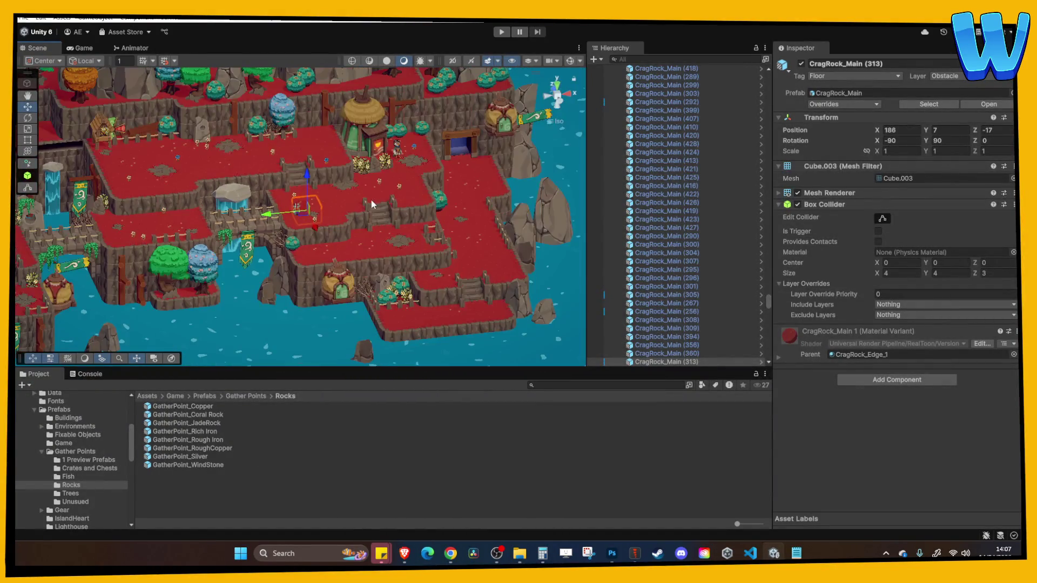
pyautogui.click(322, 219)
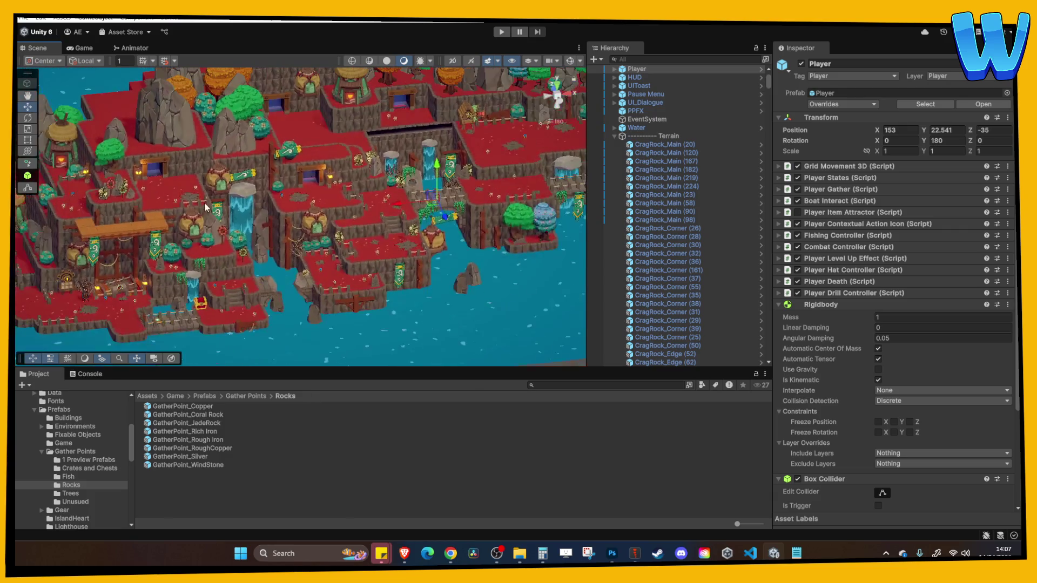
pyautogui.click(351, 210)
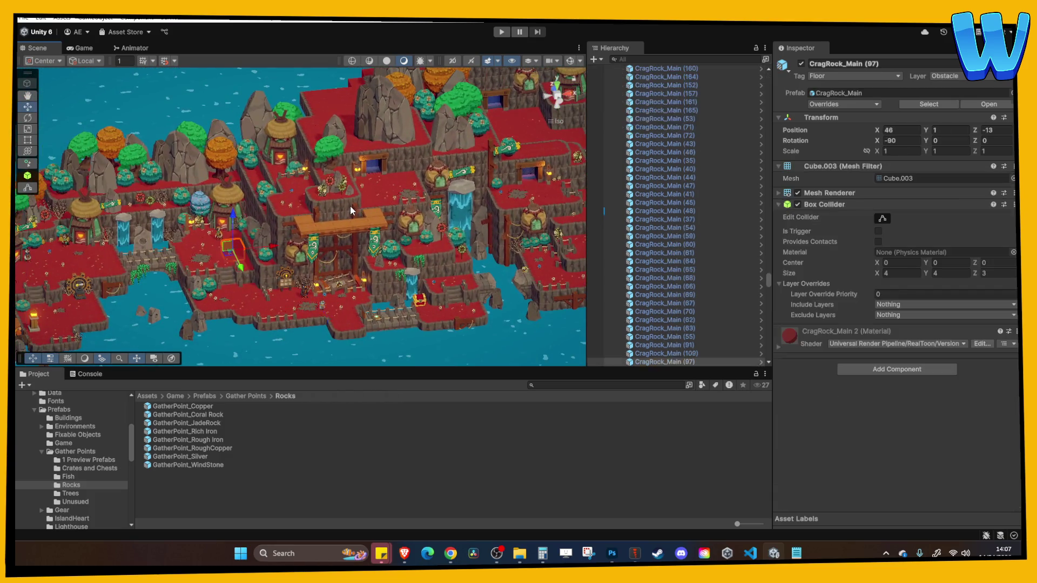
pyautogui.click(310, 212)
pyautogui.scroll(10, 324, 221)
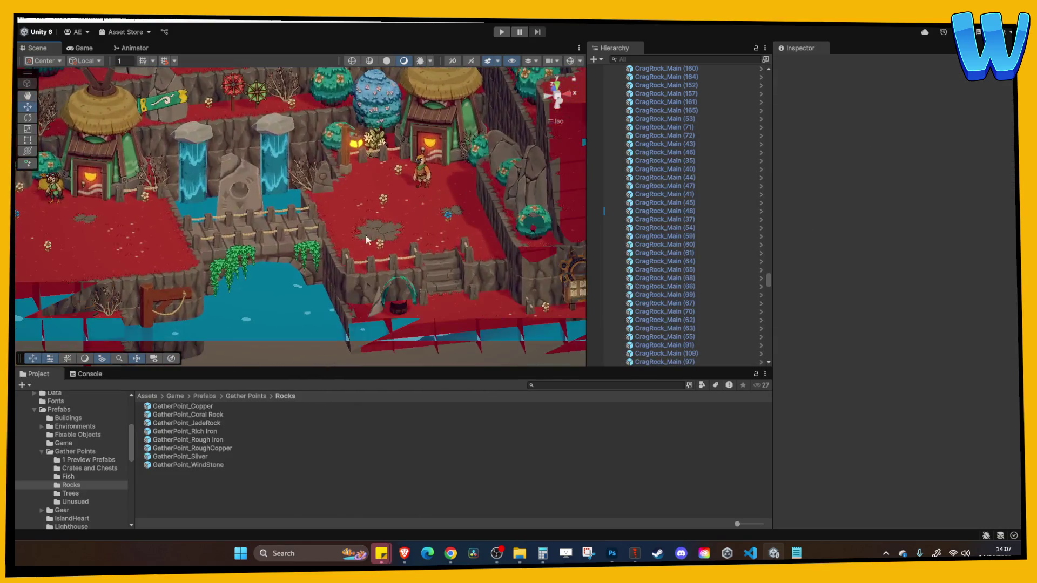
pyautogui.scroll(-3, 362, 241)
pyautogui.moveTo(361, 241)
pyautogui.mouseDown()
pyautogui.moveTo(140, 193)
pyautogui.moveTo(190, 192)
pyautogui.mouseUp()
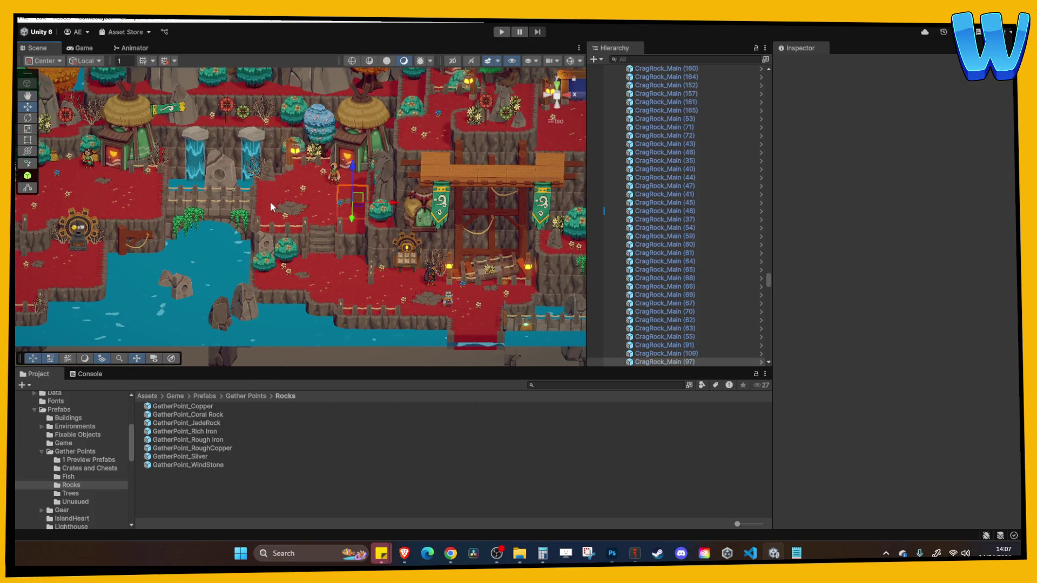
pyautogui.click(270, 202)
pyautogui.click(270, 202)
pyautogui.click(365, 189)
# Select the NPC_CliffWingMale_3 bird by the house and open its Hierarchy context menu
pyautogui.scroll(2, 342, 218)
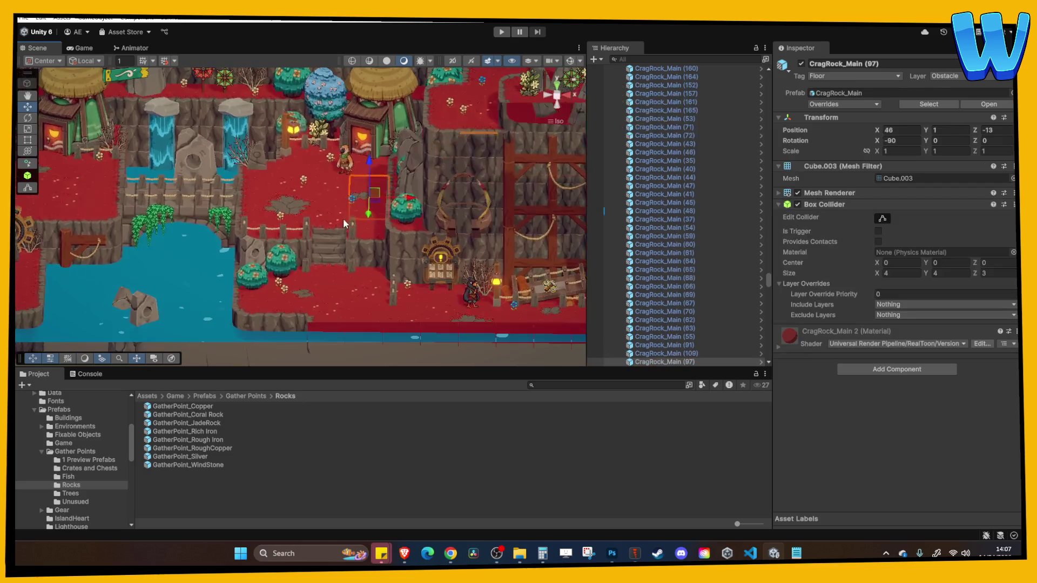
pyautogui.scroll(3, 342, 218)
pyautogui.click(328, 167)
pyautogui.rightClick(654, 361)
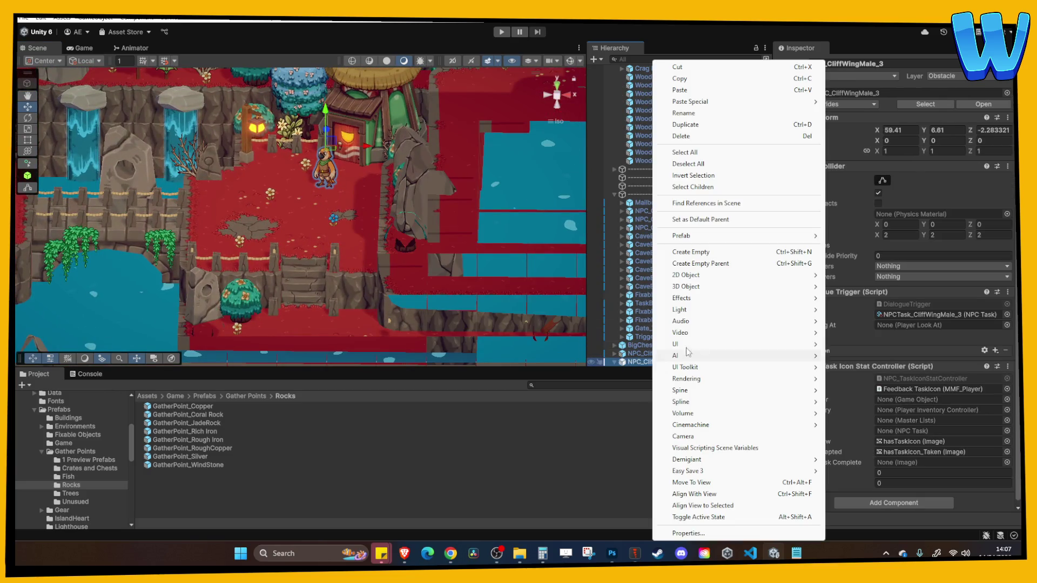
# Duplicate the NPC_CliffWingMale_3 prefab as NPC_CliffWingMale_4 and open it for editing
pyautogui.moveTo(681, 236)
pyautogui.click(855, 262)
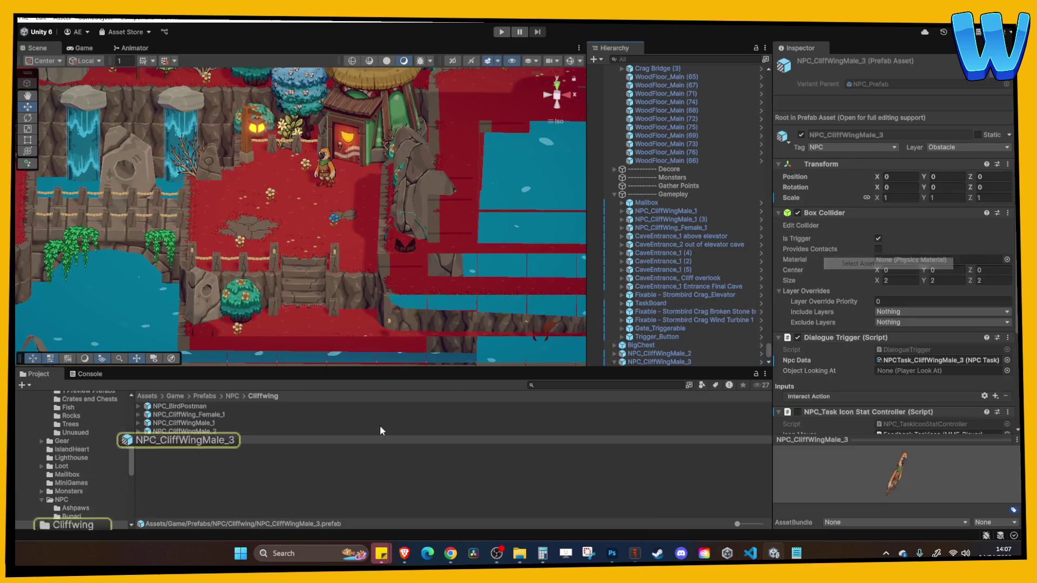
pyautogui.hotkey('ctrl', 'd')
pyautogui.click(214, 448)
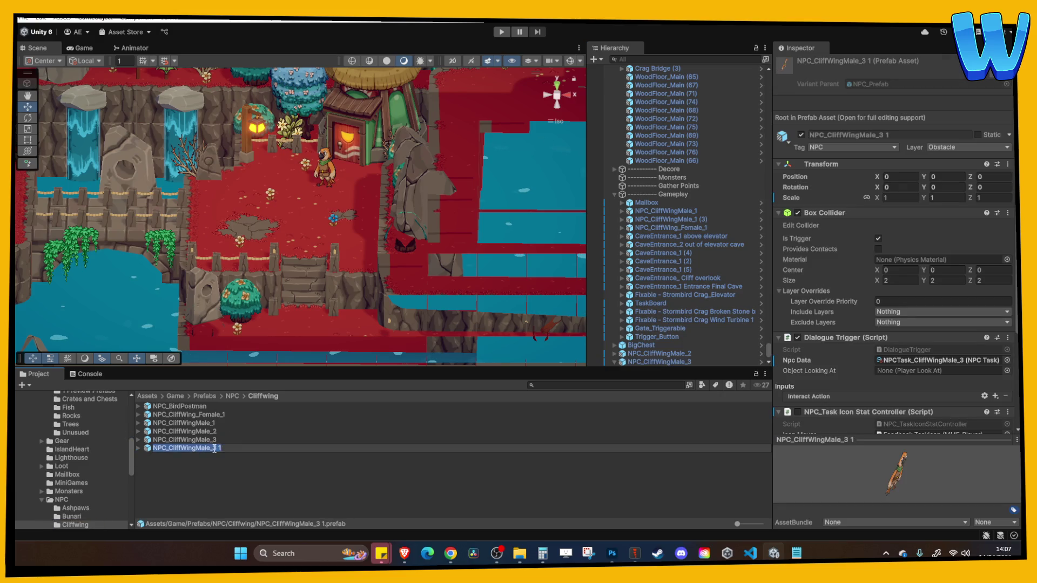
pyautogui.press('BackSpace')
pyautogui.press('BackSpace')
pyautogui.press('BackSpace')
pyautogui.write('4')
pyautogui.press('Return')
pyautogui.doubleClick(195, 448)
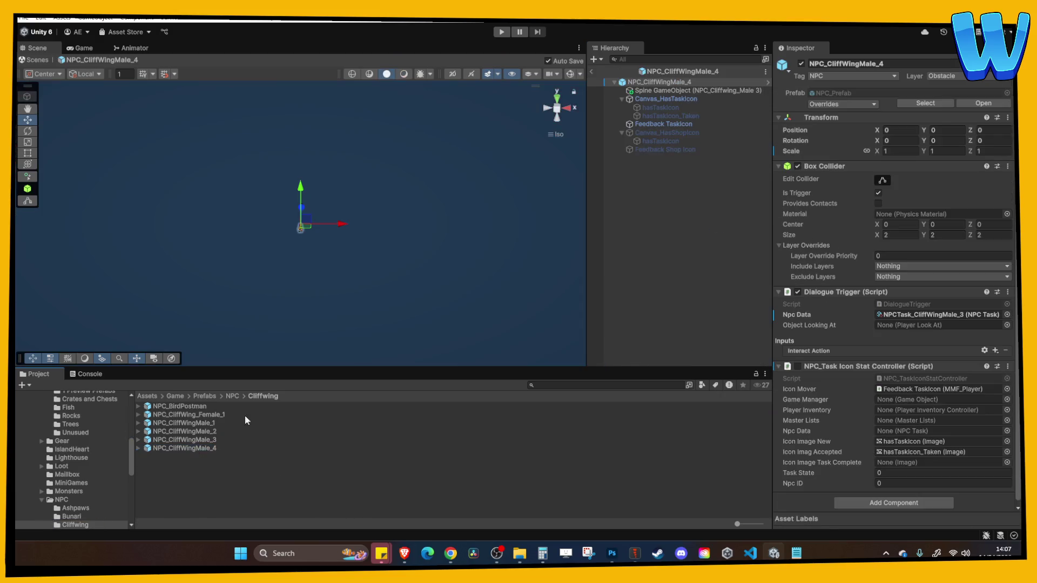
# Create a Cliff Wing Male 4 folder in Spine/NPC/Cliffwing and drag the exported Spine files into it
pyautogui.scroll(-5, 58, 474)
pyautogui.click(55, 500)
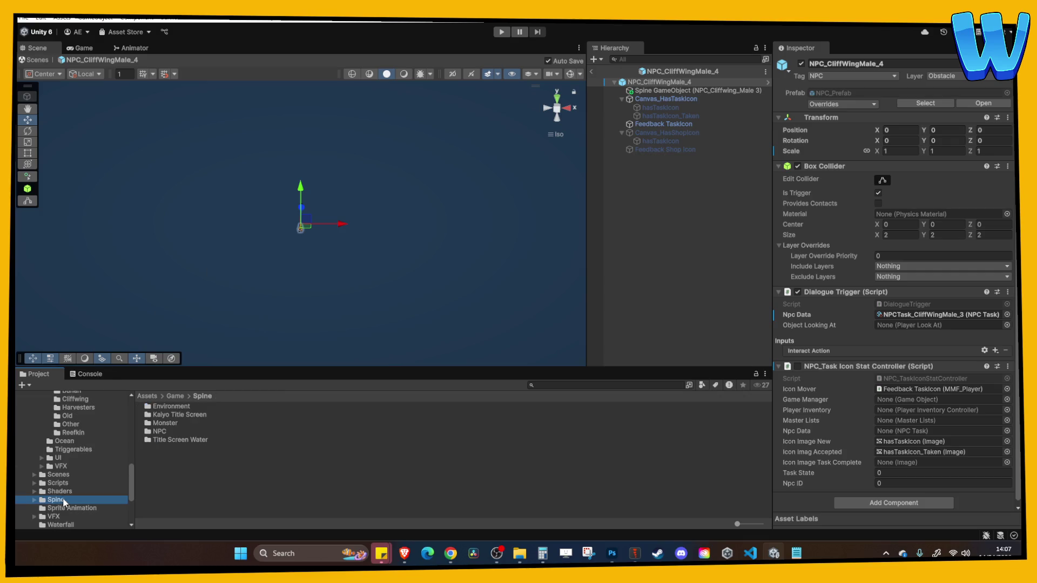
pyautogui.doubleClick(164, 432)
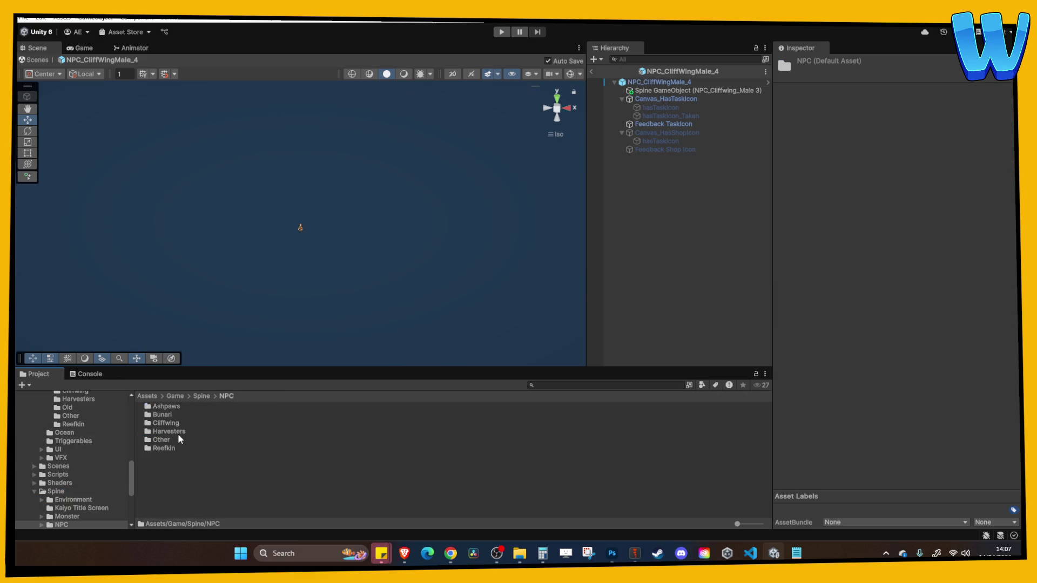
pyautogui.doubleClick(164, 423)
pyautogui.rightClick(189, 462)
pyautogui.moveTo(302, 155)
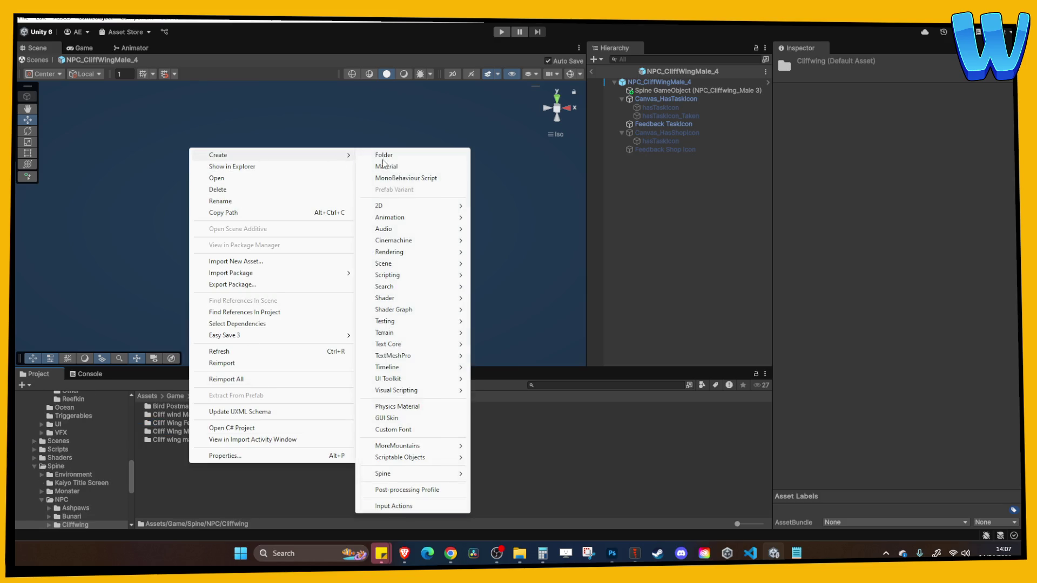
pyautogui.click(373, 157)
pyautogui.write('C')
pyautogui.write('ng M')
pyautogui.press('Return')
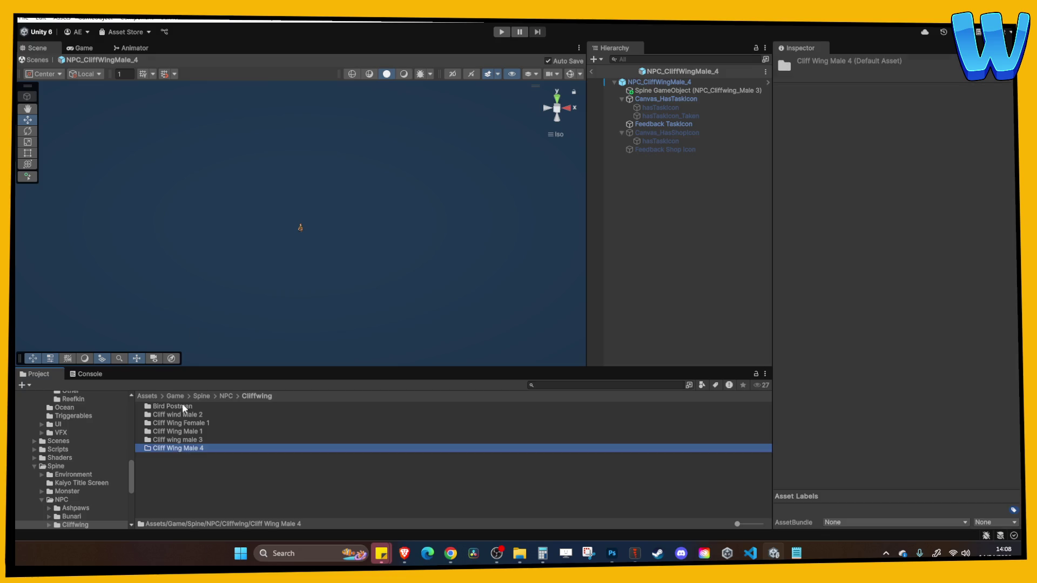
pyautogui.doubleClick(178, 448)
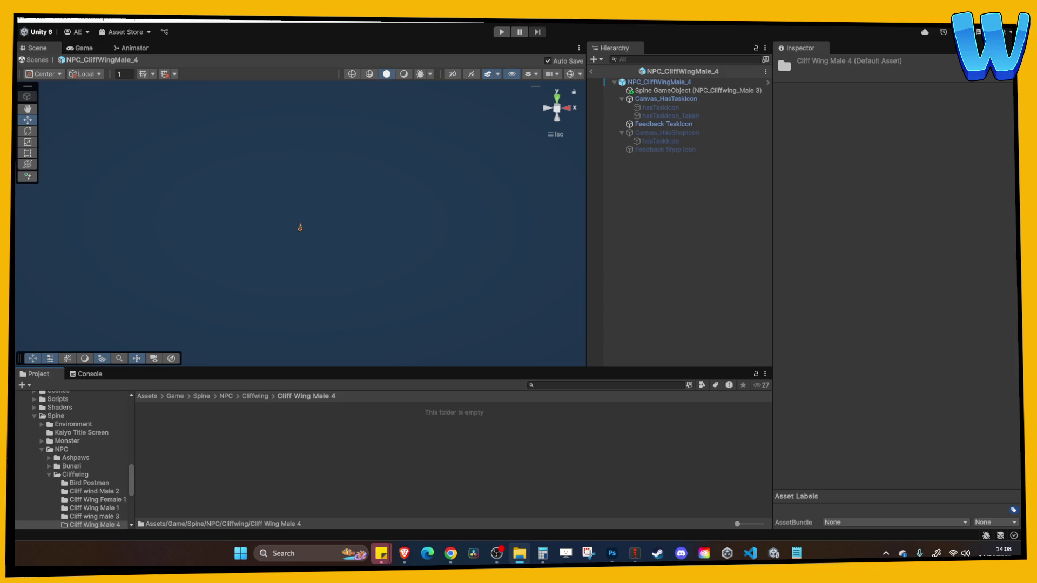
pyautogui.moveTo(205, 375)
pyautogui.mouseDown()
pyautogui.moveTo(259, 445)
pyautogui.moveTo(212, 430)
pyautogui.mouseUp()
# Enable sRGB and Alpha Is Transparency on the imported texture and apply
pyautogui.click(203, 414)
pyautogui.click(203, 406)
pyautogui.click(918, 95)
pyautogui.click(878, 121)
pyautogui.click(878, 141)
pyautogui.click(1007, 336)
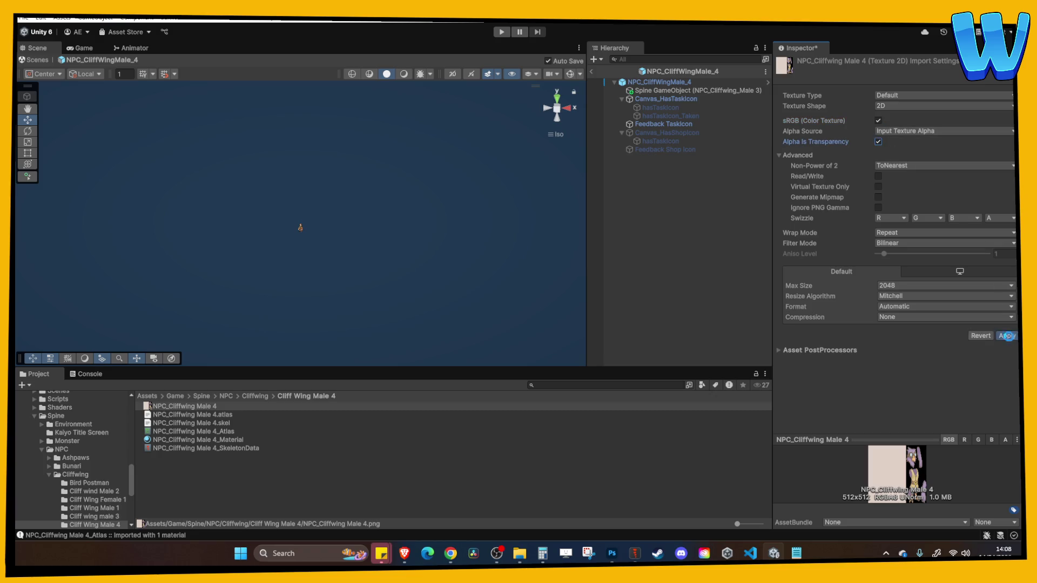
# Turn on Straight Alpha Texture on the Spine material and select the SkeletonData asset
pyautogui.click(230, 439)
pyautogui.click(988, 137)
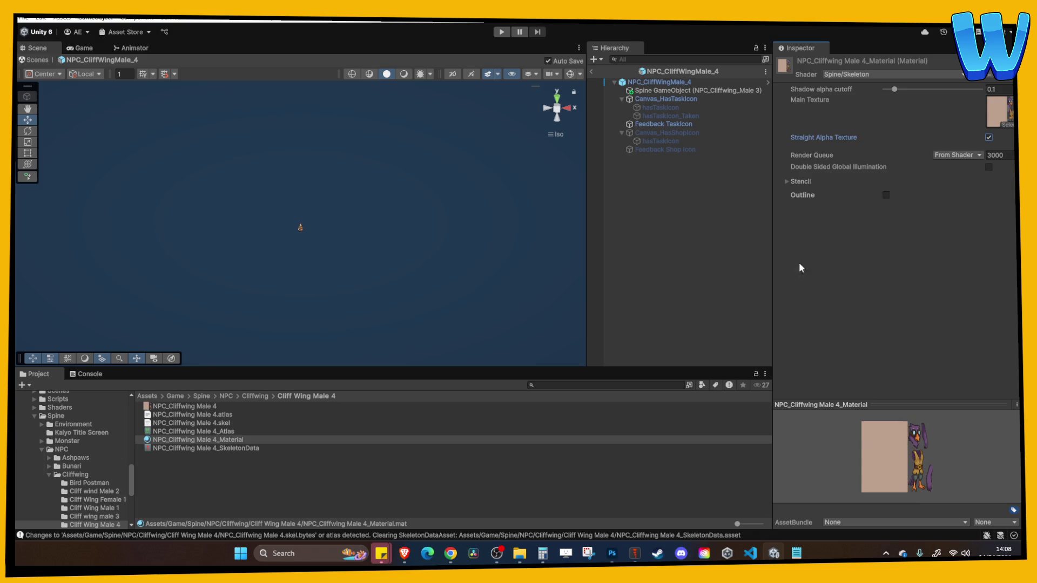
pyautogui.click(377, 488)
pyautogui.click(303, 406)
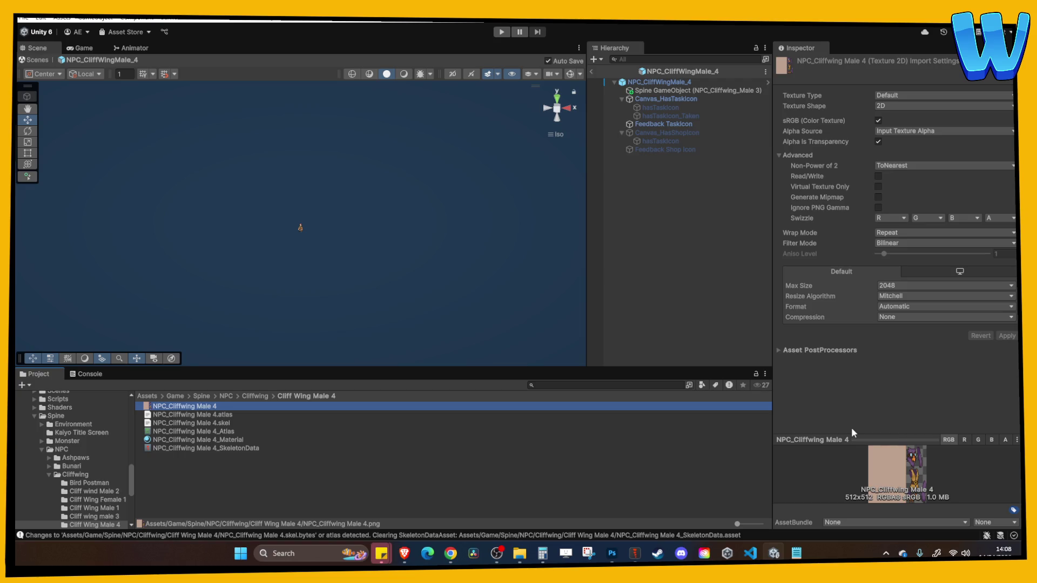
pyautogui.click(244, 448)
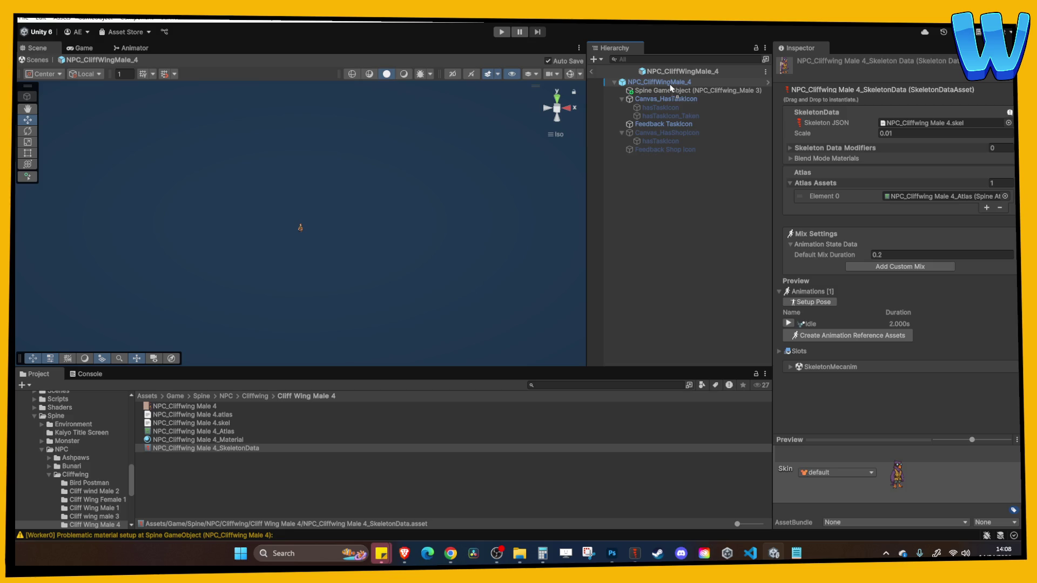
# Add the SkeletonData to the prefab as a SkeletonAnimation with X rotation 20 and position it
pyautogui.moveTo(669, 84); pyautogui.dragTo(669, 83)
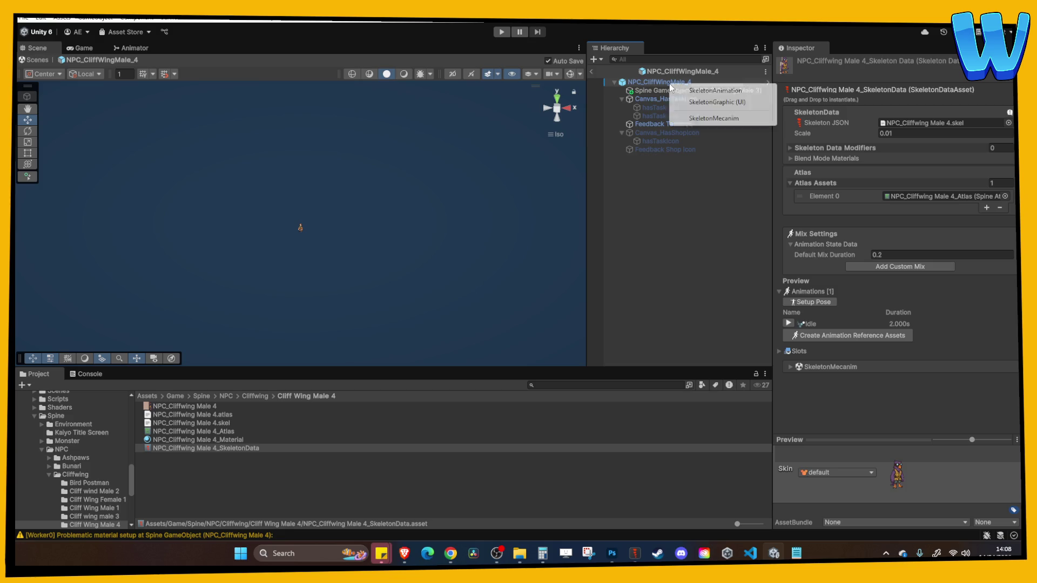
pyautogui.click(704, 90)
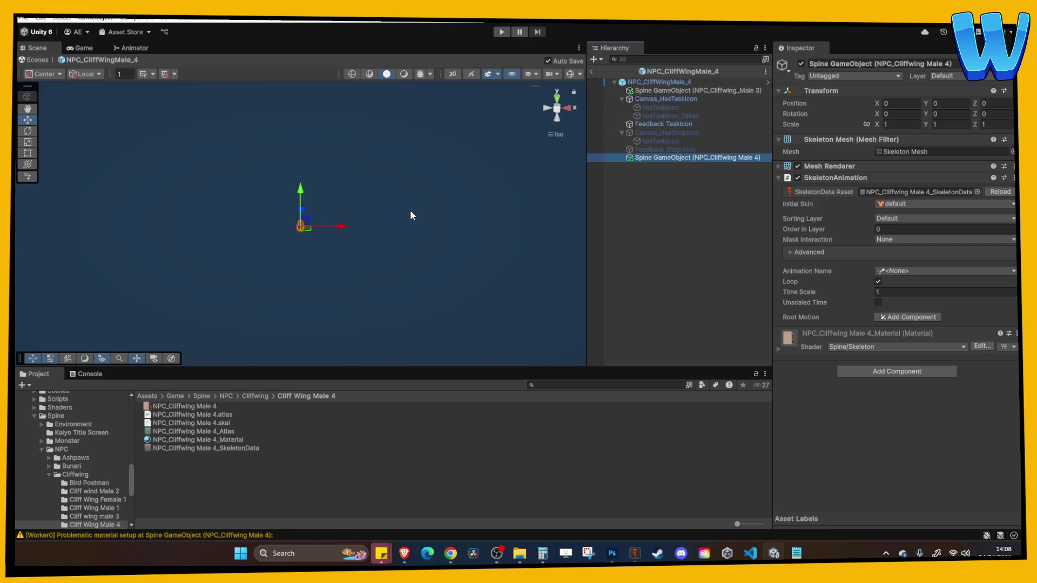
pyautogui.scroll(5, 403, 225)
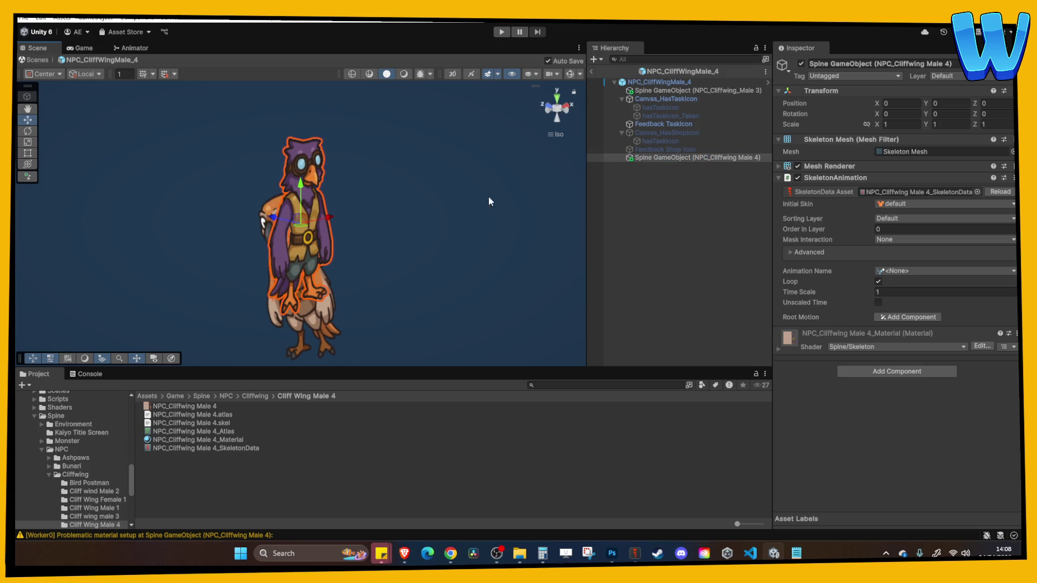
pyautogui.click(908, 117)
pyautogui.write('20')
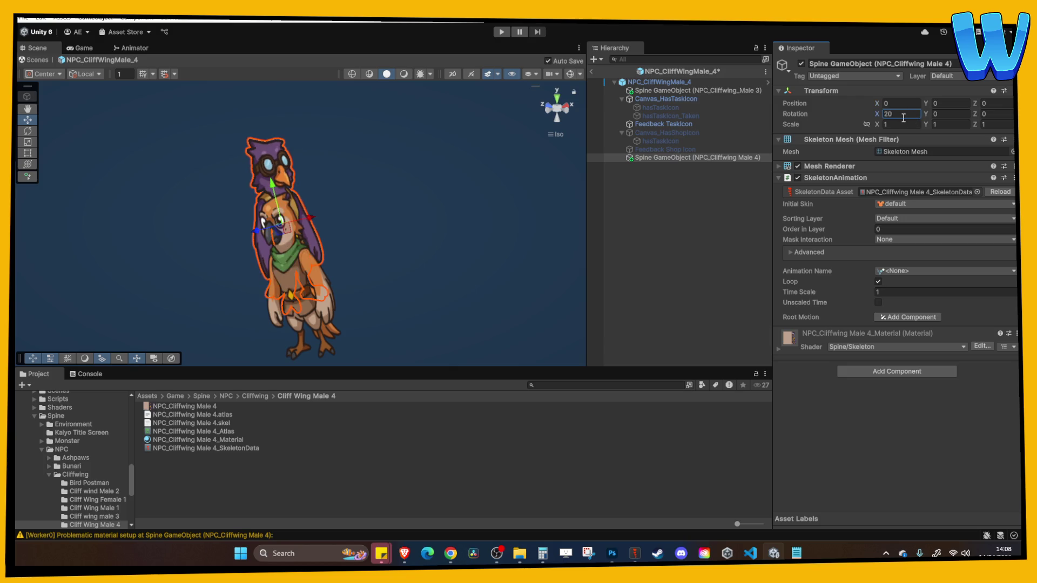
pyautogui.click(164, 77)
pyautogui.click(75, 75)
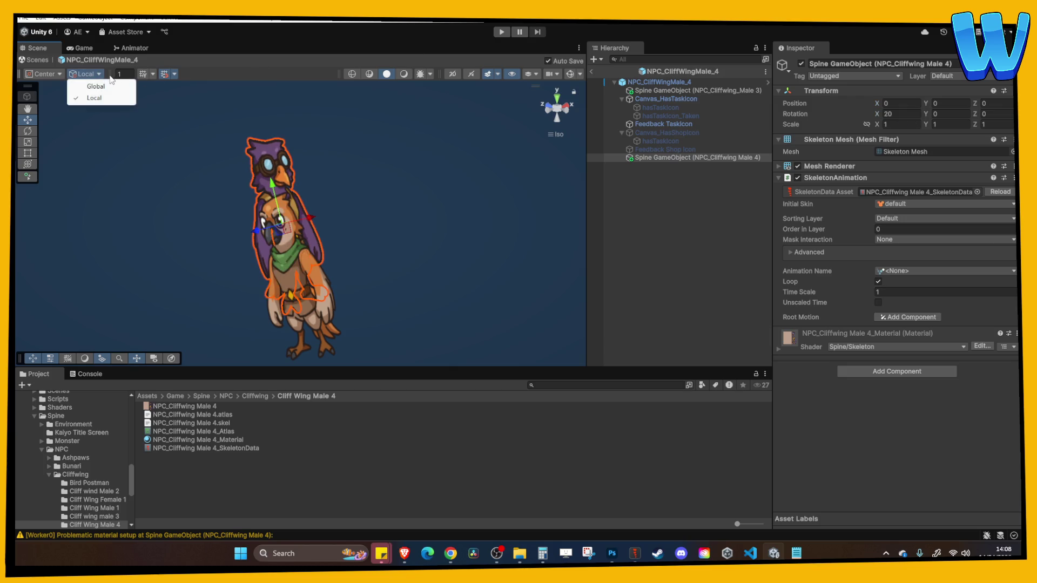
pyautogui.click(51, 122)
pyautogui.moveTo(284, 202); pyautogui.dragTo(163, 175)
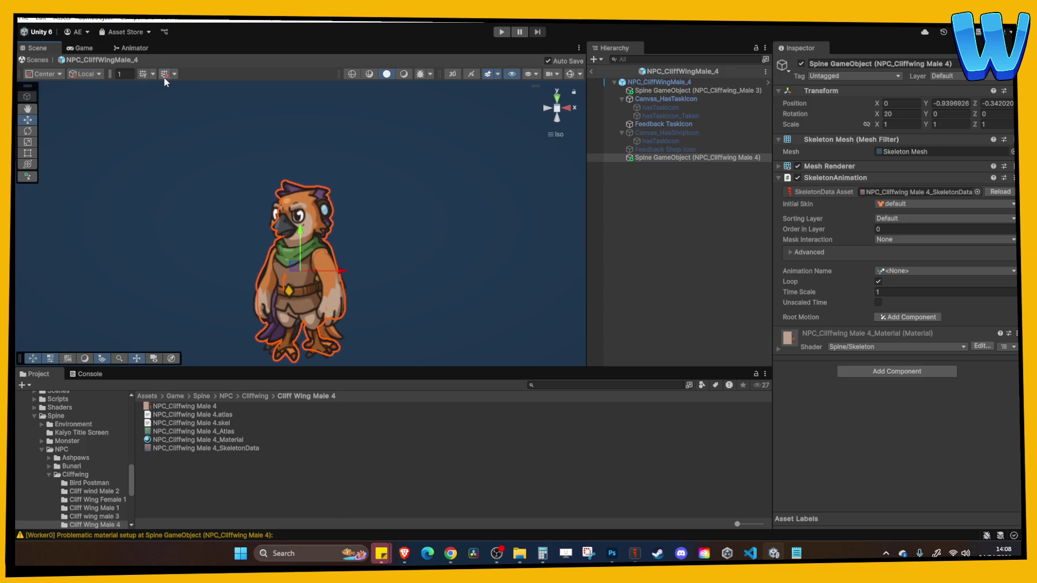
# Delete the old Male 3 Spine object, make the new one first child, and set it to Idle
pyautogui.click(665, 90)
pyautogui.press('Delete')
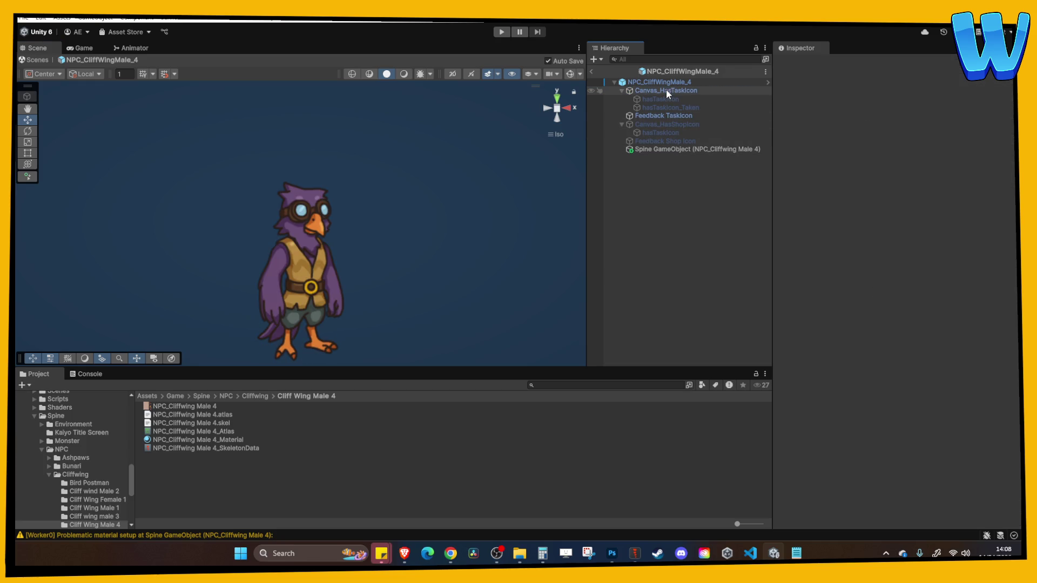
pyautogui.moveTo(667, 147)
pyautogui.mouseDown()
pyautogui.moveTo(666, 86)
pyautogui.moveTo(675, 92)
pyautogui.mouseUp()
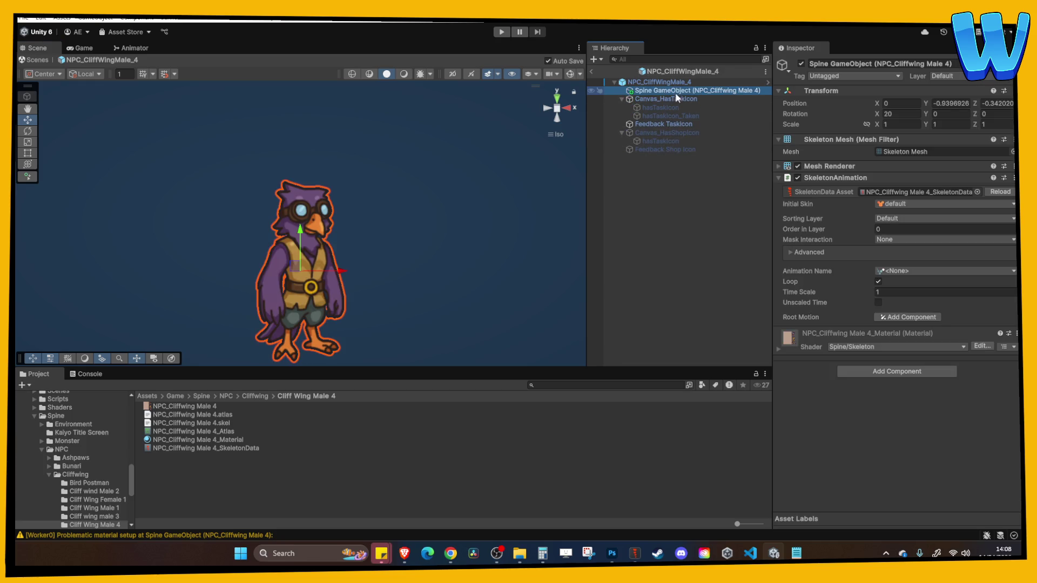
pyautogui.click(912, 271)
pyautogui.click(917, 291)
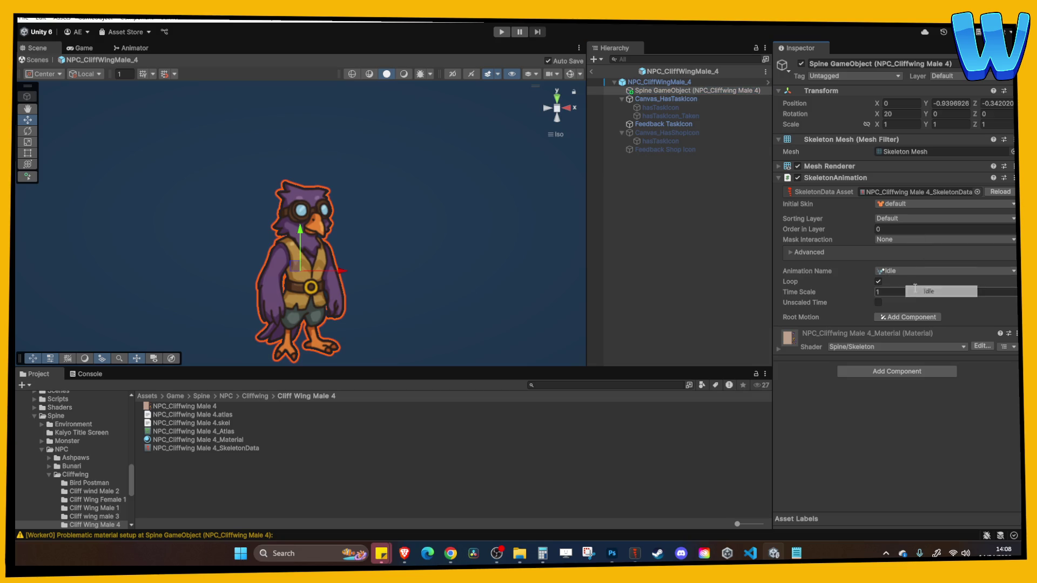
pyautogui.click(675, 81)
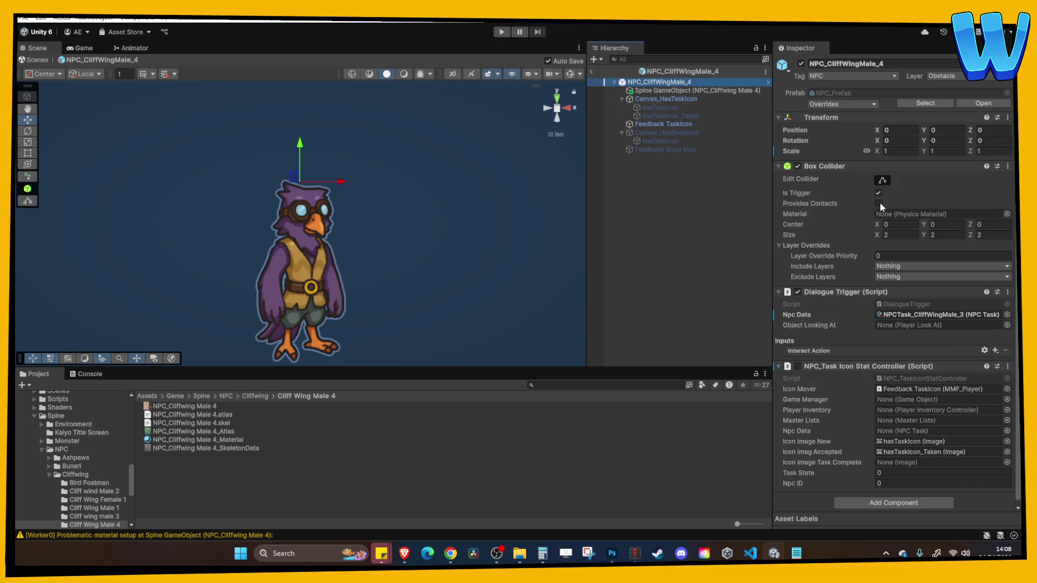
pyautogui.click(908, 320)
# Duplicate NPCTask_CliffWingMale_3 as NPCTask_CliffWingMale_4 and replace the NPC name Ginger with a new name
pyautogui.click(225, 440)
pyautogui.hotkey('ctrl', 'd')
pyautogui.press('BackSpace')
pyautogui.press('BackSpace')
pyautogui.press('BackSpace')
pyautogui.write('4')
pyautogui.press('Return')
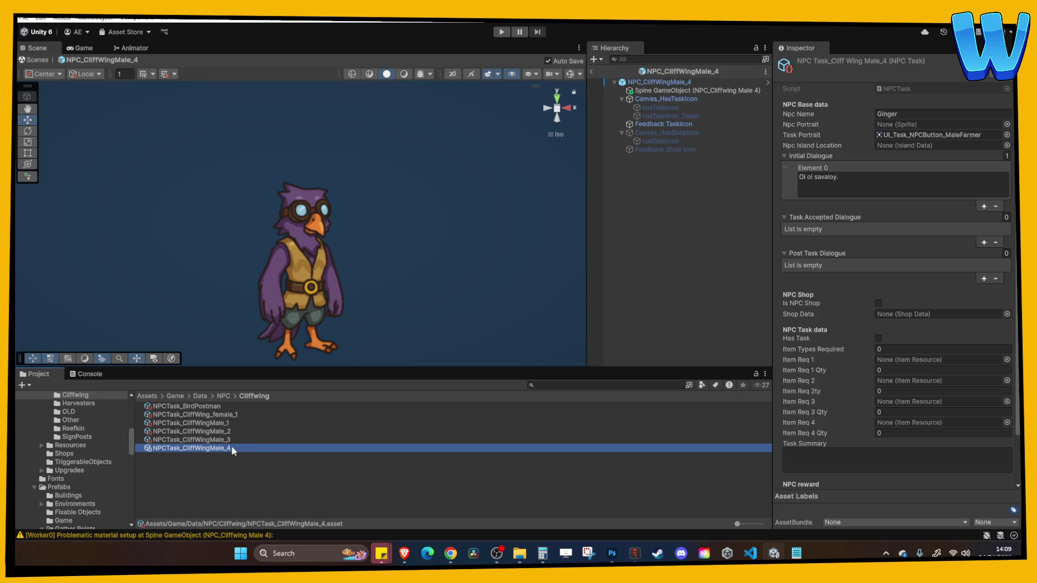
pyautogui.click(921, 113)
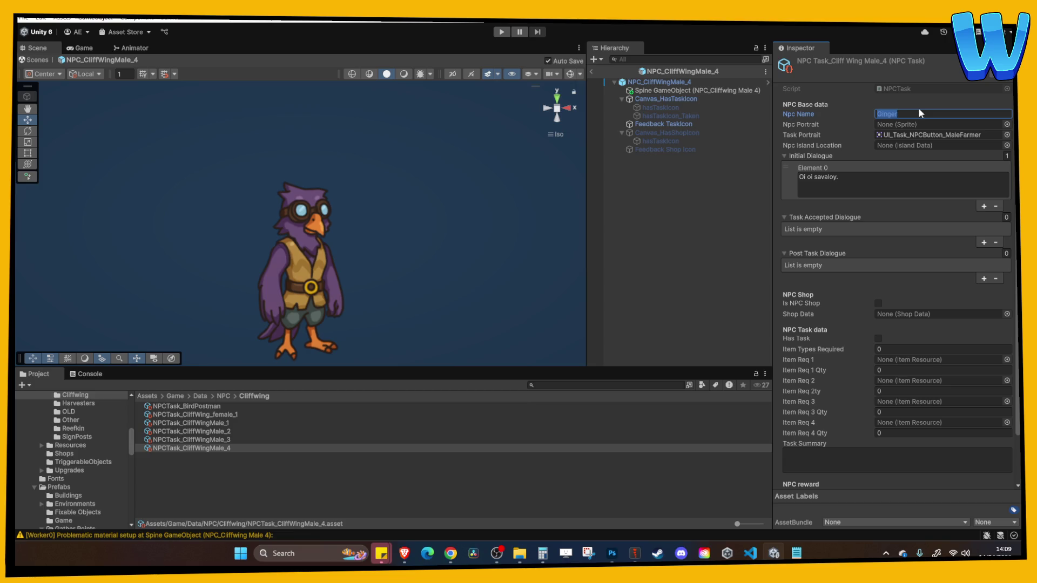
pyautogui.write('Ji')
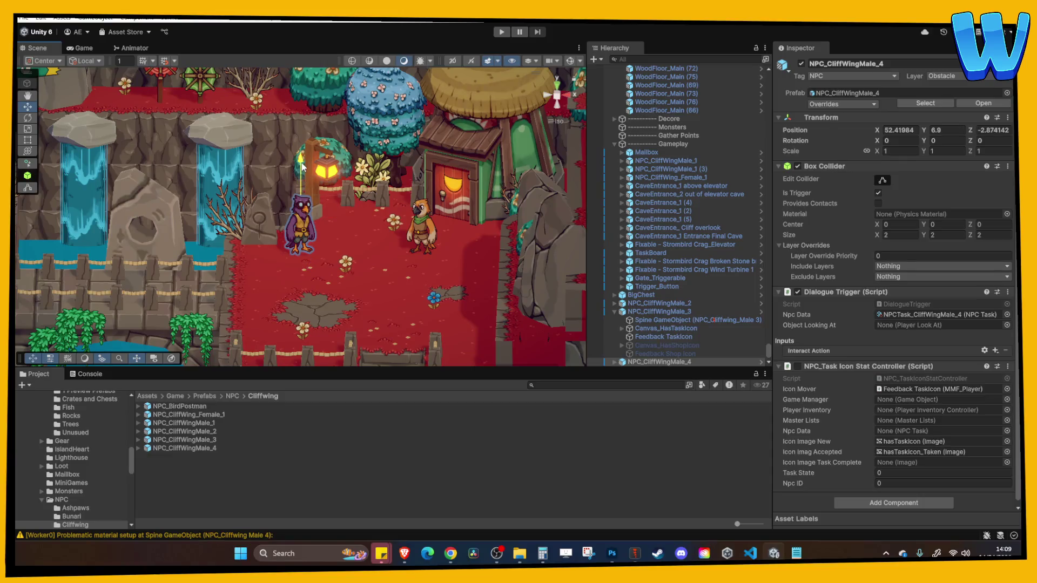
# Nudge the purple NPC a little further across the plaza
pyautogui.scroll(-5, 300, 174)
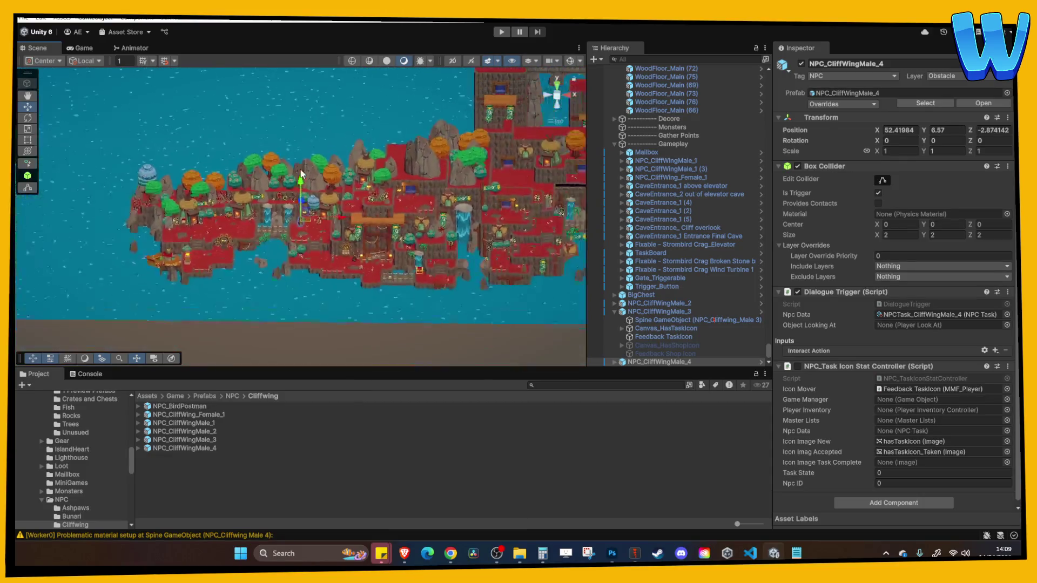
pyautogui.scroll(8, 297, 156)
pyautogui.scroll(-2, 293, 144)
pyautogui.scroll(-1, 322, 204)
pyautogui.moveTo(321, 204)
pyautogui.mouseDown()
pyautogui.moveTo(373, 238)
pyautogui.moveTo(406, 239)
pyautogui.moveTo(323, 255)
pyautogui.mouseUp()
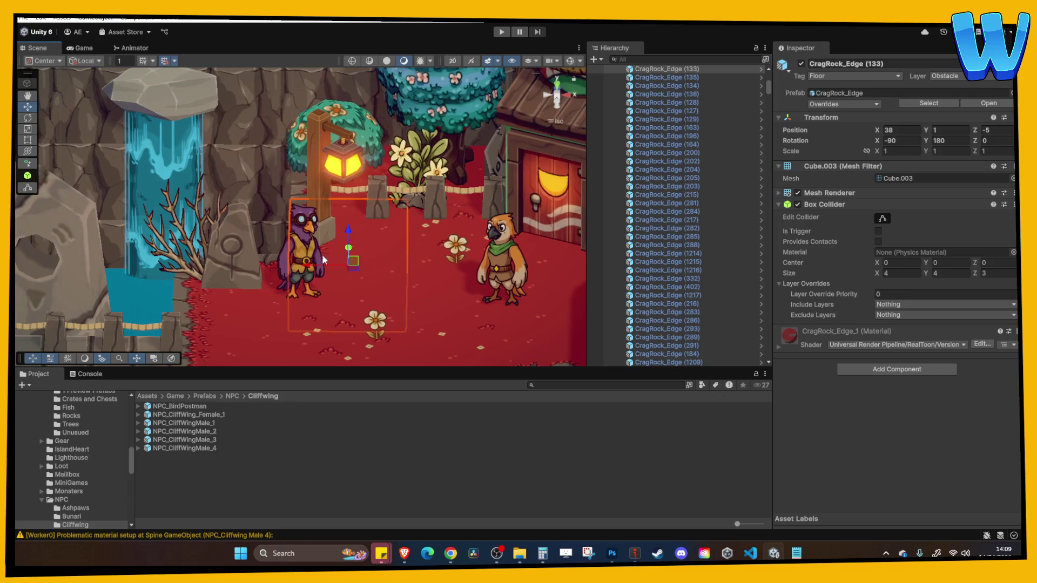
# Check the NPC_CliffWingMale_4 prefab's Spine object, then return to the level and start Play mode
pyautogui.scroll(-2, 354, 238)
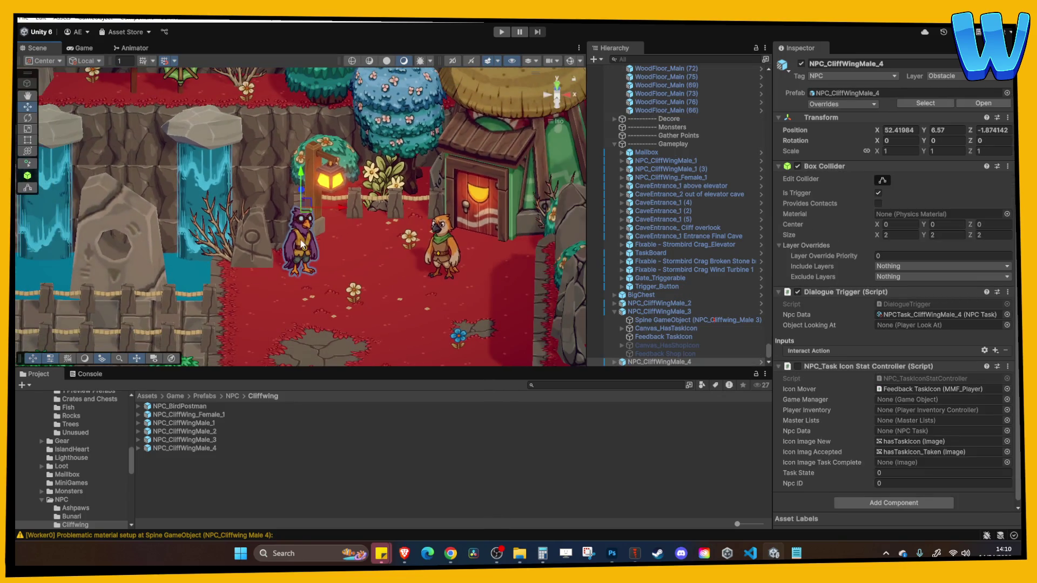
pyautogui.click(209, 449)
pyautogui.doubleClick(209, 449)
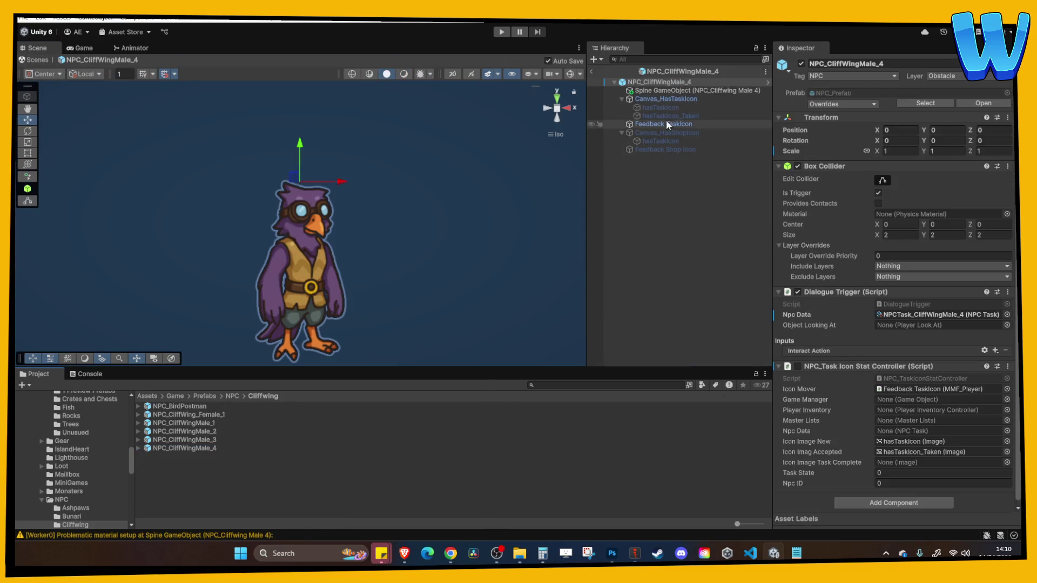
pyautogui.click(664, 89)
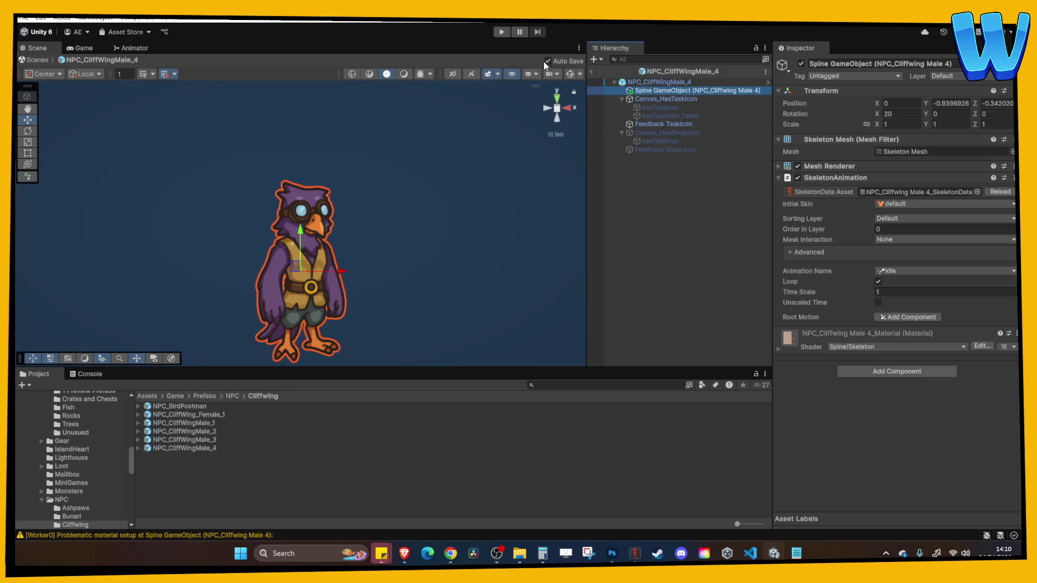
pyautogui.click(591, 72)
pyautogui.click(501, 32)
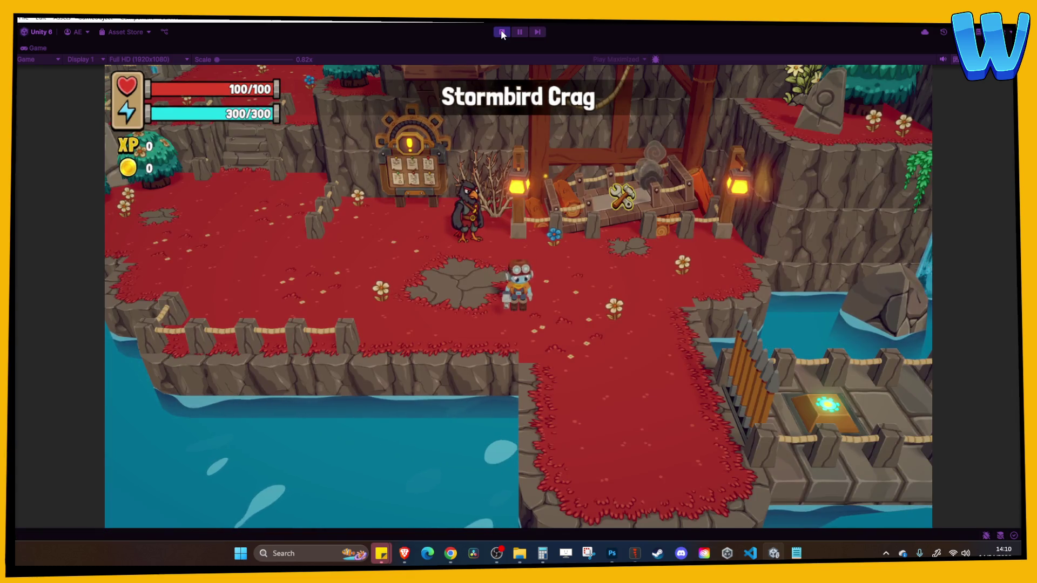
# Walk up the stairs to the purple goggled NPC Jimmy and read his dialogue
pyautogui.press('a')
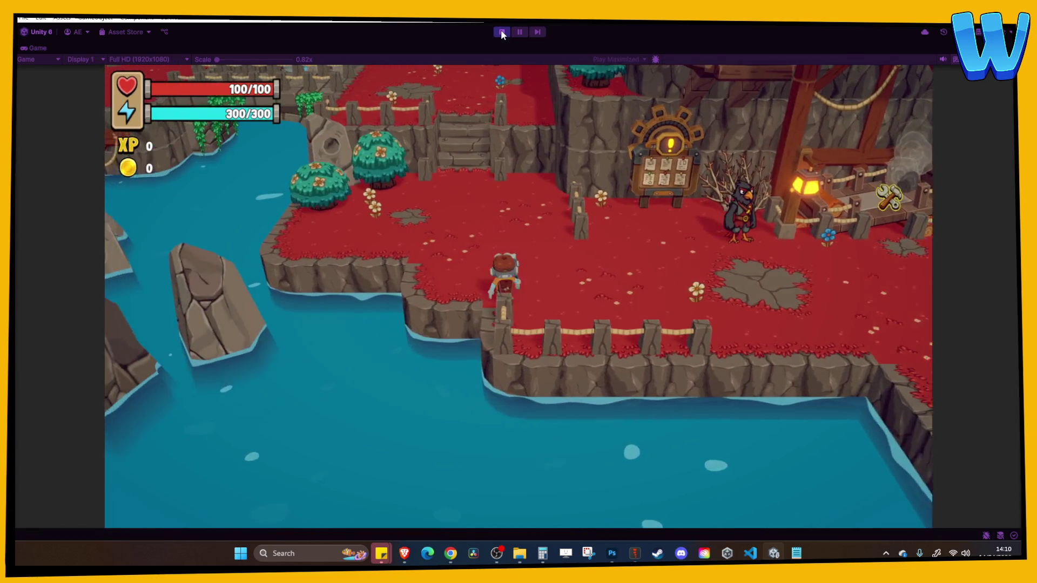
pyautogui.press('w')
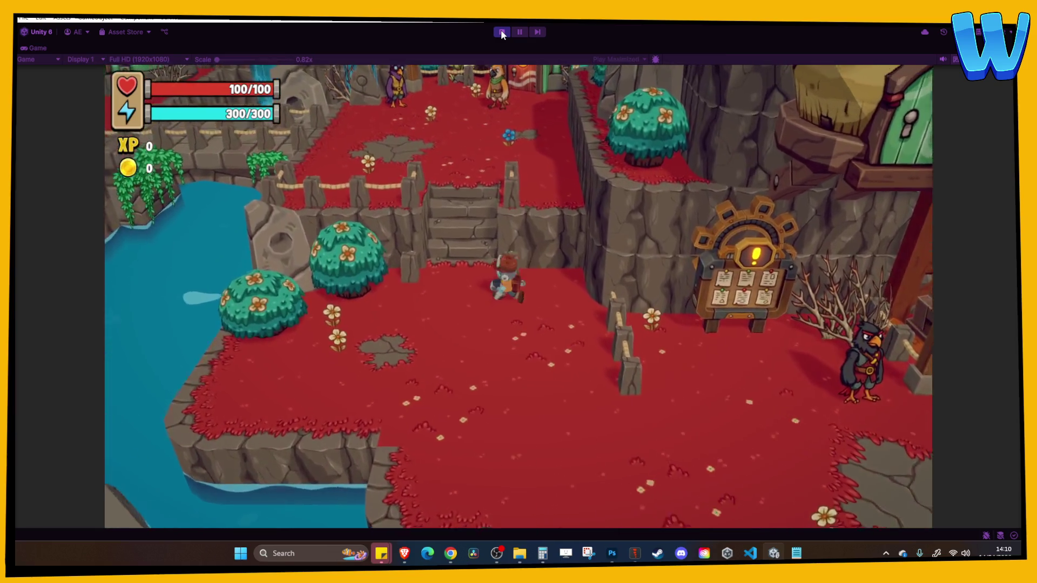
pyautogui.press('w')
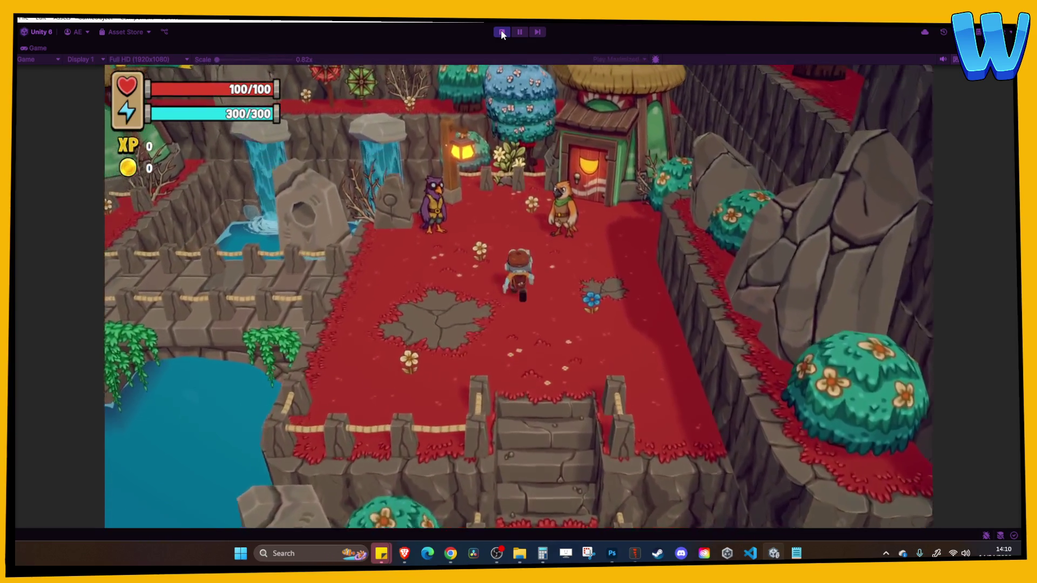
pyautogui.press('w')
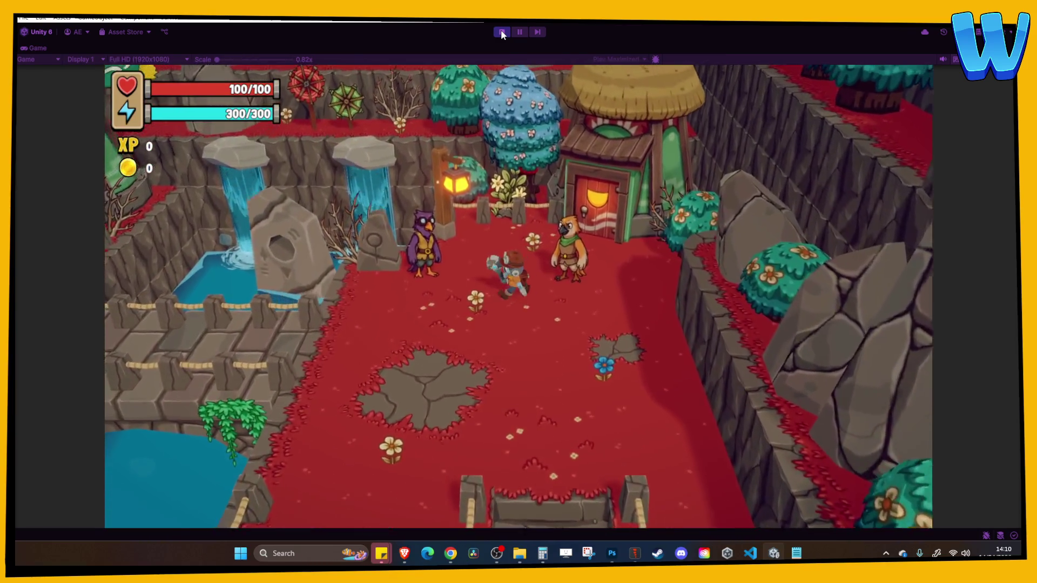
pyautogui.press('e')
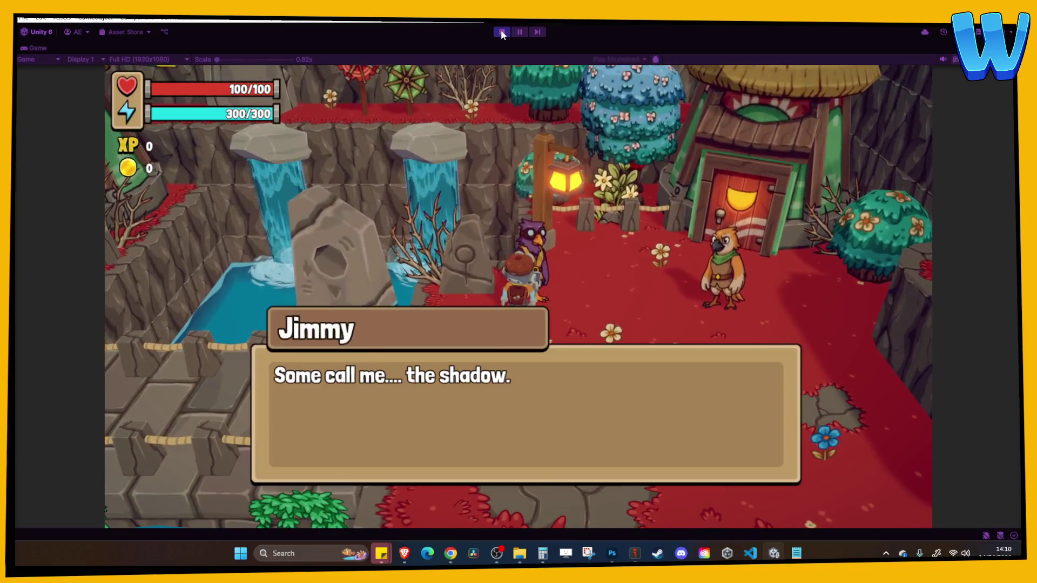
pyautogui.press('e')
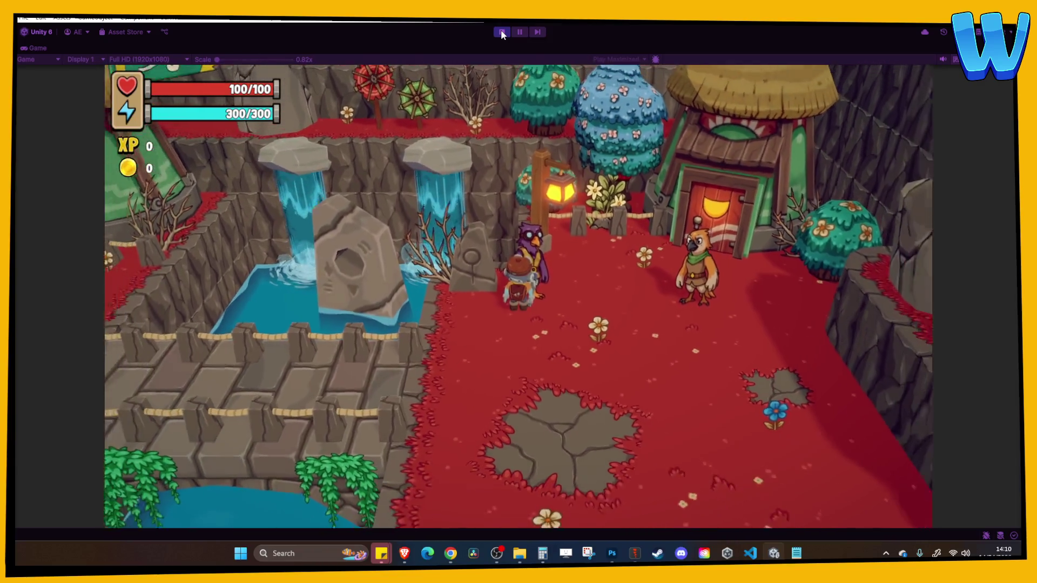
pyautogui.press('e')
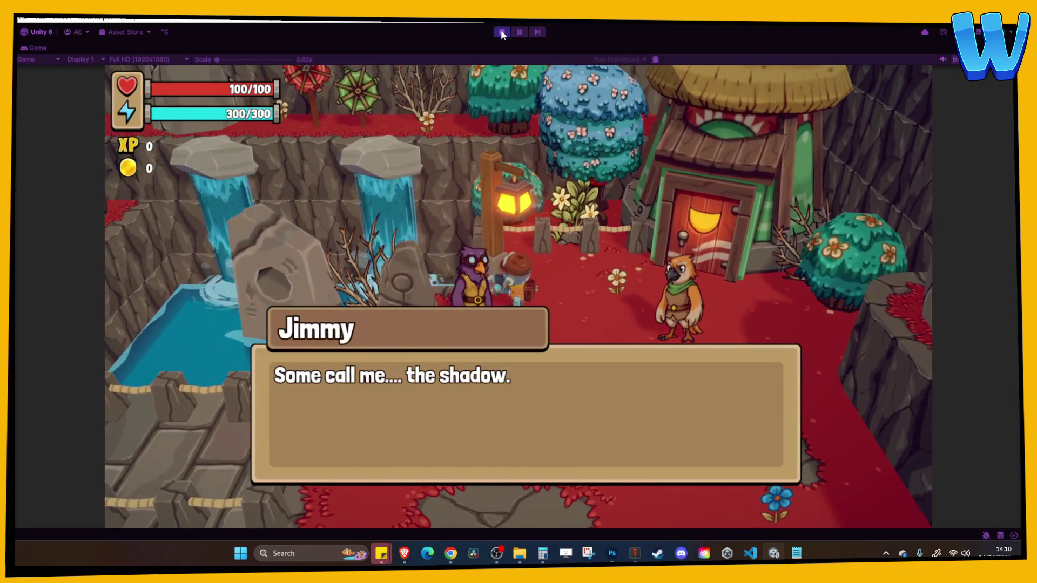
# Walk over to talk with the orange bird Ginger, then stop the game
pyautogui.press('e')
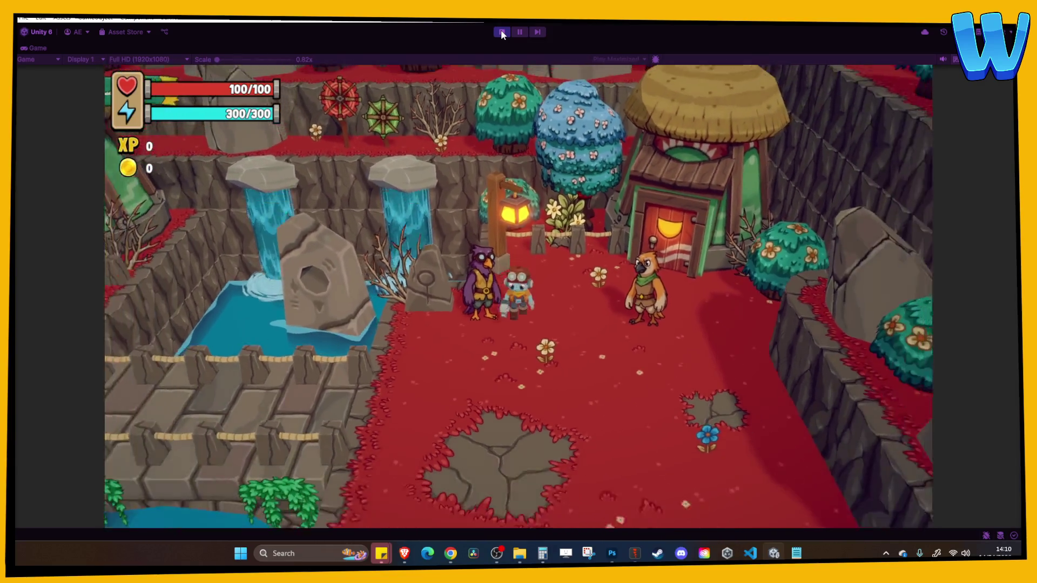
pyautogui.press('d')
pyautogui.press('e')
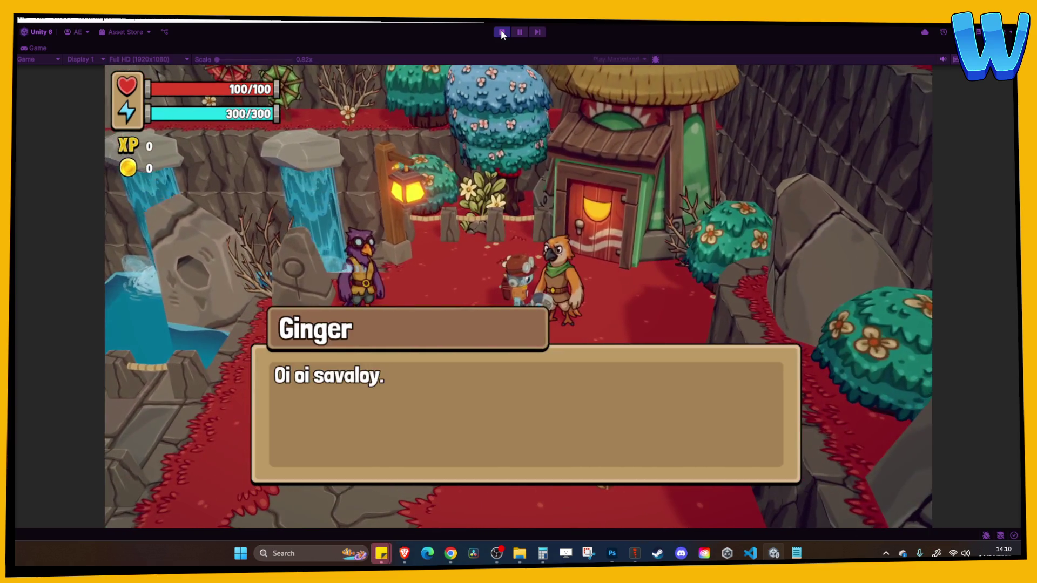
pyautogui.press('e')
pyautogui.press('a')
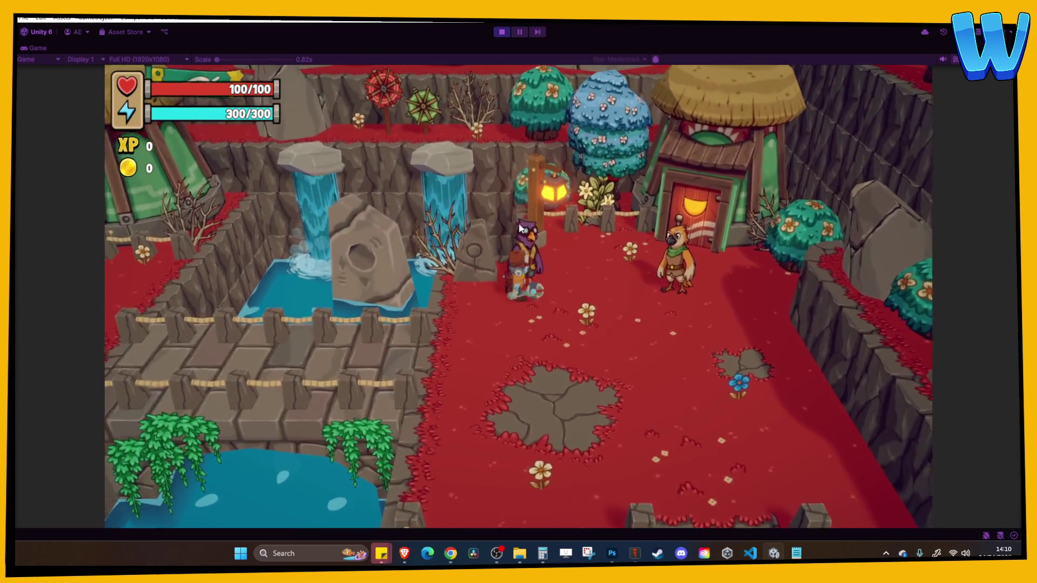
pyautogui.hotkey('ctrl', 'p')
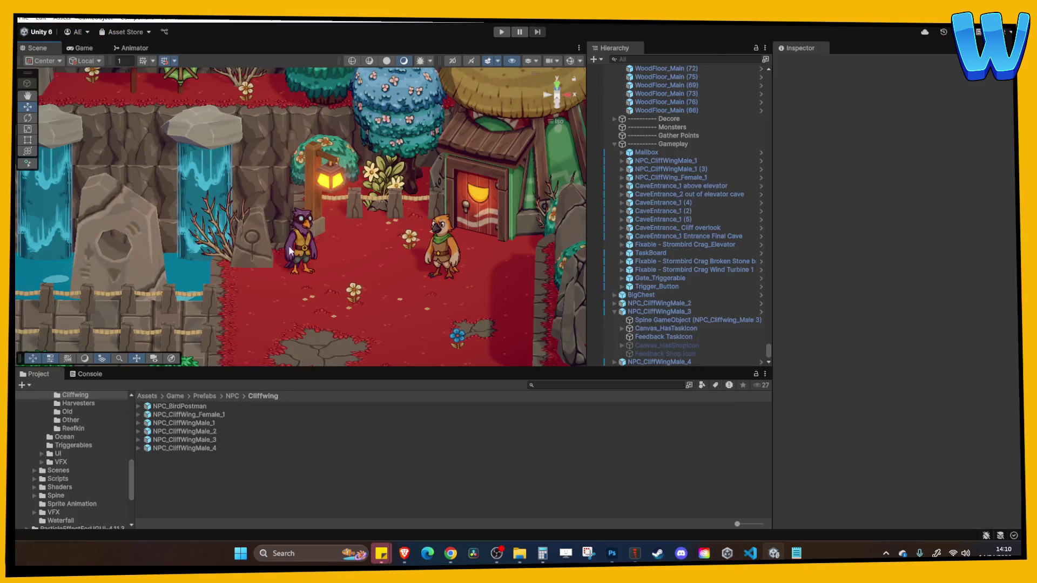
# Set the NPC_CliffWingMale_4 Spine object's Order in Layer to 200, exit the prefab, and replay
pyautogui.doubleClick(203, 447)
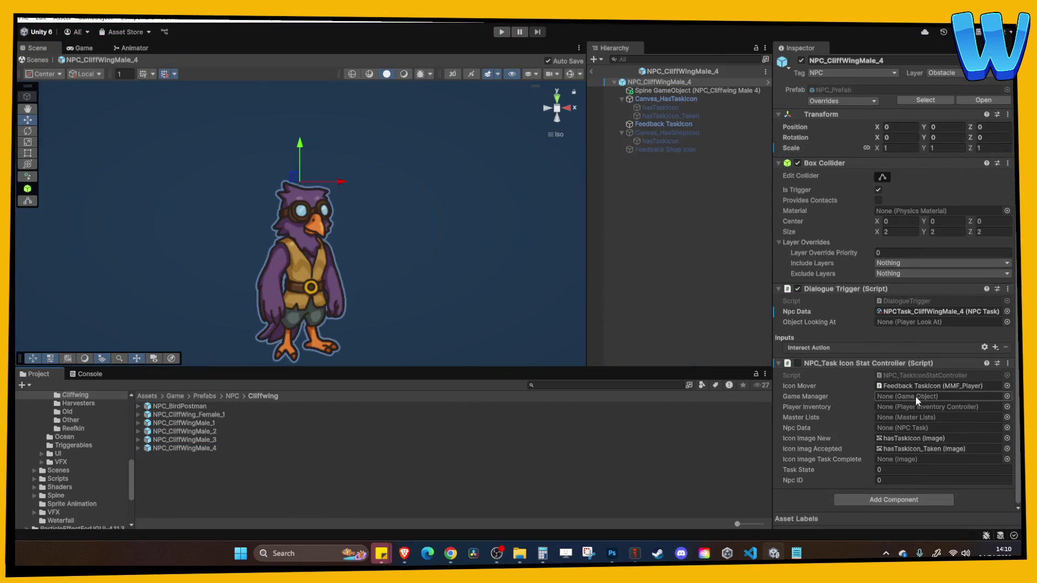
pyautogui.click(665, 92)
pyautogui.click(879, 228)
pyautogui.write('70')
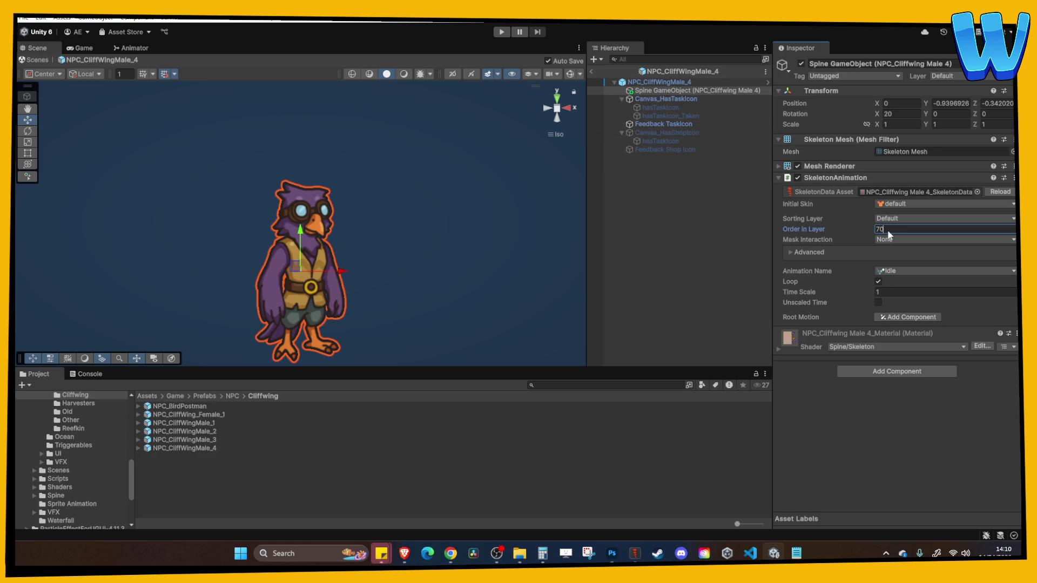
pyautogui.write('00')
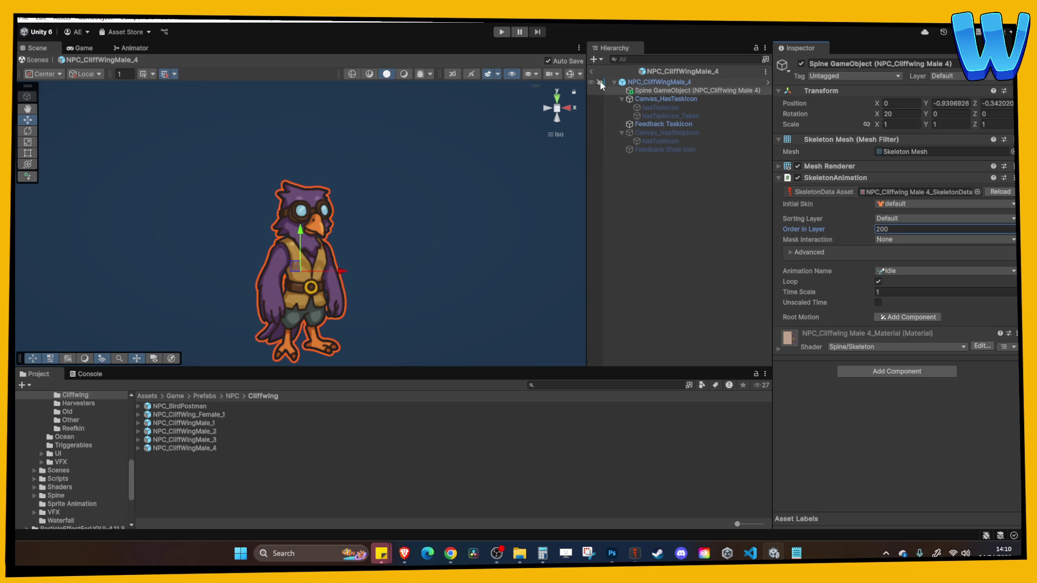
pyautogui.click(592, 70)
pyautogui.click(501, 32)
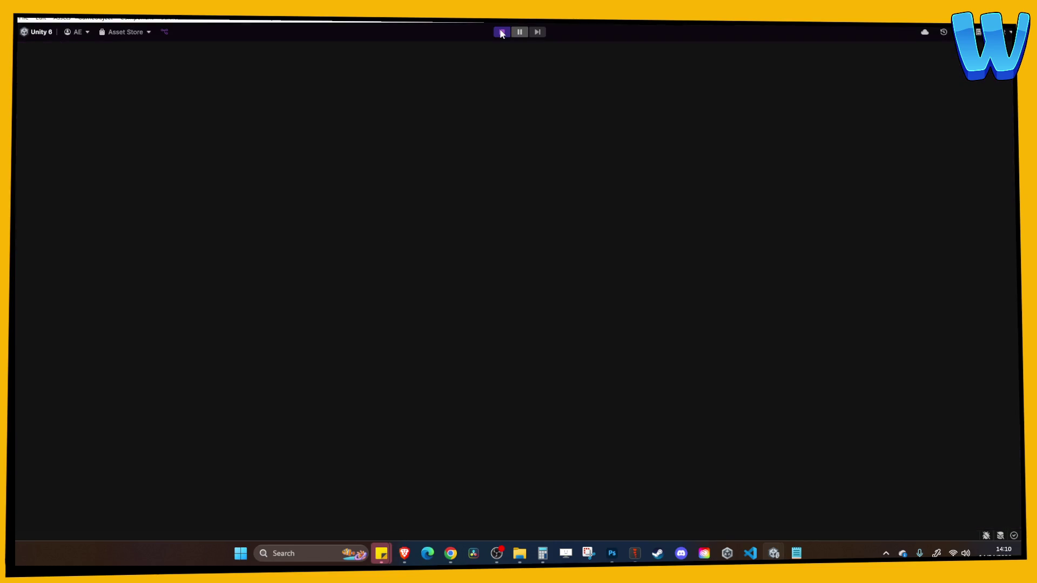
# Climb the stone stairs to Jimmy the purple bird and read his dialogue
pyautogui.press('a')
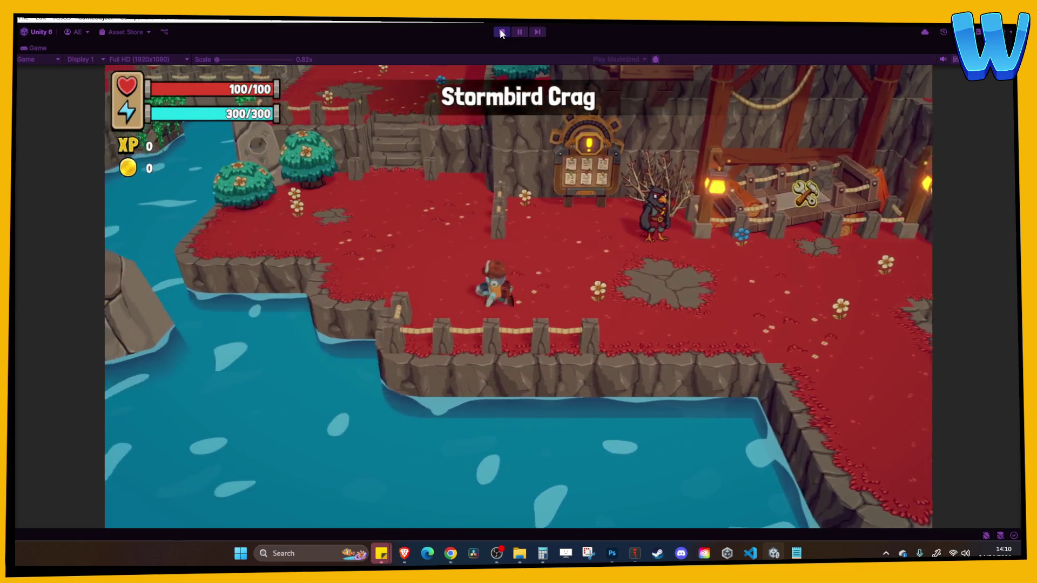
pyautogui.press('w')
pyautogui.press('w')
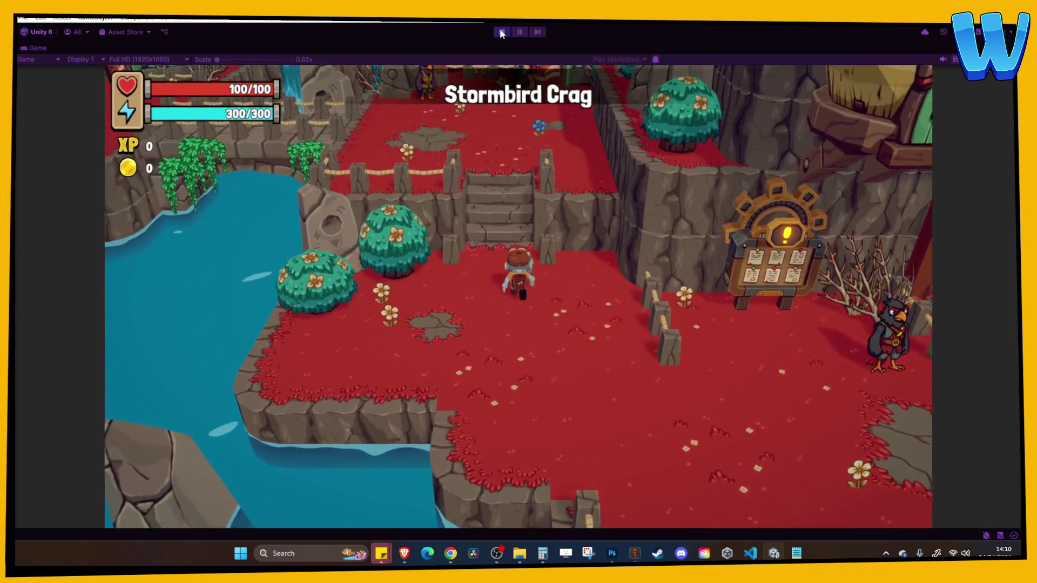
pyautogui.press('w')
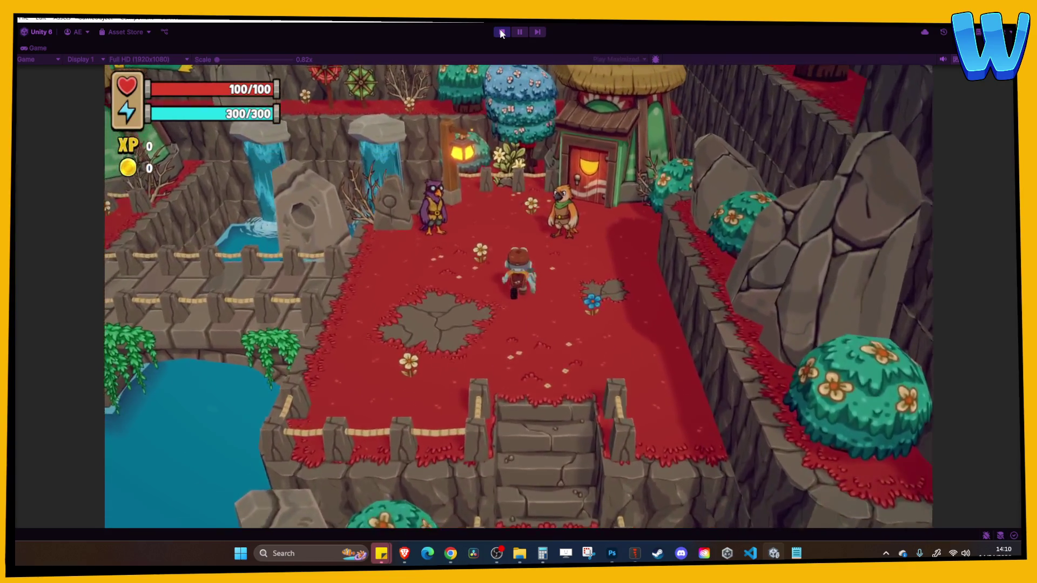
pyautogui.press('a')
pyautogui.press('e')
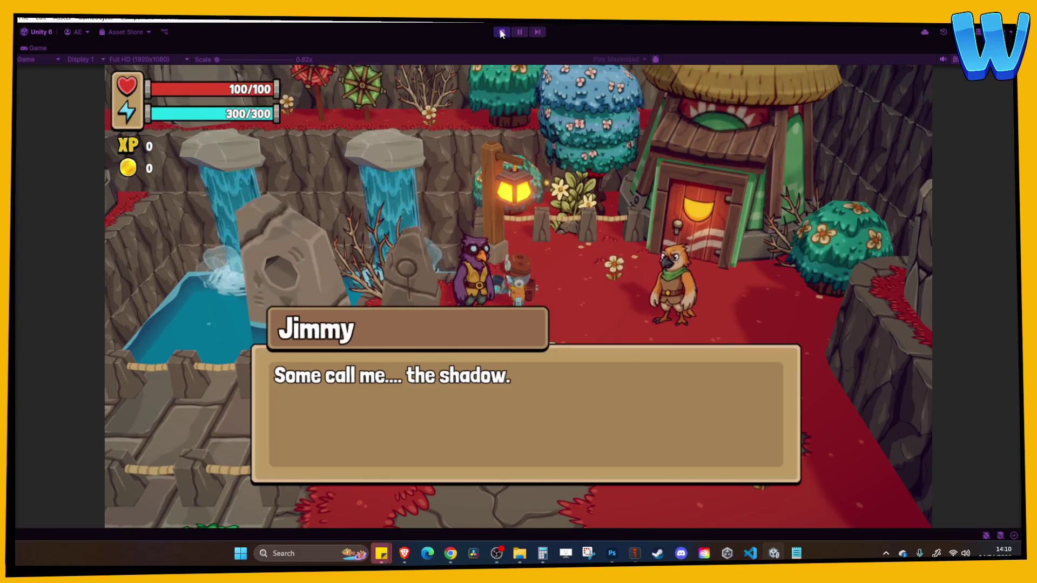
pyautogui.press('e')
# Talk to Ginger the orange bird, walk away, and stop the game
pyautogui.press('d')
pyautogui.press('e')
pyautogui.press('e')
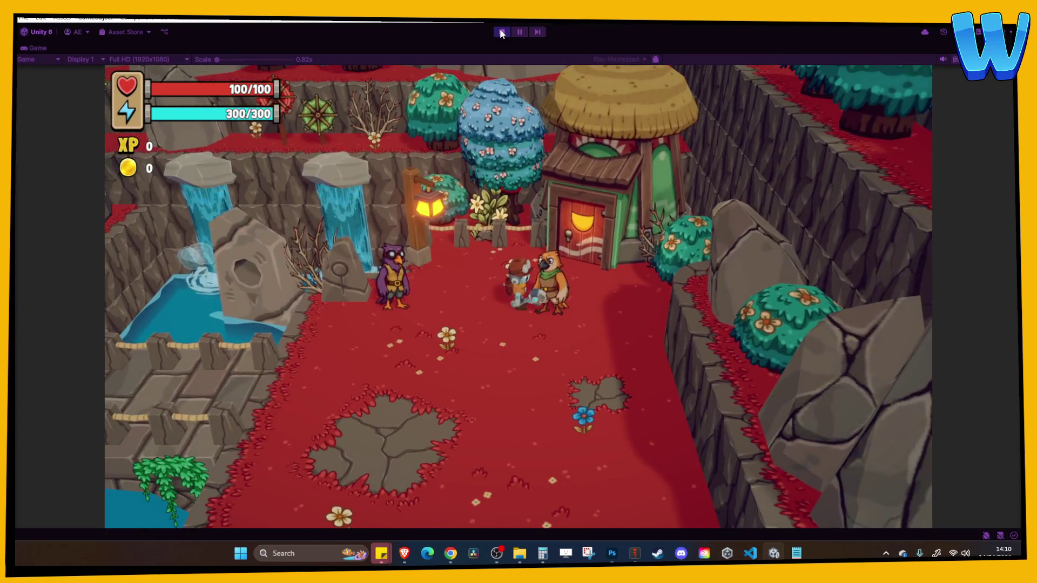
pyautogui.press('s')
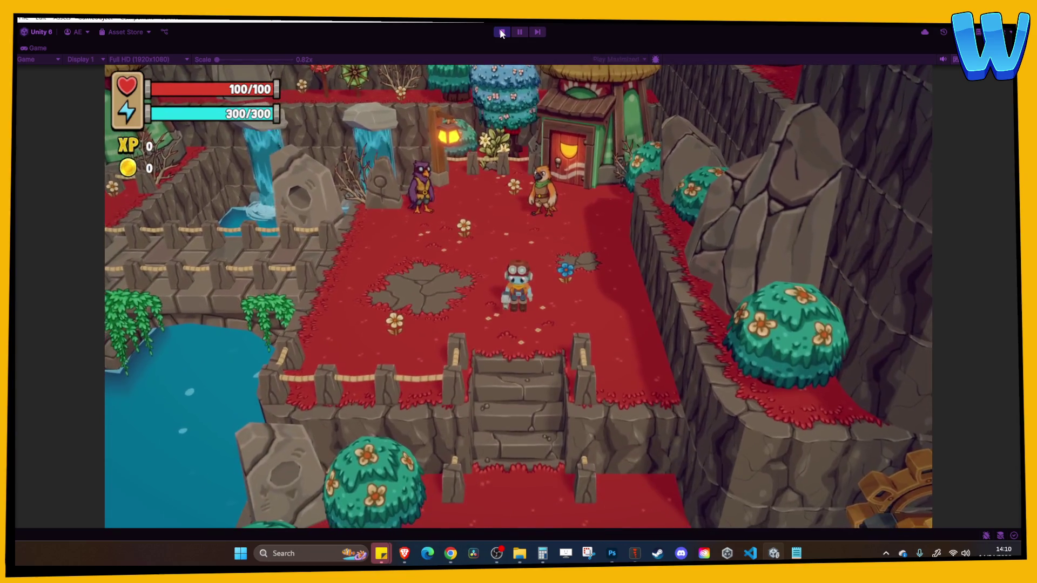
pyautogui.click(500, 32)
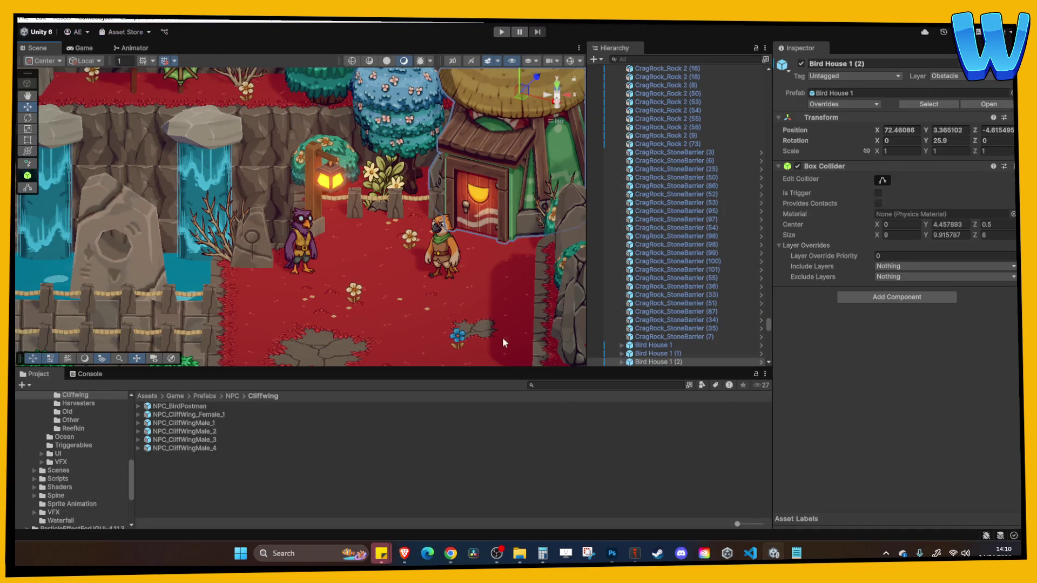
# Close Cliffwing Male 4.psd in Photoshop and pan the character sheet to the bird characters
pyautogui.click(617, 557)
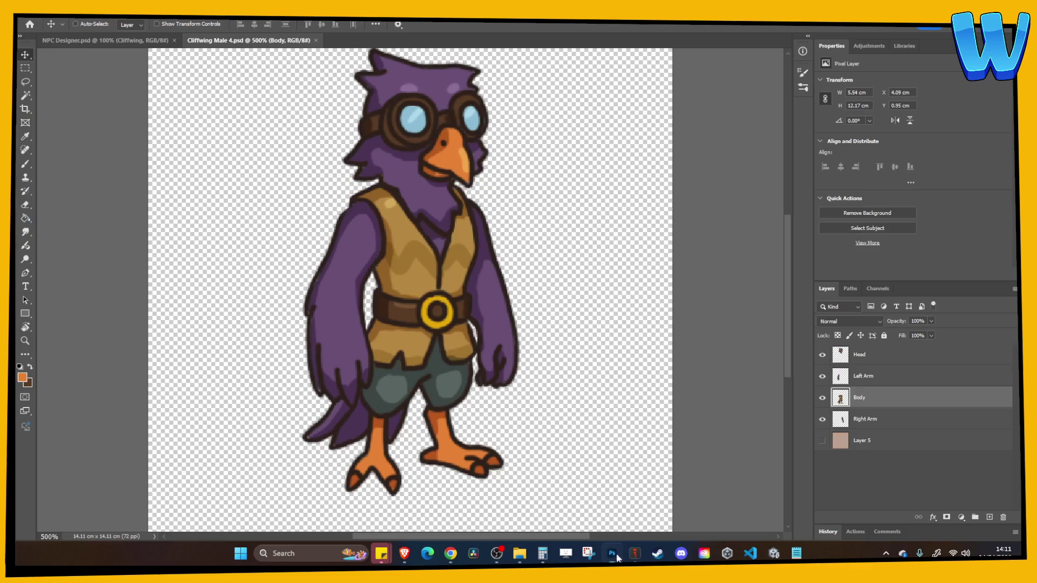
pyautogui.press('ctrl')
pyautogui.click(316, 41)
pyautogui.moveTo(345, 211); pyautogui.dragTo(497, 238)
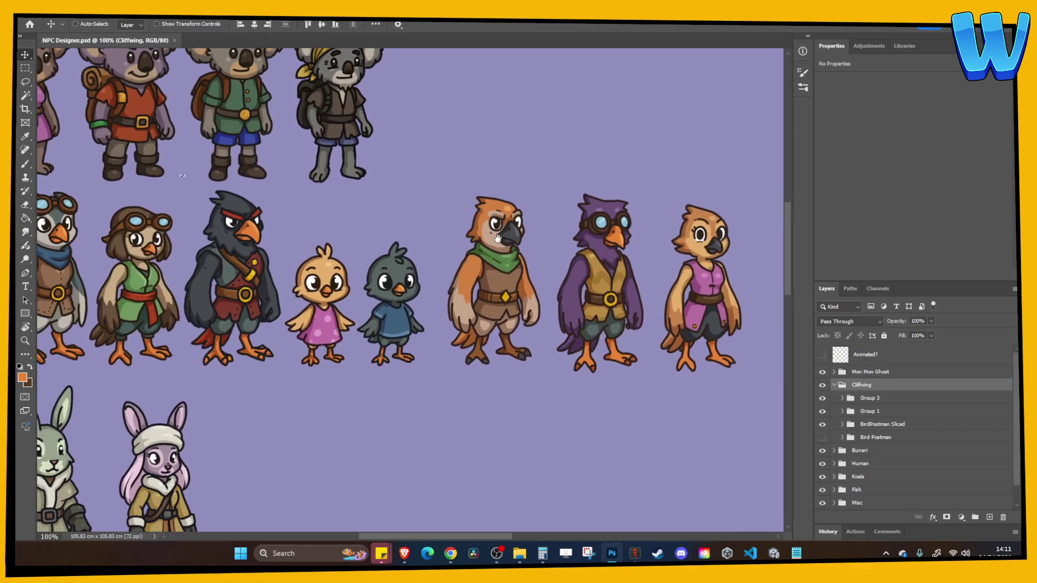
# On the Animated? layer, paint yellow checkmarks on the black crow, orange bird, and purple goggled bird
pyautogui.click(822, 355)
pyautogui.click(865, 354)
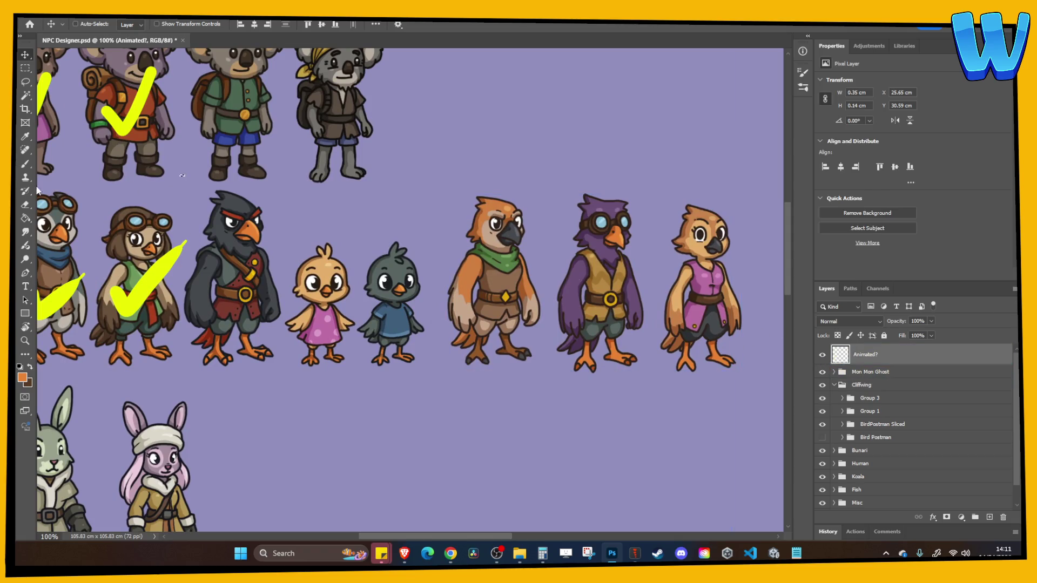
pyautogui.click(25, 164)
pyautogui.keyDown('alt'); pyautogui.click(150, 289); pyautogui.keyUp('alt')
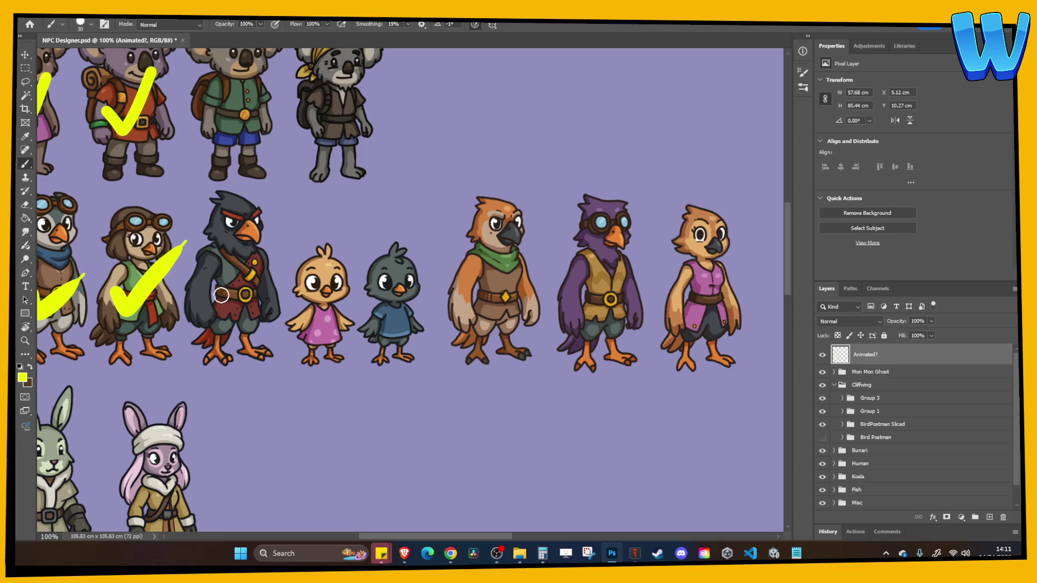
pyautogui.moveTo(224, 296); pyautogui.dragTo(279, 213)
pyautogui.moveTo(480, 286); pyautogui.dragTo(532, 207)
pyautogui.moveTo(567, 277)
pyautogui.mouseDown()
pyautogui.moveTo(573, 289)
pyautogui.moveTo(621, 277)
pyautogui.moveTo(643, 219)
pyautogui.mouseUp()
# Tick the mustached farmer and the fishing fish, saving the character sheet
pyautogui.hotkey('ctrl', '-')
pyautogui.hotkey('ctrl', '-')
pyautogui.hotkey('ctrl', '-')
pyautogui.hotkey('ctrl', '-')
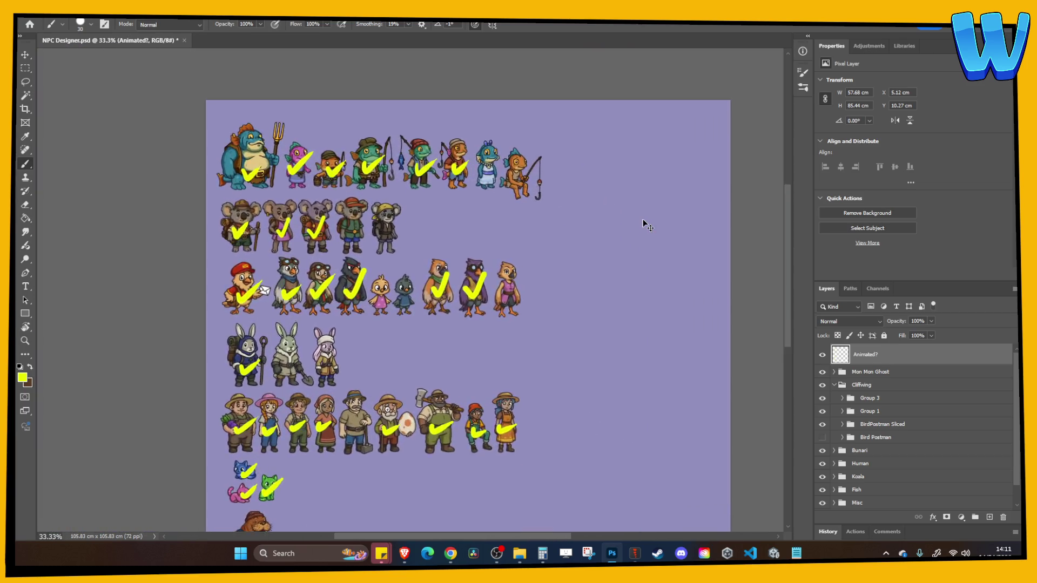
pyautogui.hotkey('ctrl', '+')
pyautogui.scroll(-5, 576, 250)
pyautogui.moveTo(369, 338); pyautogui.dragTo(398, 323)
pyautogui.moveTo(449, 389); pyautogui.dragTo(435, 295)
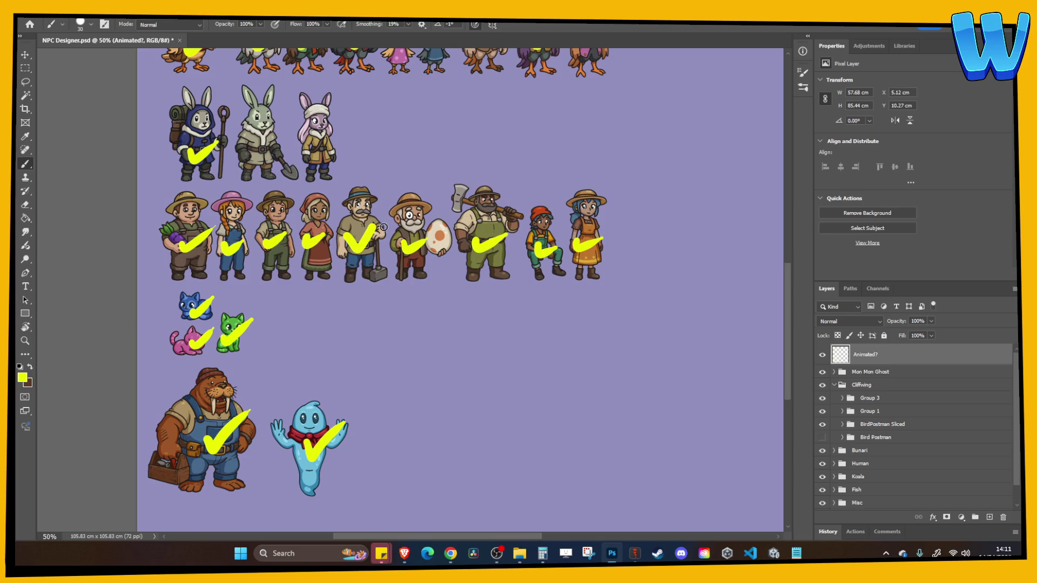
pyautogui.moveTo(397, 168)
pyautogui.mouseDown()
pyautogui.moveTo(394, 371)
pyautogui.moveTo(376, 469)
pyautogui.mouseUp()
pyautogui.hotkey('ctrl', 's')
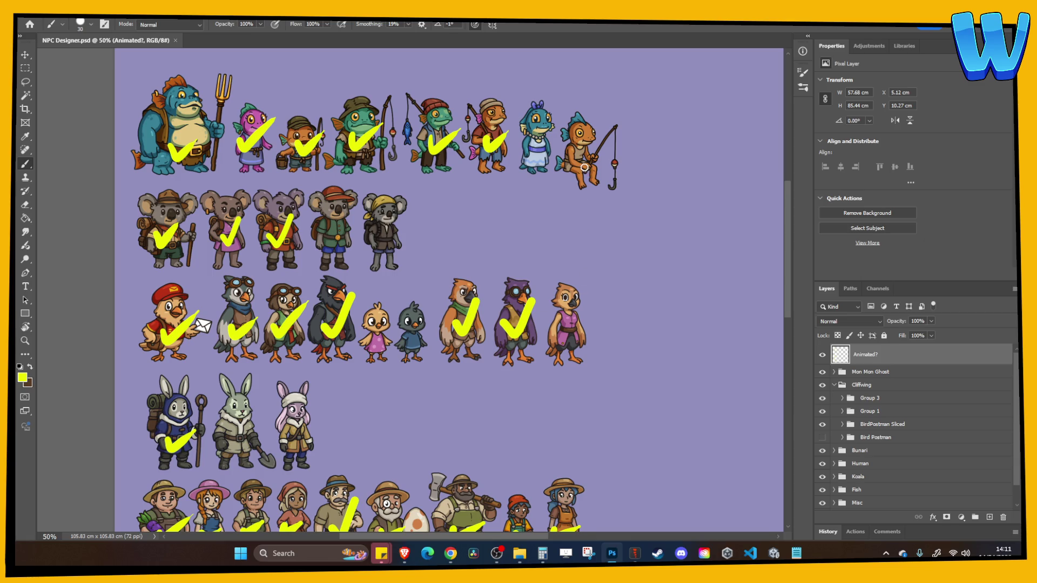
pyautogui.moveTo(579, 156); pyautogui.dragTo(602, 120)
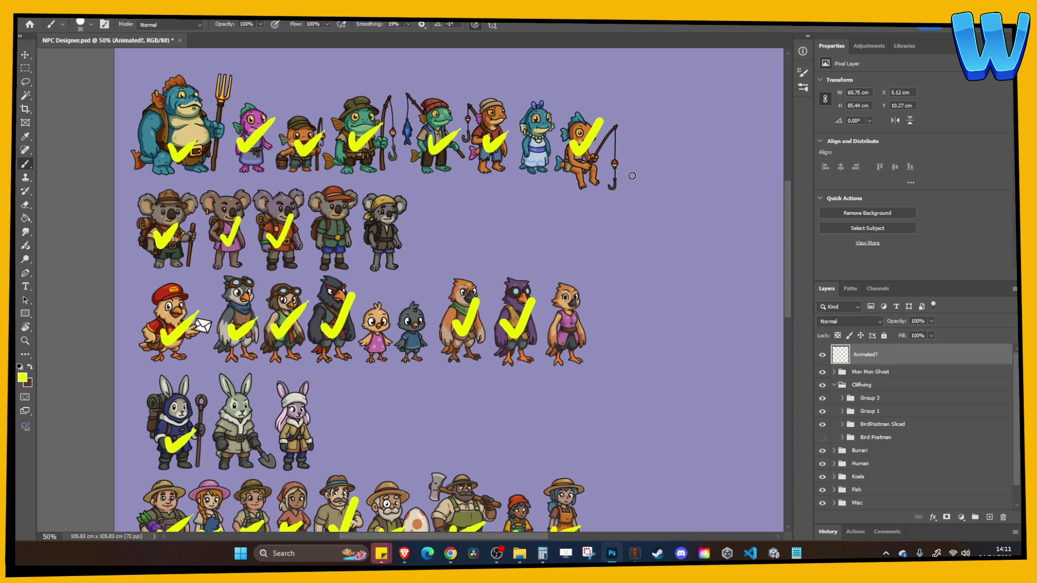
# Hide the Animated? checkmark layer
pyautogui.click(821, 354)
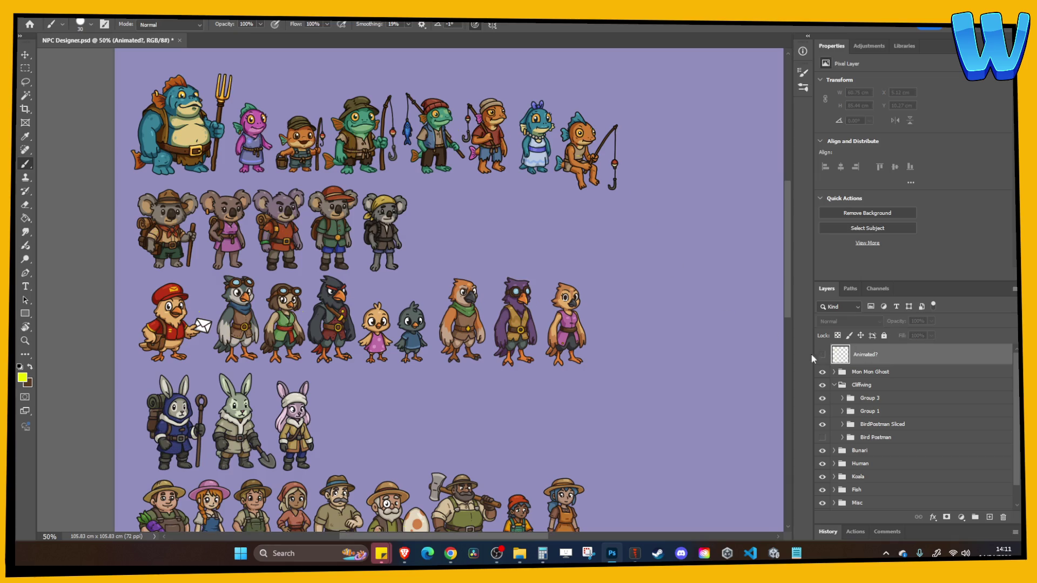
pyautogui.scroll(-5, 446, 376)
pyautogui.scroll(-3, 445, 377)
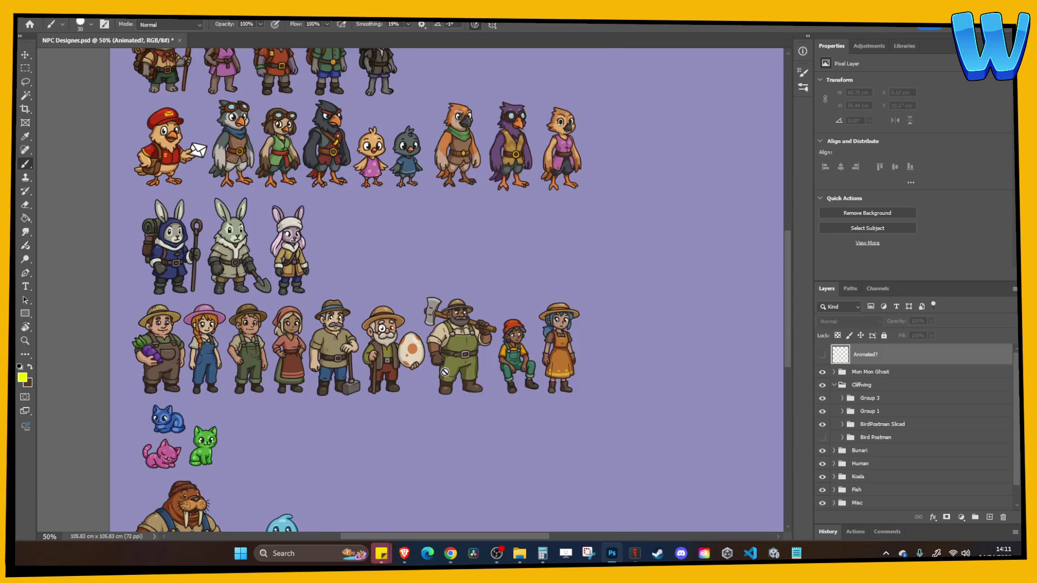
pyautogui.scroll(3, 446, 373)
pyautogui.scroll(-1, 445, 370)
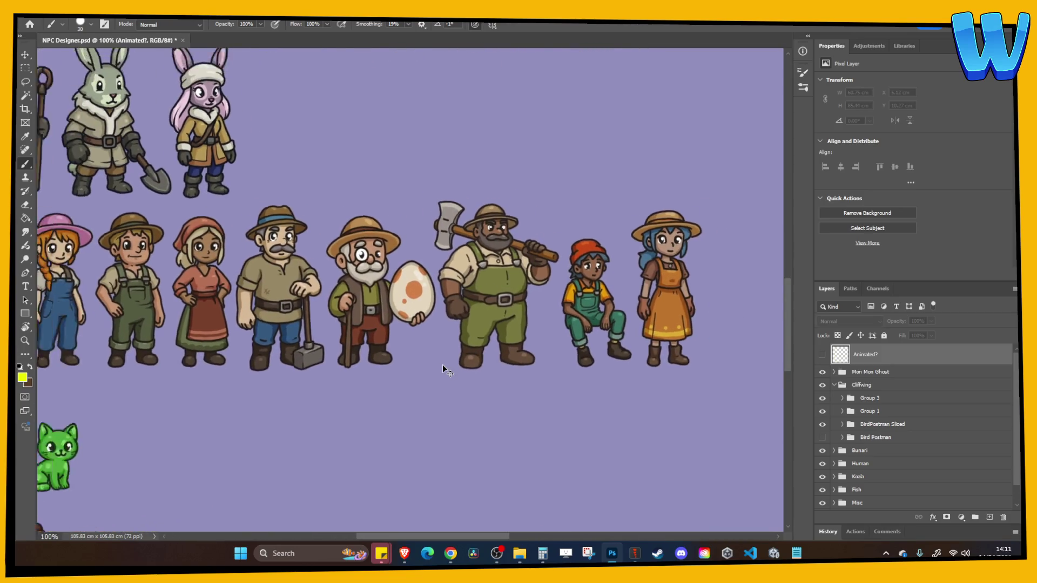
pyautogui.click(771, 552)
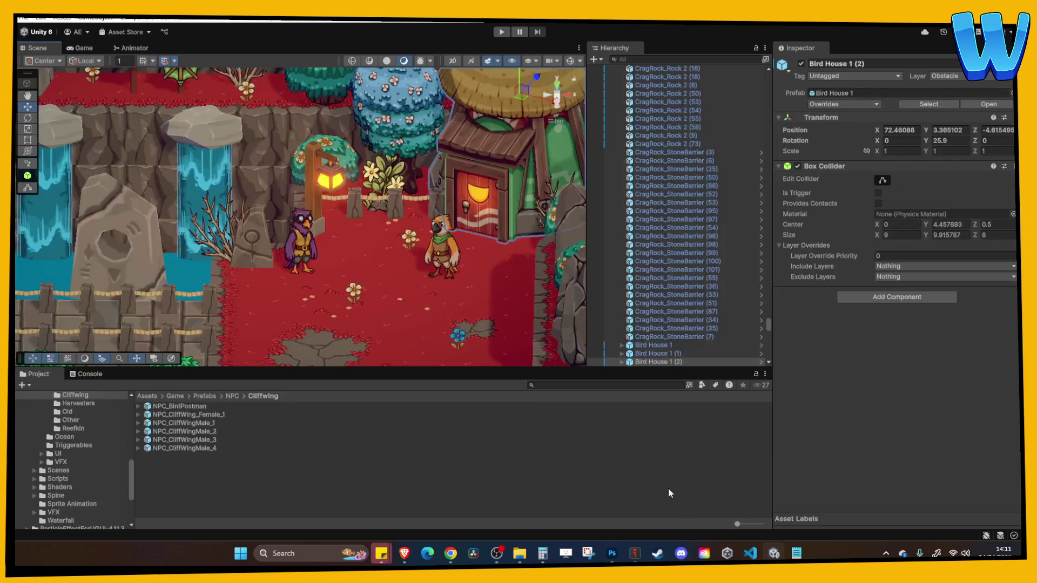
# Open the Island_7_Mon Mon Ranch scene from the project's Scenes folder and run a brief play test
pyautogui.click(344, 292)
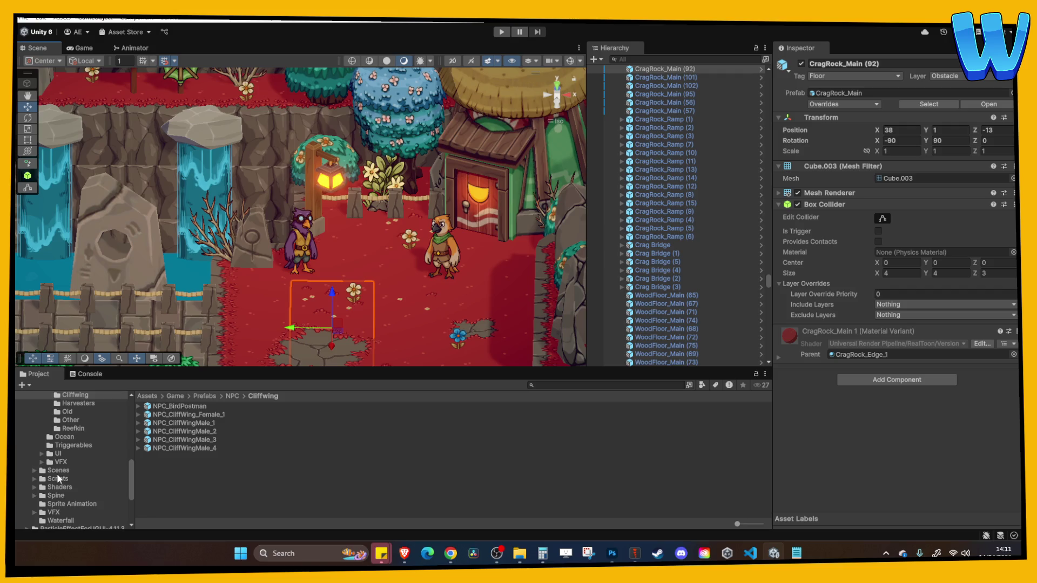
pyautogui.click(57, 471)
pyautogui.scroll(-2, 215, 498)
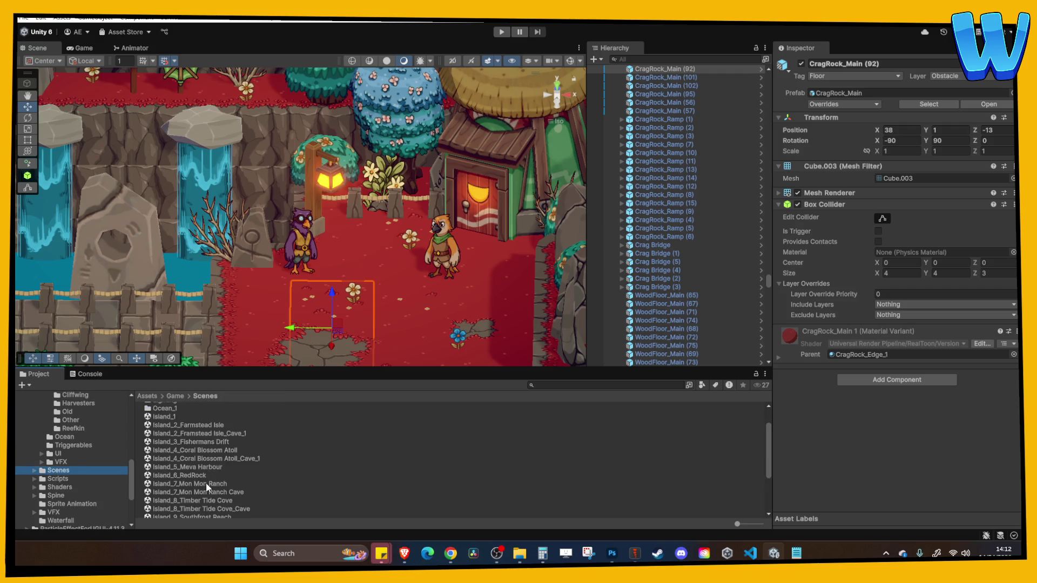
pyautogui.doubleClick(206, 485)
pyautogui.click(501, 32)
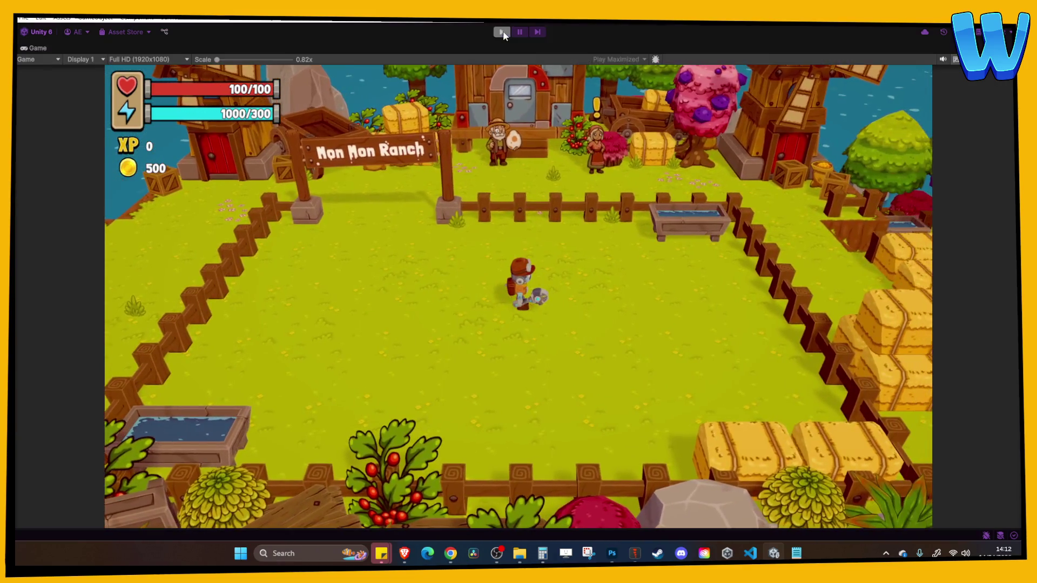
pyautogui.click(502, 32)
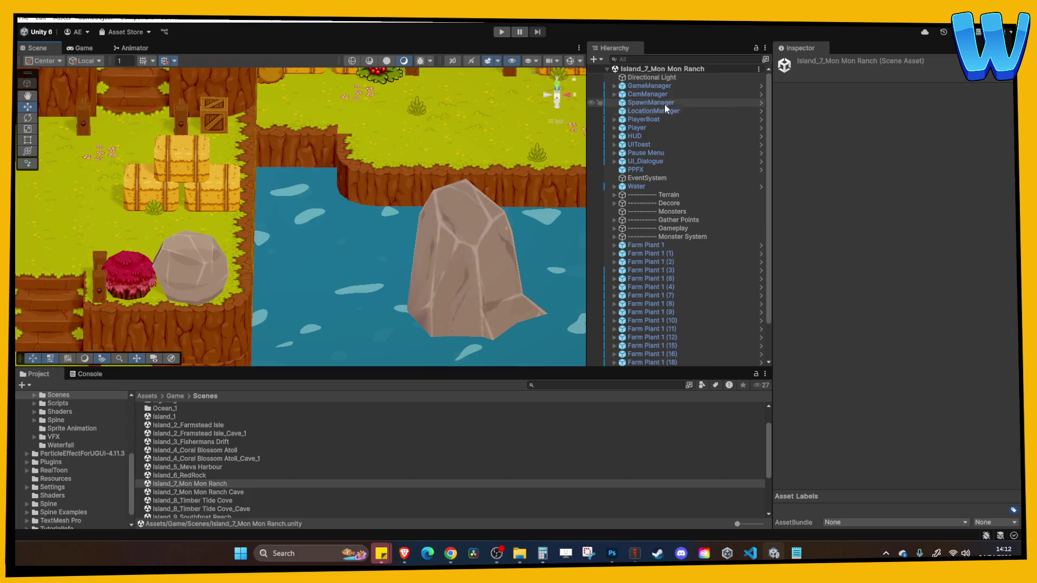
# Select GameManager and check the item order in its Master Lists
pyautogui.click(662, 86)
pyautogui.scroll(-10, 856, 268)
pyautogui.scroll(-3, 826, 482)
pyautogui.scroll(2, 842, 238)
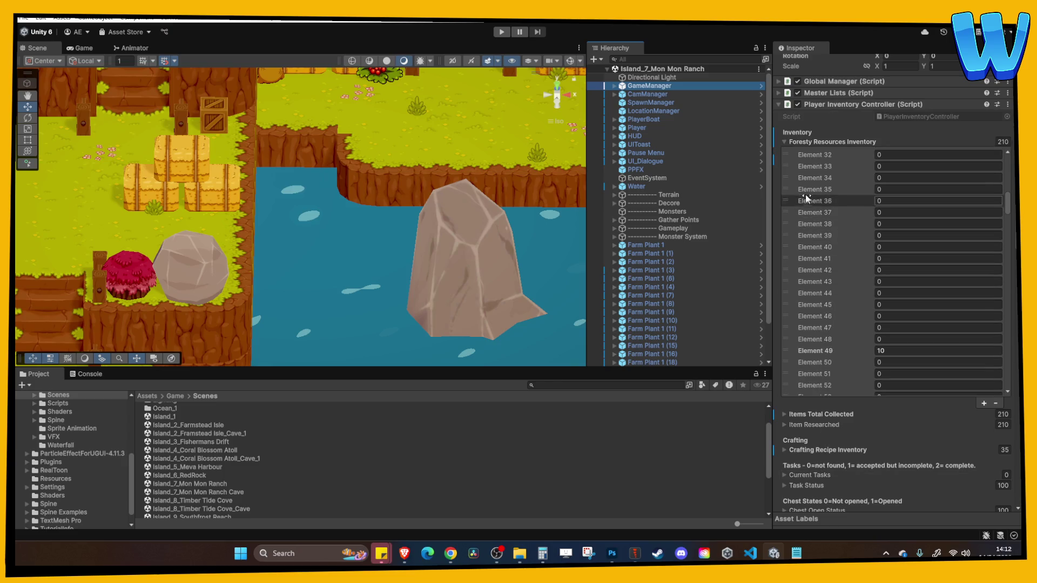
pyautogui.click(838, 95)
pyautogui.scroll(-10, 866, 221)
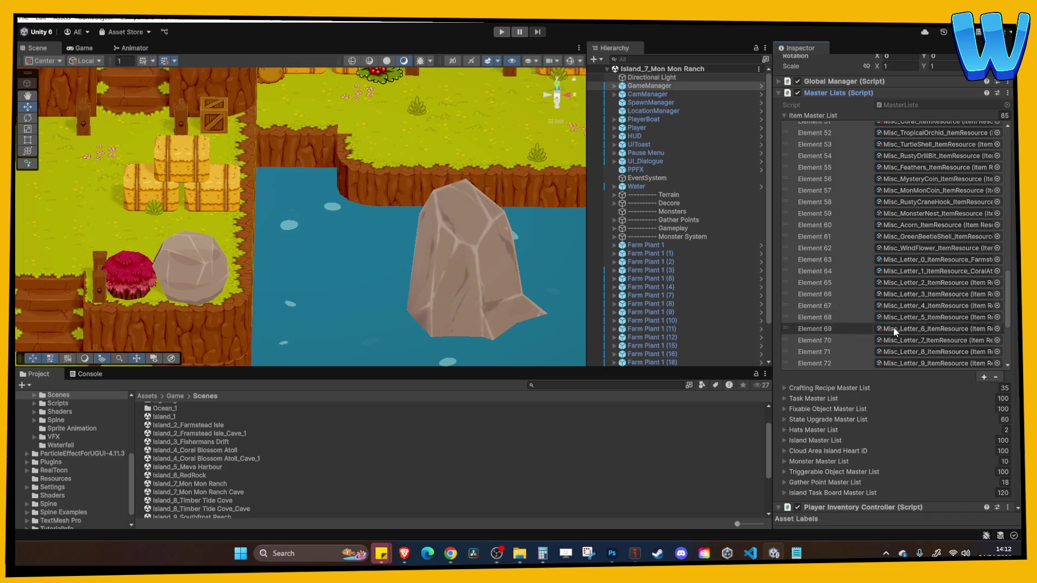
pyautogui.scroll(-3, 889, 324)
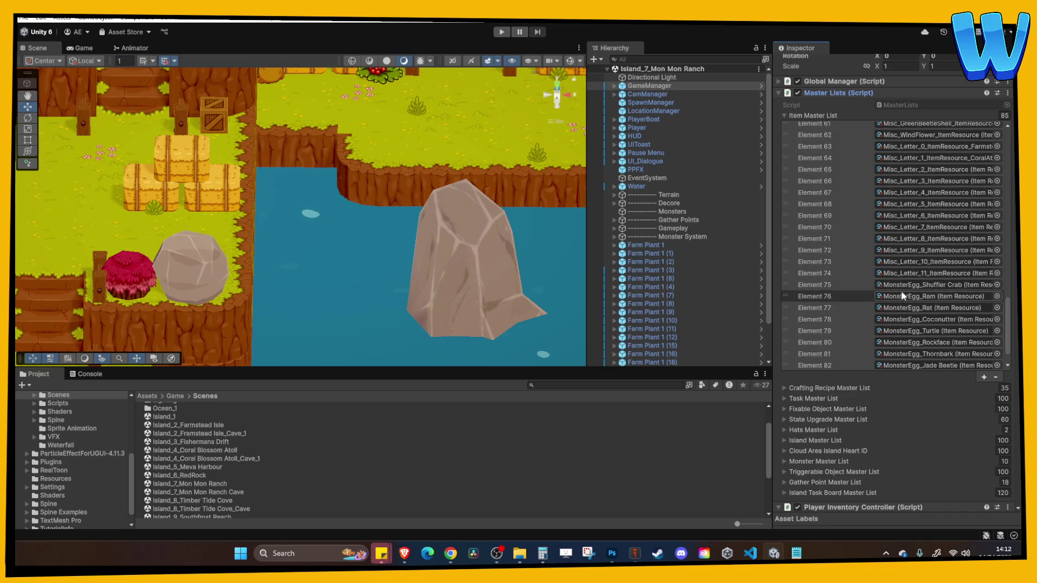
pyautogui.scroll(7, 864, 268)
pyautogui.scroll(10, 867, 270)
pyautogui.click(834, 177)
# Set Foresty Resources Inventory Elements 75 and 76 to 1 and start the game
pyautogui.scroll(-12, 850, 291)
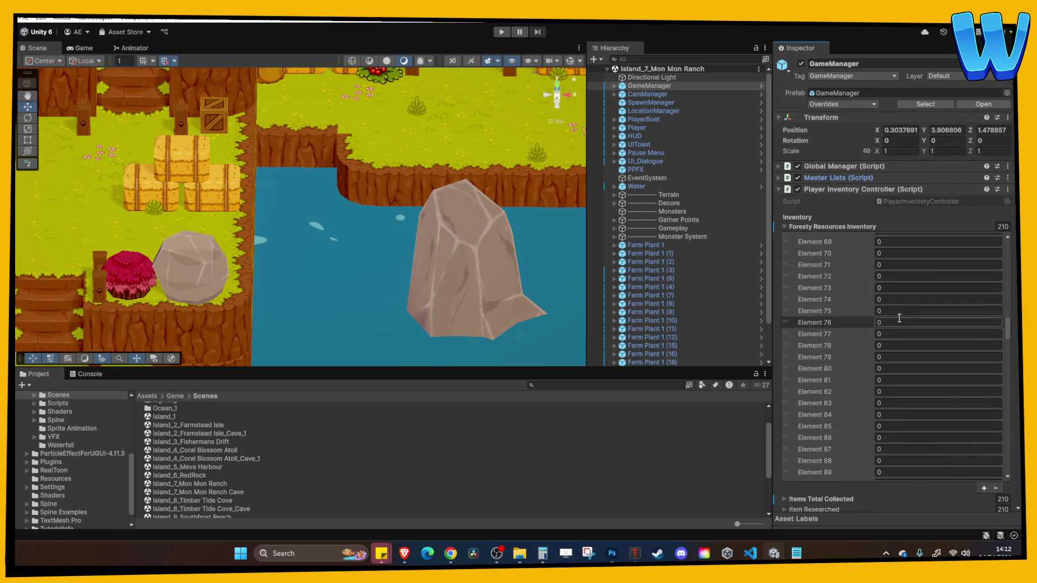
pyautogui.click(899, 312)
pyautogui.write('1')
pyautogui.press('Tab')
pyautogui.write('1')
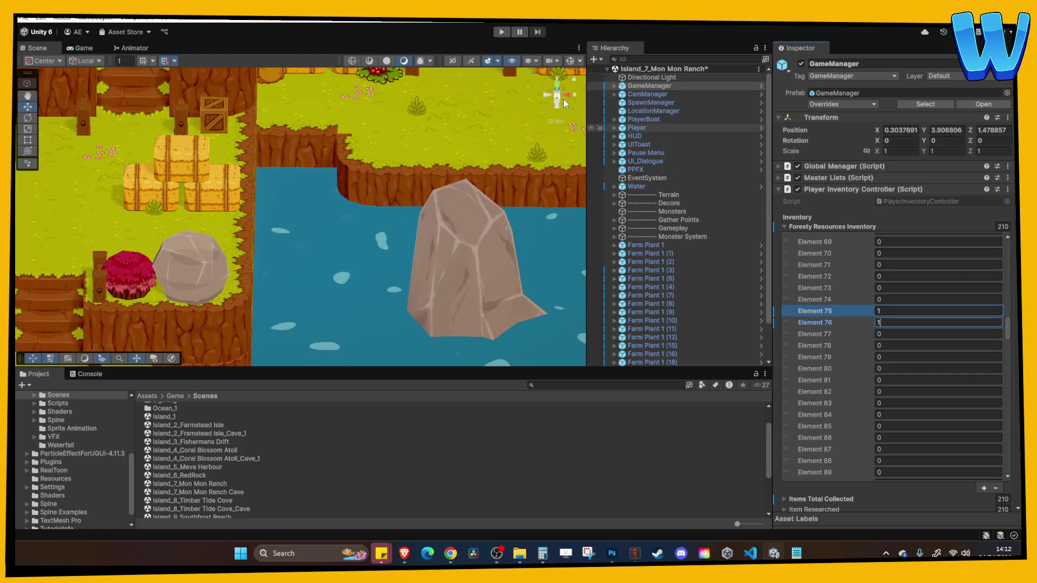
pyautogui.click(501, 33)
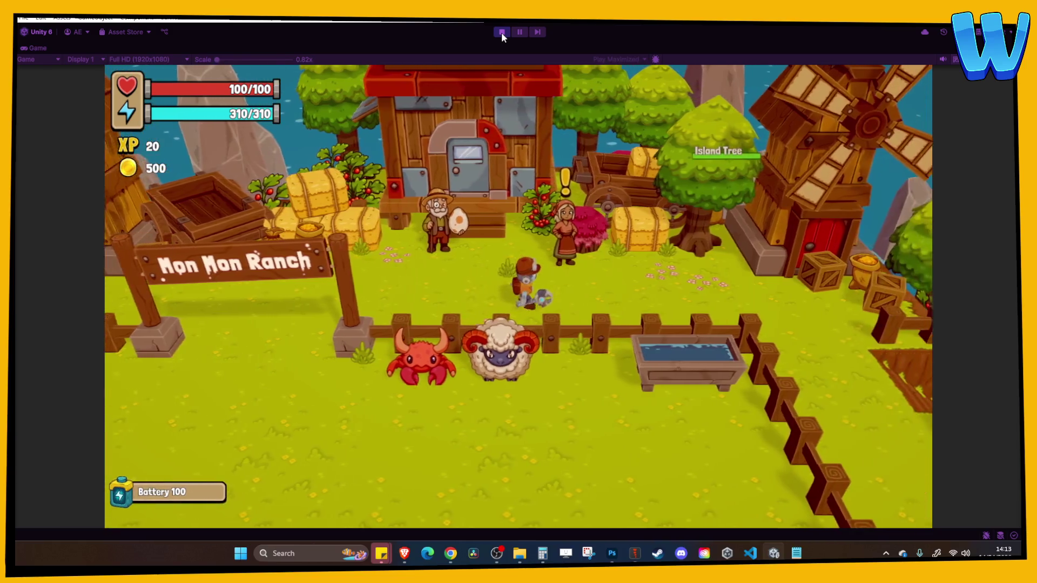
# Walk the player around Mon Mon Ranch to check the crab and ram, then stop
pyautogui.press('d')
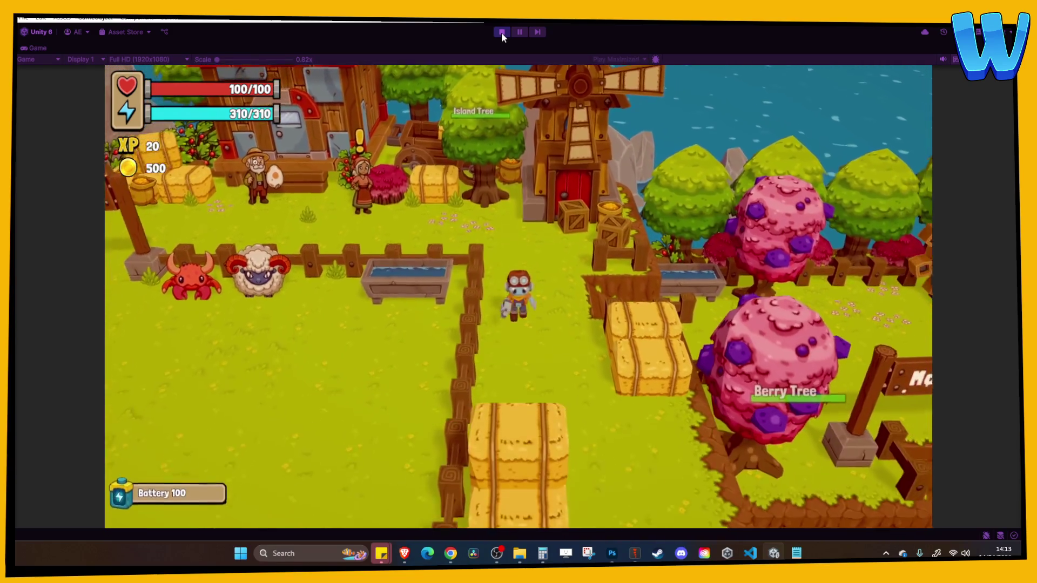
pyautogui.press('s')
pyautogui.press('w')
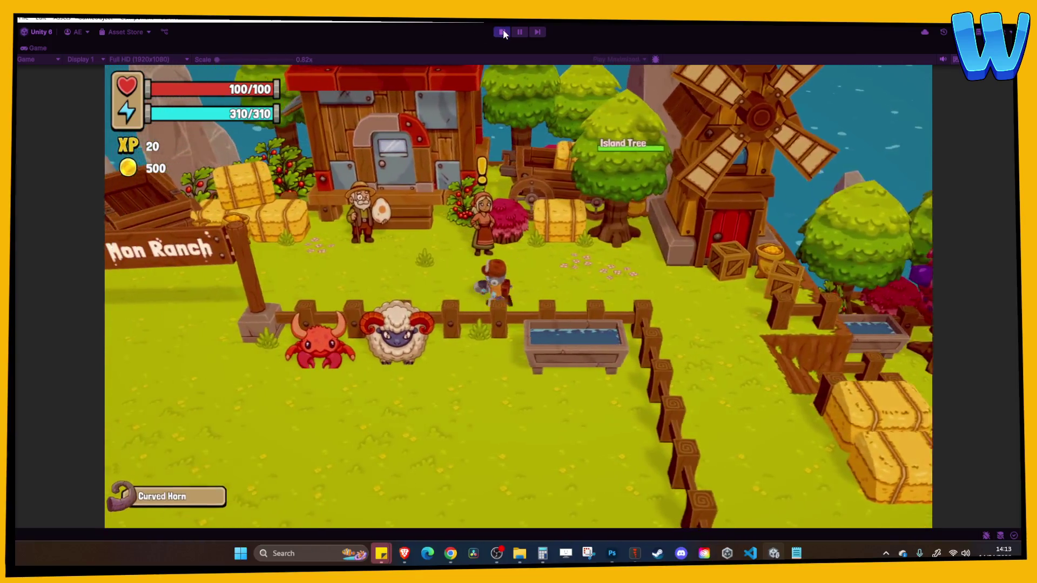
pyautogui.click(502, 31)
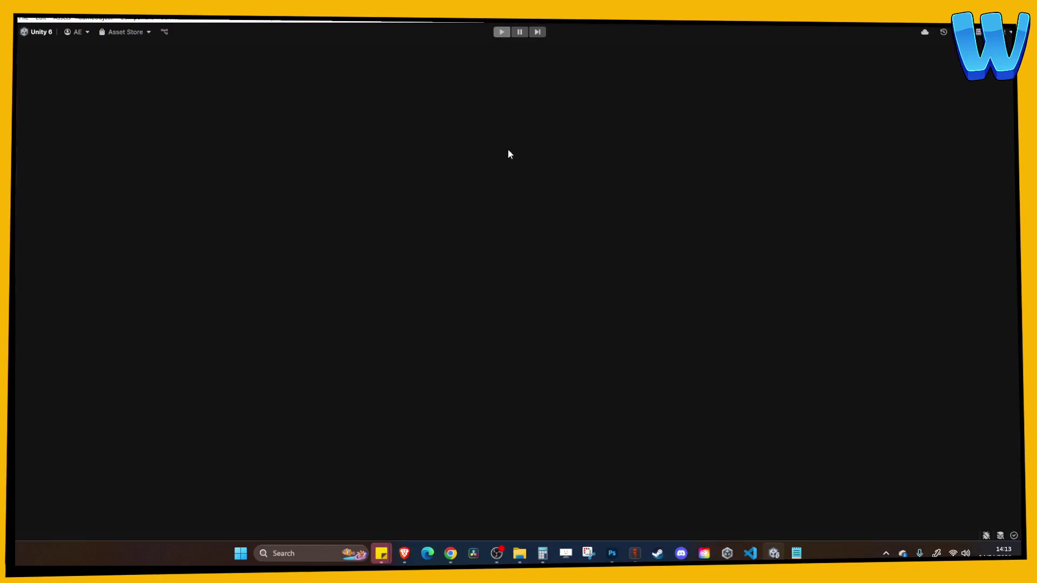
# Zoom the Scene view in on the egg-holding farmer NPC
pyautogui.click(468, 150)
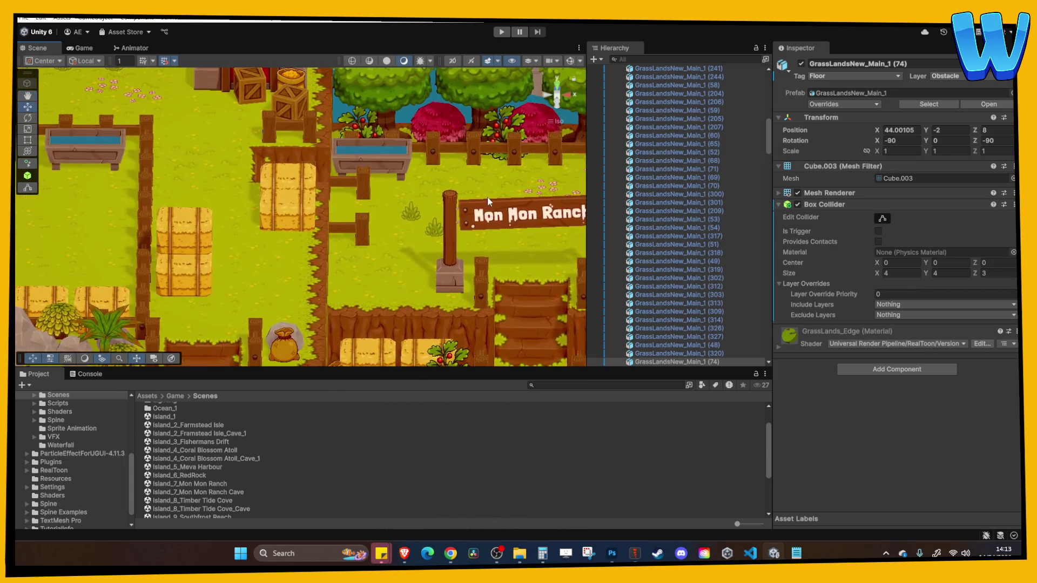
pyautogui.scroll(5, 320, 176)
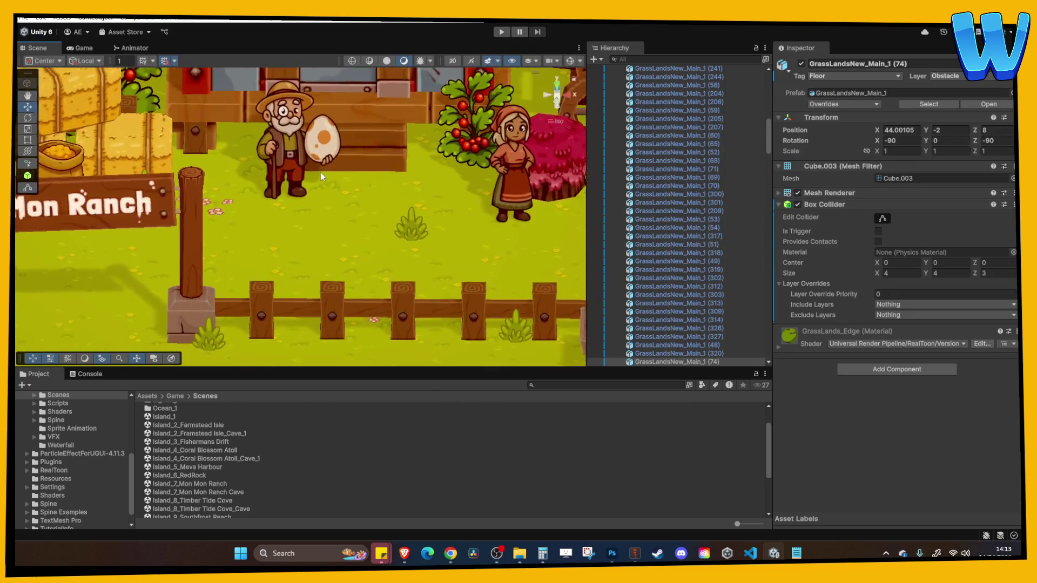
pyautogui.scroll(3, 335, 214)
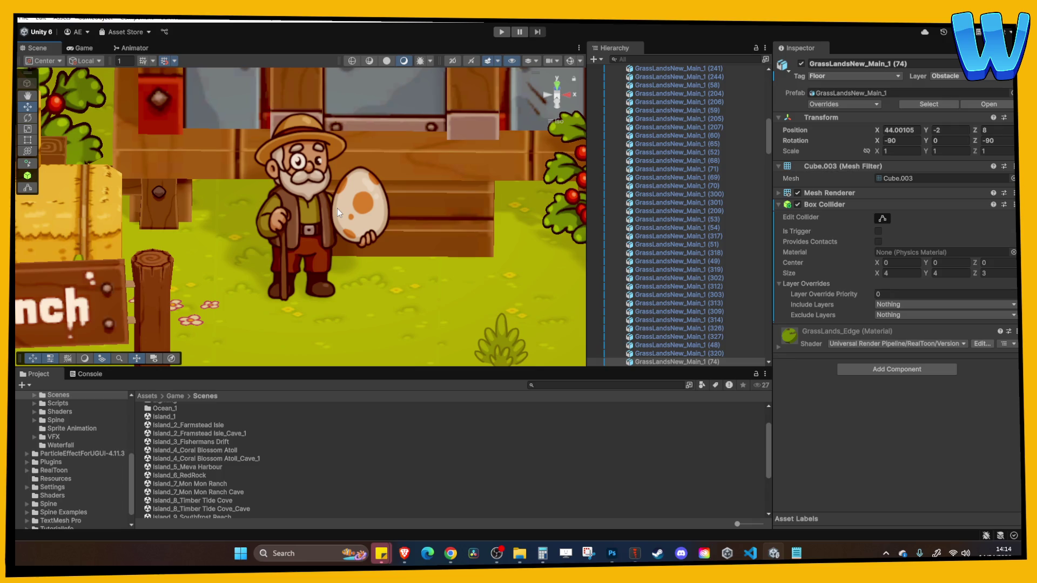
# Open the Island_10_Stormbird Crag scene from the Scenes folder in Unity 6
pyautogui.press('f')
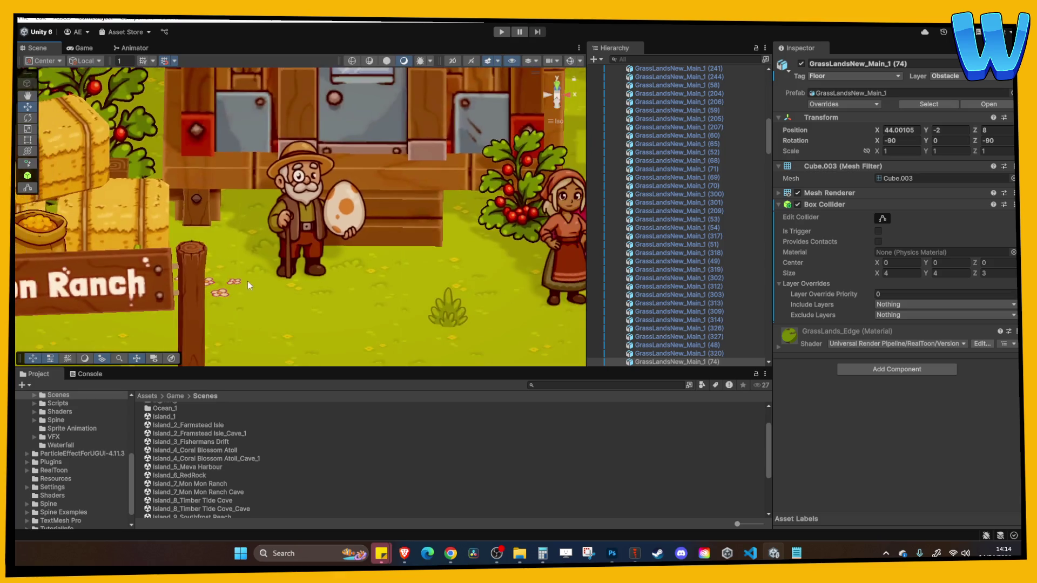
pyautogui.scroll(-10, 251, 290)
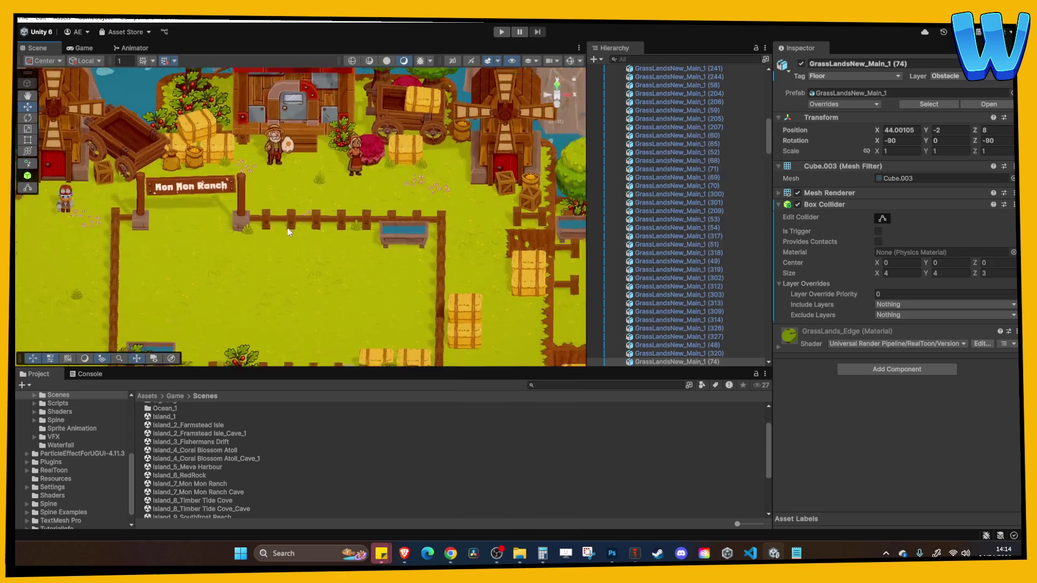
pyautogui.moveTo(252, 222)
pyautogui.mouseDown()
pyautogui.moveTo(310, 238)
pyautogui.moveTo(396, 219)
pyautogui.mouseUp()
pyautogui.scroll(-3, 222, 478)
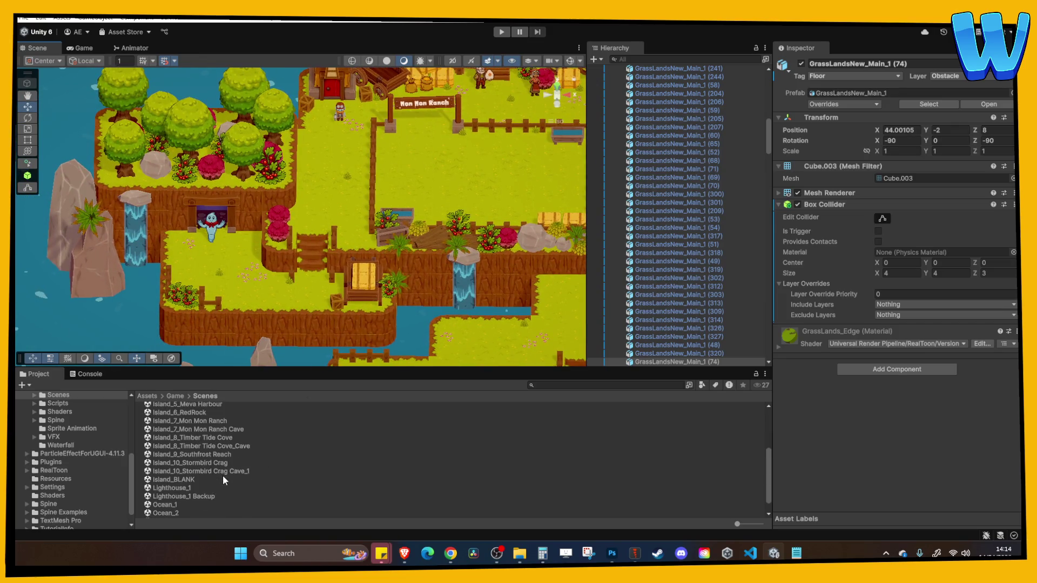
pyautogui.click(215, 461)
# Look over the Stormbird Crag map from a CragRock_Edge tile, then bring up Photoshop
pyautogui.scroll(5, 312, 157)
pyautogui.scroll(3, 312, 158)
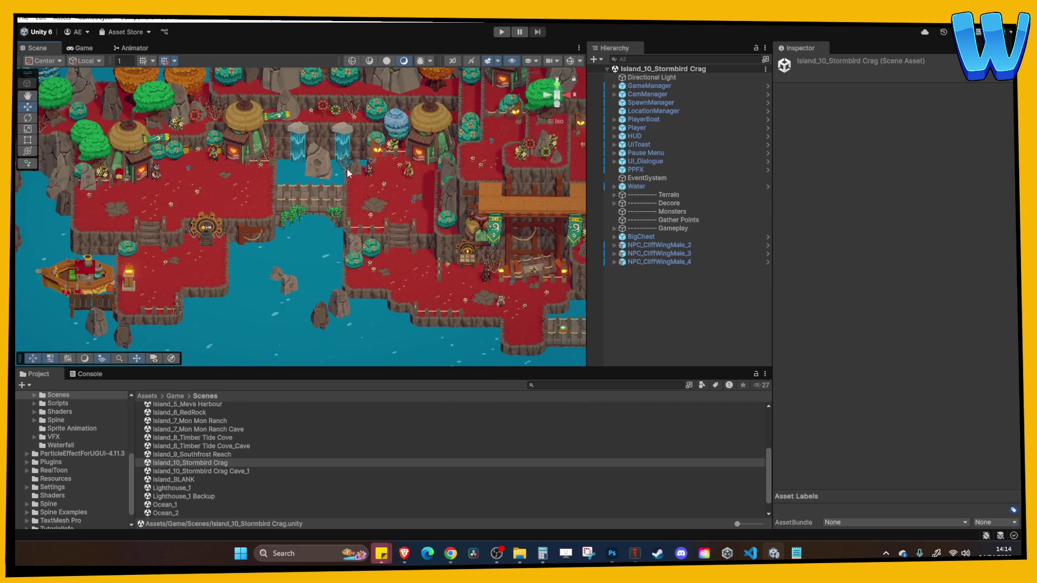
pyautogui.click(377, 170)
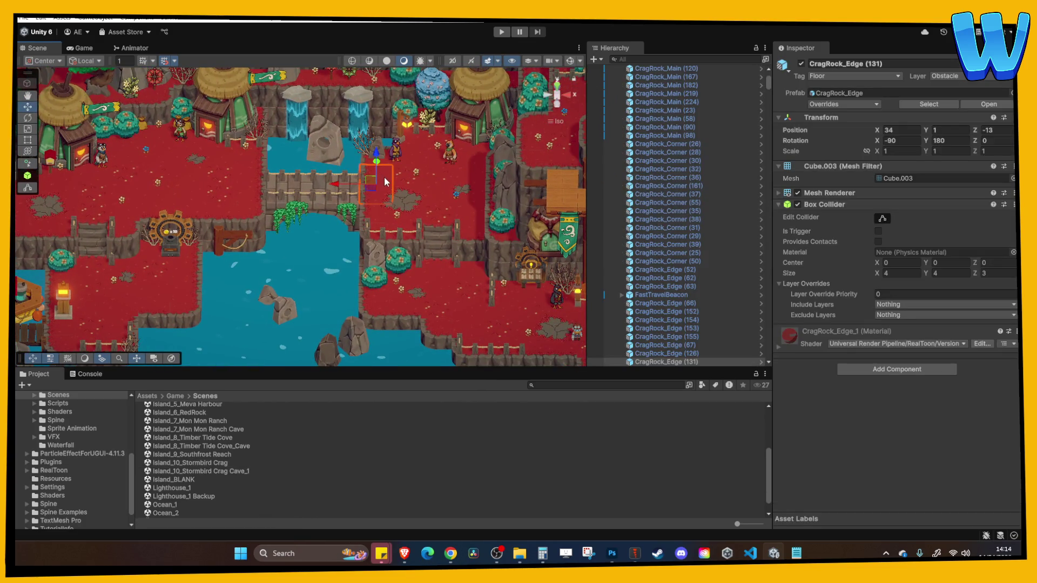
pyautogui.moveTo(403, 180); pyautogui.dragTo(260, 137)
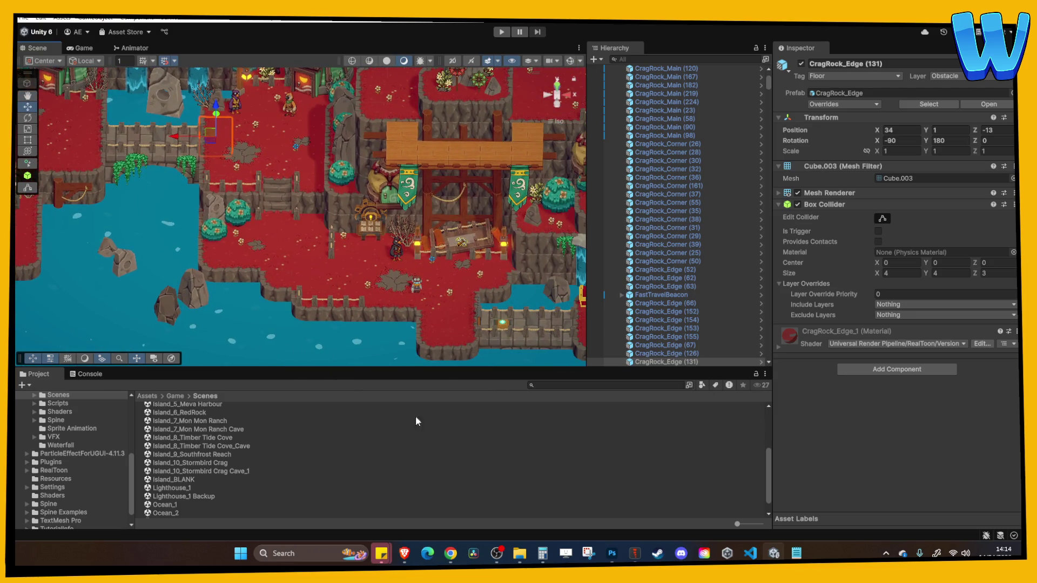
pyautogui.click(612, 553)
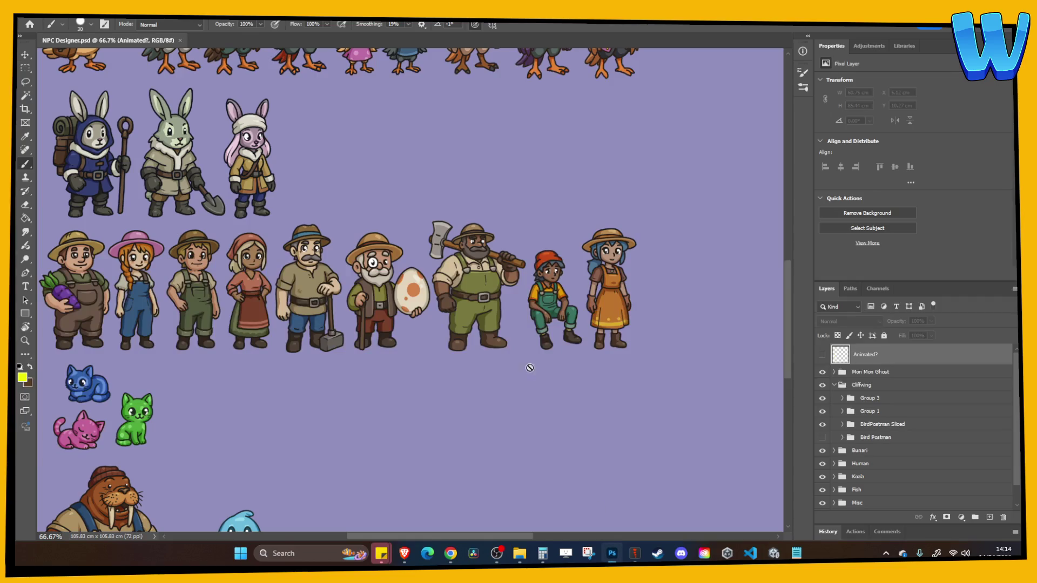
# Zoom the NPC Designer sheet to the three large birds and select the Cliffwing group
pyautogui.scroll(5, 529, 231)
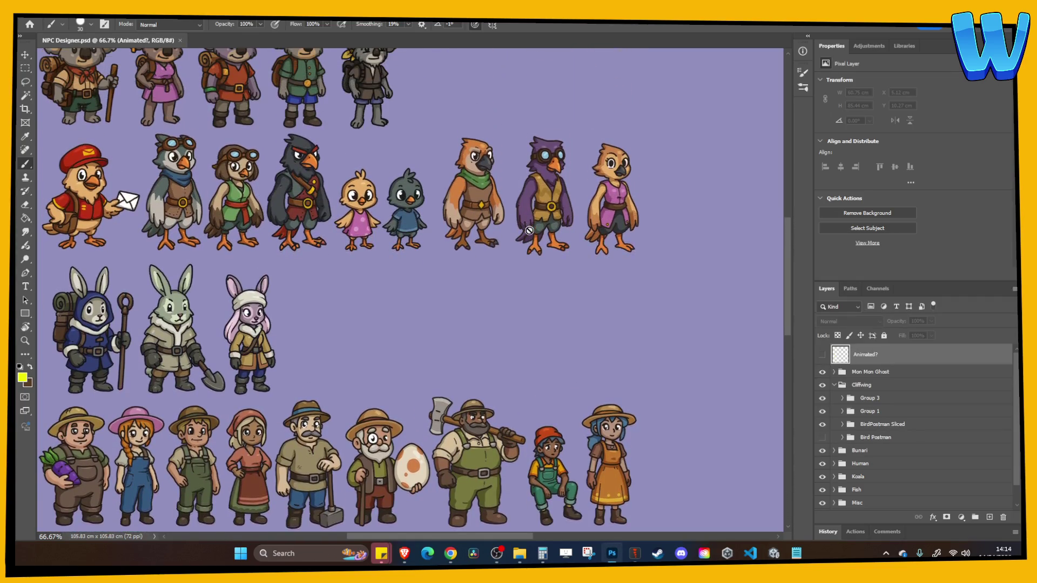
pyautogui.scroll(1, 413, 261)
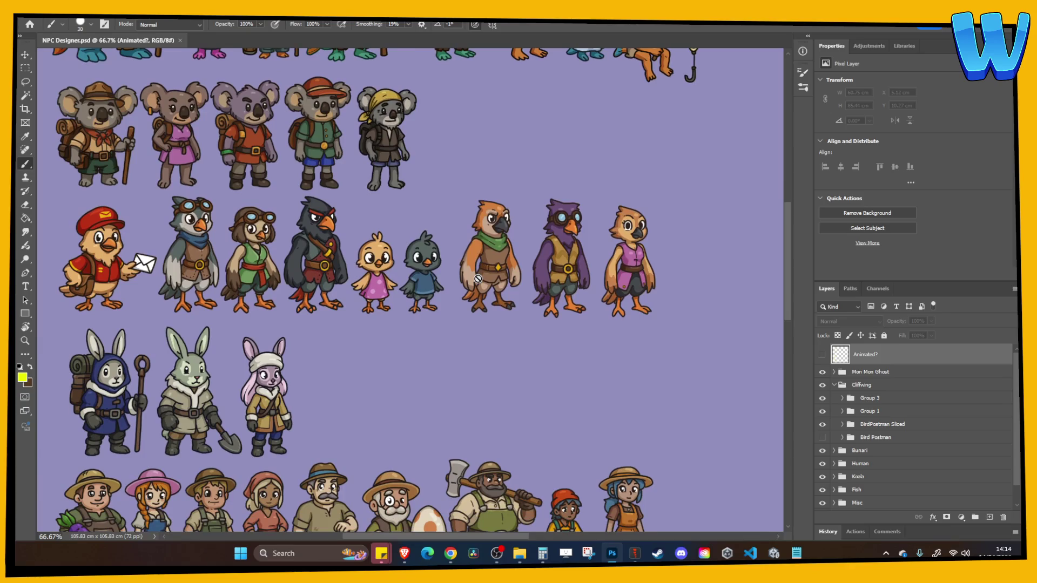
pyautogui.scroll(1, 482, 283)
pyautogui.scroll(1, 482, 283)
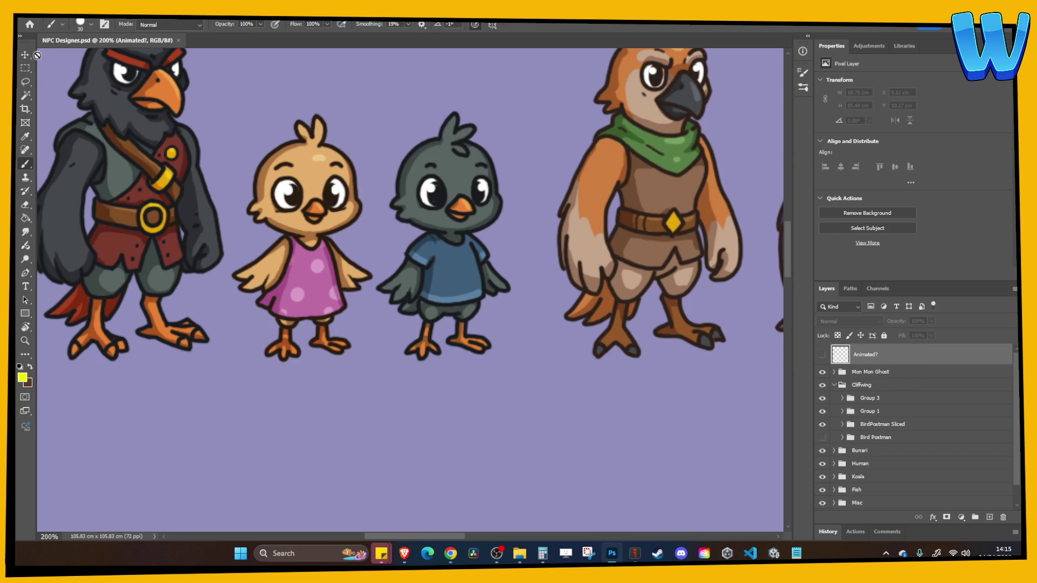
pyautogui.press('v')
pyautogui.moveTo(777, 194)
pyautogui.mouseDown()
pyautogui.moveTo(443, 249)
pyautogui.moveTo(280, 221)
pyautogui.mouseUp()
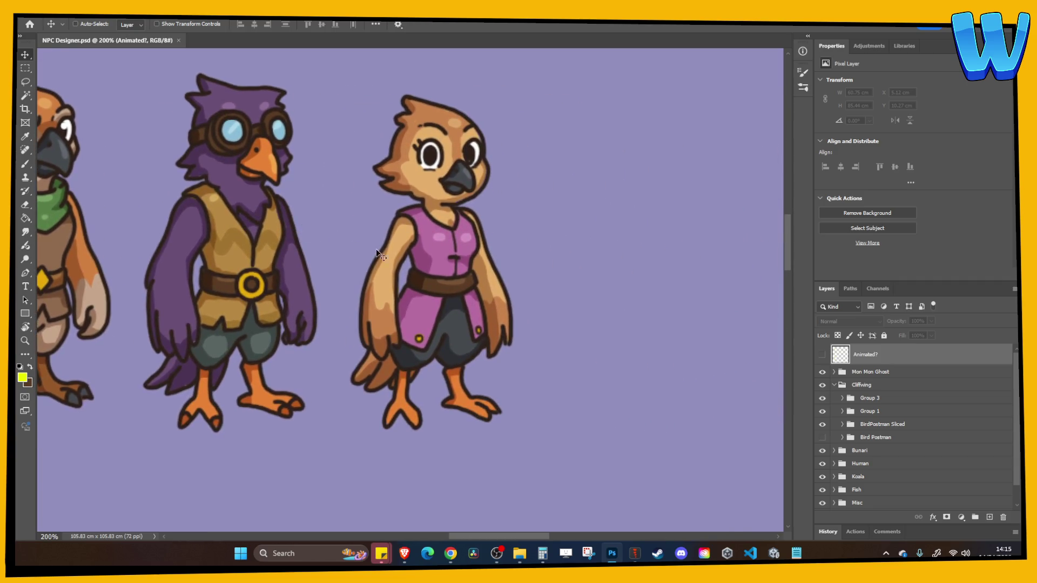
pyautogui.click(859, 385)
# Merge the Cliffwing group into one layer and copy the pink-vested bird with the Lasso
pyautogui.rightClick(855, 387)
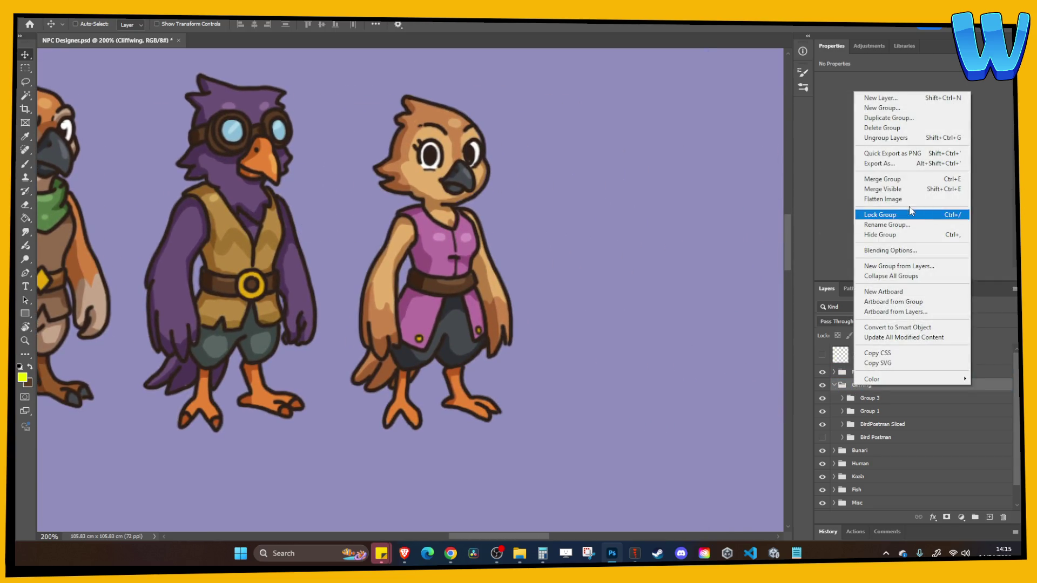
pyautogui.click(882, 178)
pyautogui.click(27, 82)
pyautogui.moveTo(351, 125)
pyautogui.mouseDown()
pyautogui.moveTo(335, 420)
pyautogui.moveTo(536, 420)
pyautogui.moveTo(546, 227)
pyautogui.moveTo(403, 73)
pyautogui.moveTo(352, 125)
pyautogui.mouseUp()
pyautogui.hotkey('ctrl', 'c')
# Paste the bird into a new 400 x 400 document and zoom in on it
pyautogui.hotkey('ctrl', 'n')
pyautogui.write('400')
pyautogui.press('Tab')
pyautogui.write('400')
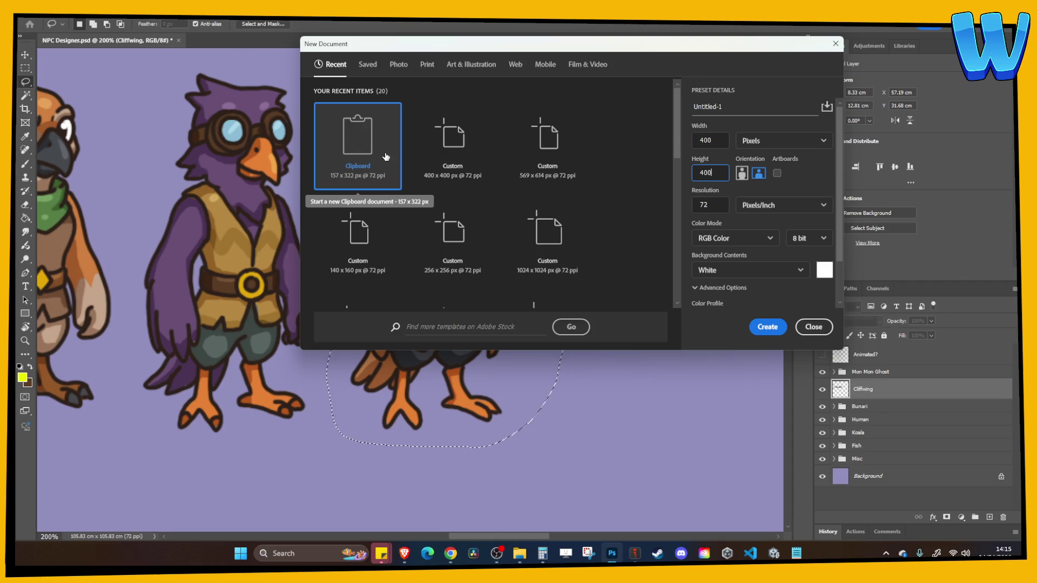
pyautogui.press('Return')
pyautogui.hotkey('ctrl', 'v')
pyautogui.click(145, 43)
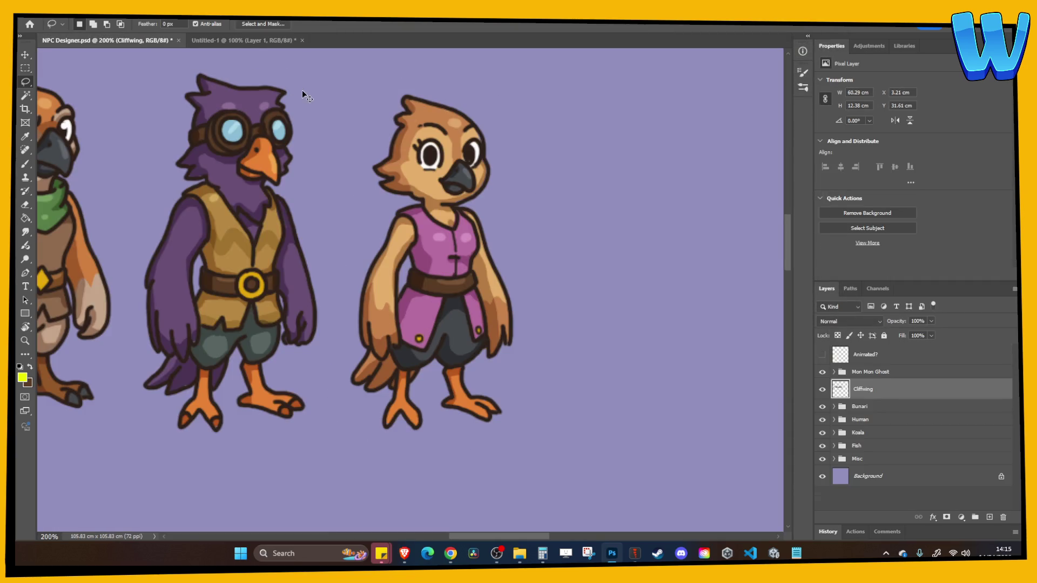
pyautogui.click(285, 43)
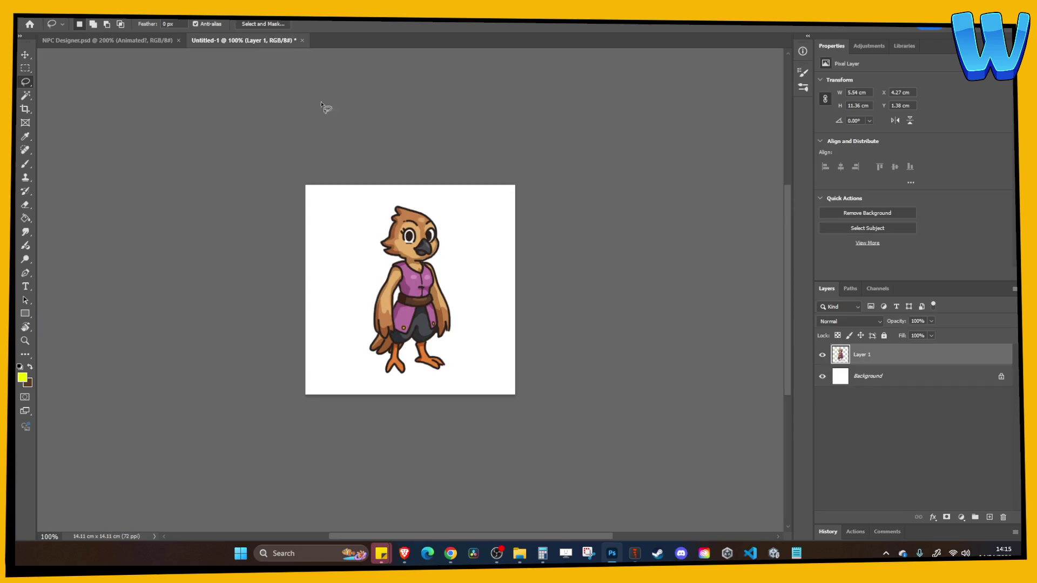
pyautogui.hotkey('ctrl', '+')
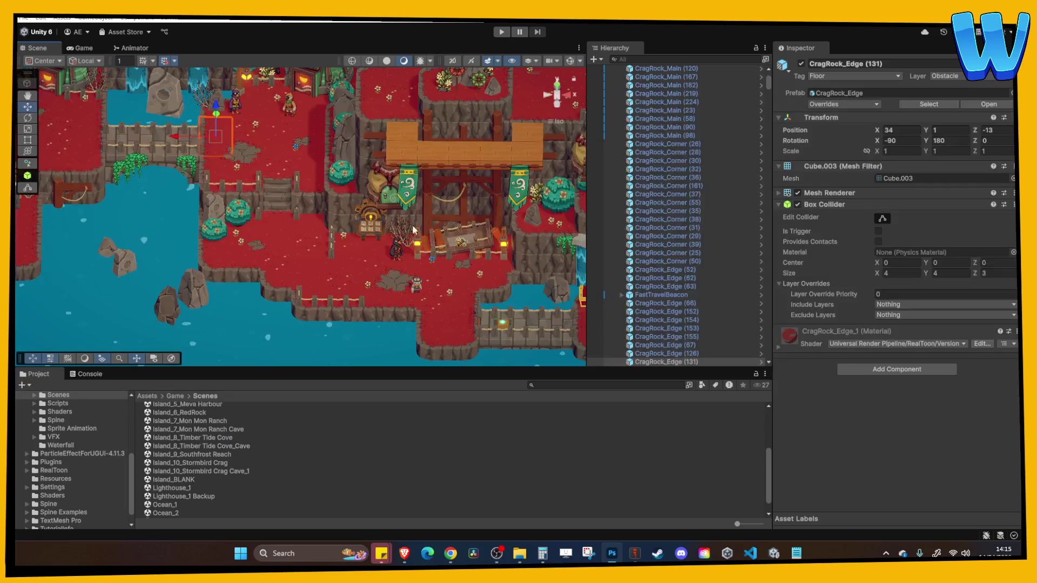
pyautogui.hotkey('alt', 'Tab')
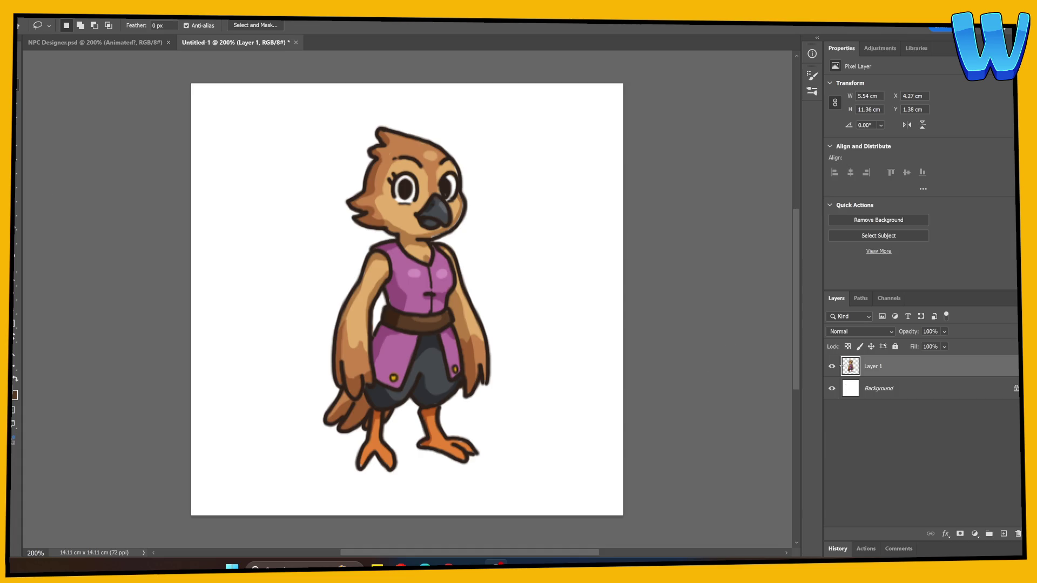
# Fill the Background layer with a light blue colour using the Paint Bucket
pyautogui.click(878, 388)
pyautogui.press('g')
pyautogui.click(19, 396)
pyautogui.moveTo(773, 379); pyautogui.dragTo(773, 326)
pyautogui.click(669, 309)
pyautogui.click(667, 295)
pyautogui.click(867, 257)
pyautogui.click(519, 345)
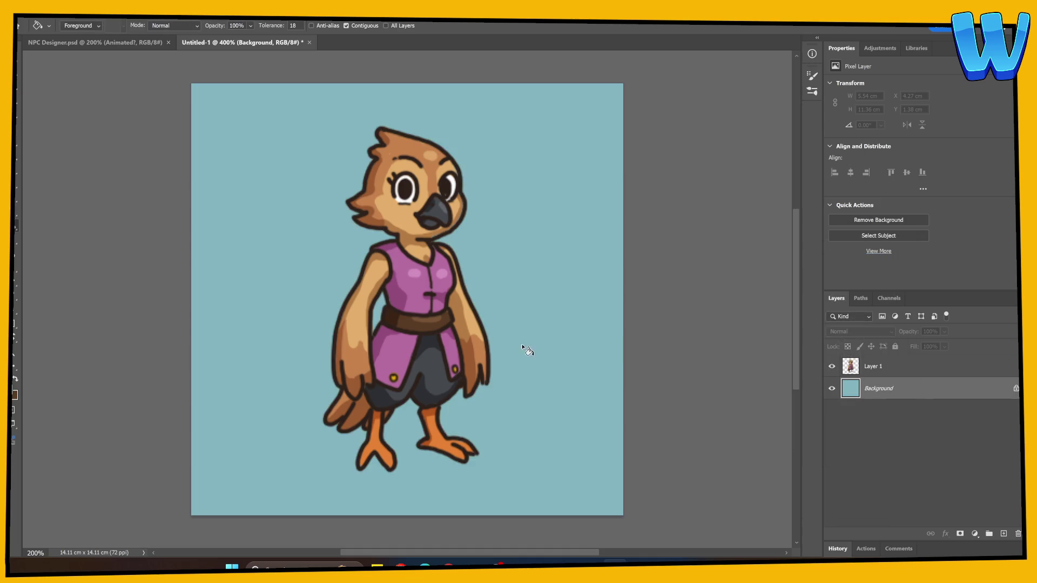
pyautogui.scroll(5, 478, 387)
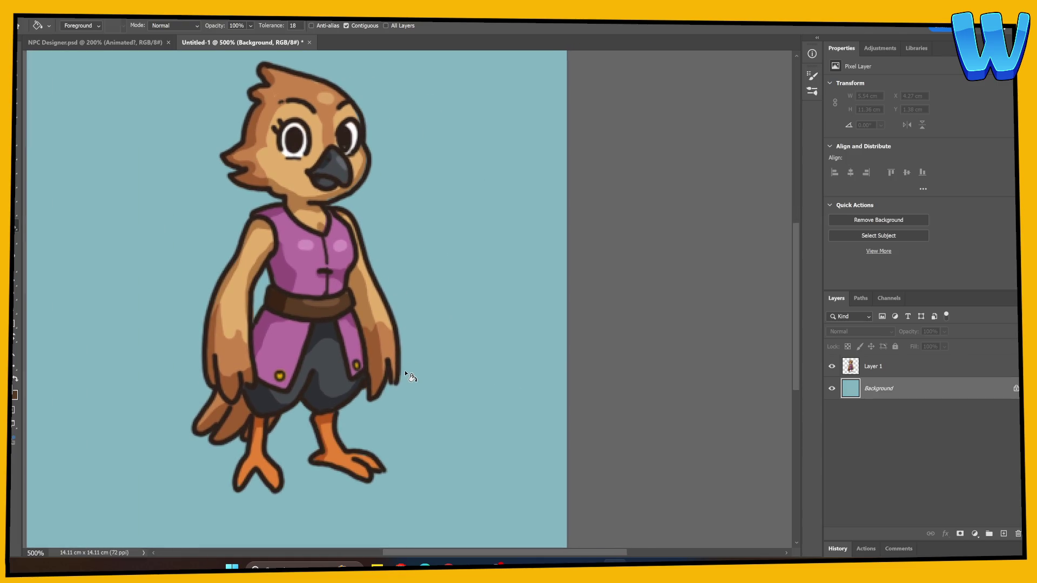
# Cut the bird's head from Layer 1 onto its own layer
pyautogui.click(864, 361)
pyautogui.press('l')
pyautogui.moveTo(340, 221)
pyautogui.mouseDown()
pyautogui.moveTo(300, 240)
pyautogui.moveTo(167, 222)
pyautogui.moveTo(345, 231)
pyautogui.mouseUp()
pyautogui.press('Delete')
pyautogui.hotkey('ctrl', 'v')
pyautogui.scroll(-2, 302, 260)
pyautogui.hscroll(-2, 270, 243)
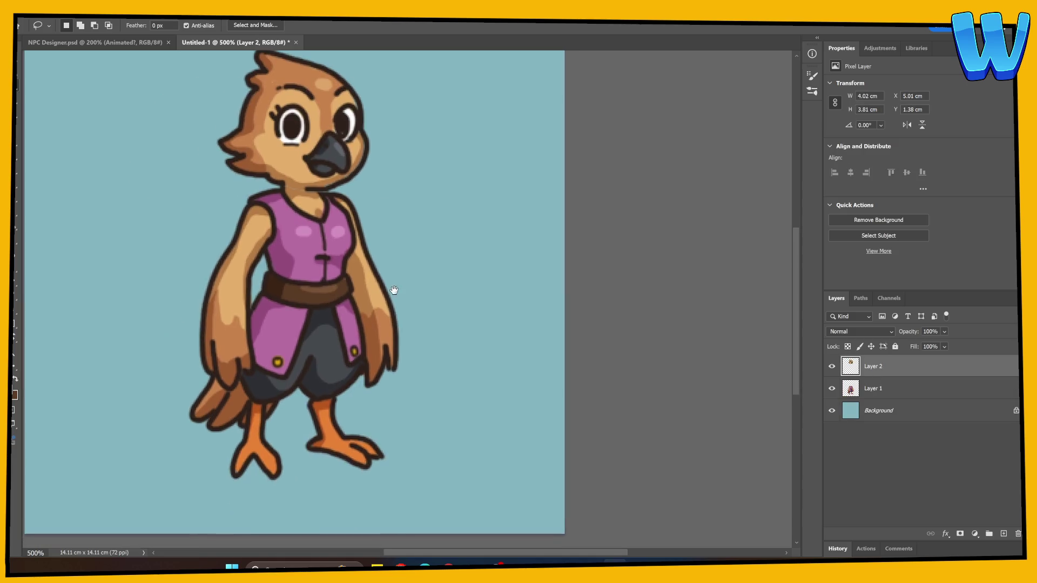
# Copy the bird's left-side arm onto a new layer
pyautogui.hotkey('alt', '[')
pyautogui.moveTo(211, 221)
pyautogui.mouseDown()
pyautogui.moveTo(200, 372)
pyautogui.moveTo(236, 384)
pyautogui.moveTo(261, 359)
pyautogui.moveTo(257, 298)
pyautogui.moveTo(278, 221)
pyautogui.moveTo(268, 204)
pyautogui.moveTo(208, 220)
pyautogui.mouseUp()
pyautogui.hotkey('ctrl', 'j')
pyautogui.moveTo(354, 332)
pyautogui.mouseDown()
pyautogui.moveTo(302, 313)
pyautogui.moveTo(301, 355)
pyautogui.mouseUp()
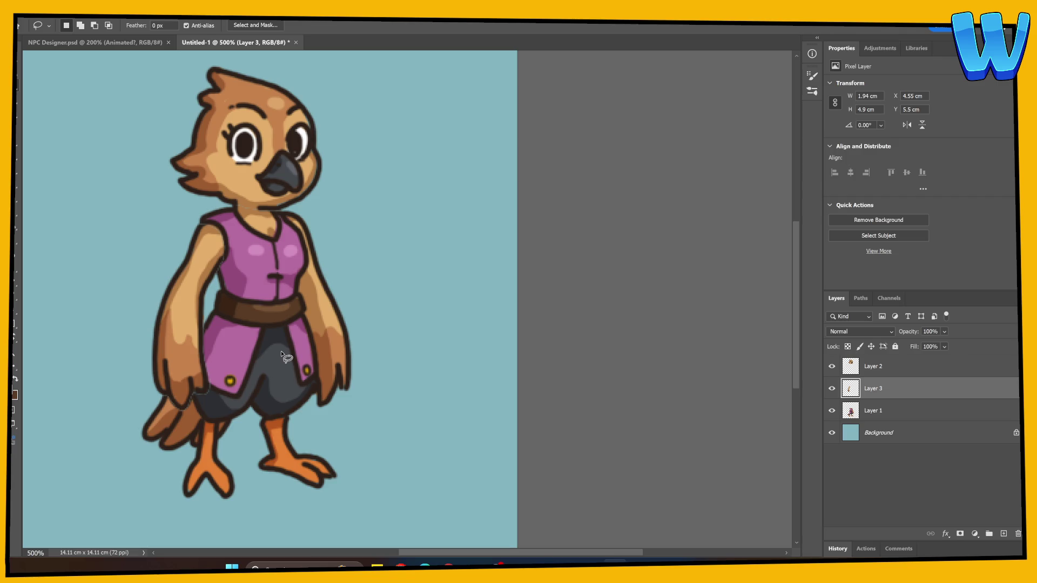
pyautogui.click(832, 389)
pyautogui.click(832, 388)
# Cut the right-side arm onto its own layer, then hide the body and both arms
pyautogui.click(852, 413)
pyautogui.moveTo(285, 208)
pyautogui.mouseDown()
pyautogui.moveTo(306, 246)
pyautogui.moveTo(299, 297)
pyautogui.moveTo(319, 391)
pyautogui.mouseUp()
pyautogui.moveTo(325, 435); pyautogui.dragTo(294, 213)
pyautogui.hotkey('ctrl', 'x')
pyautogui.hotkey('ctrl', 'v')
pyautogui.moveTo(832, 432); pyautogui.dragTo(831, 388)
pyautogui.click(854, 372)
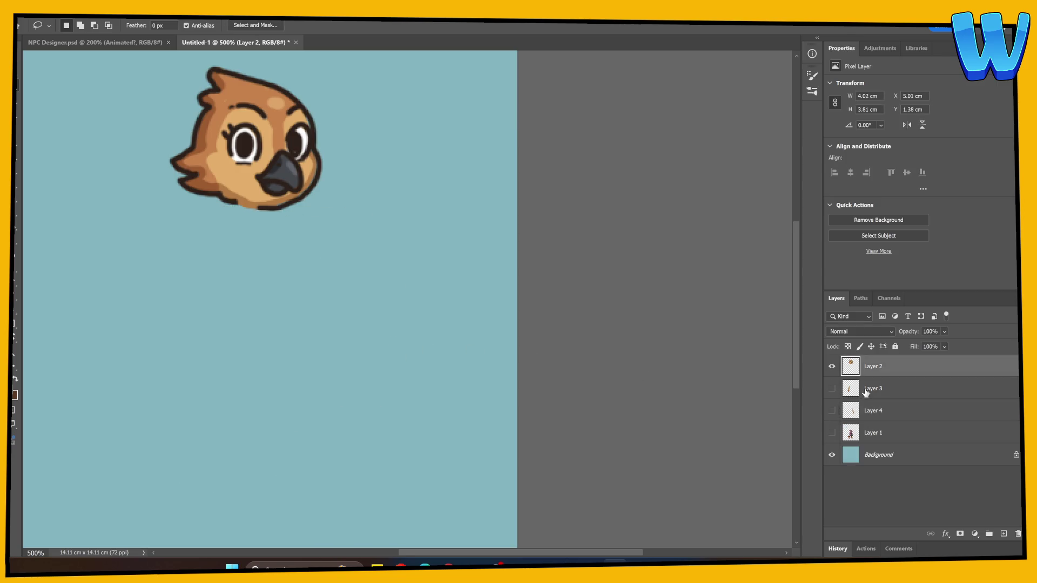
# Paint a white eye highlight on a new layer
pyautogui.click(1004, 533)
pyautogui.press('b')
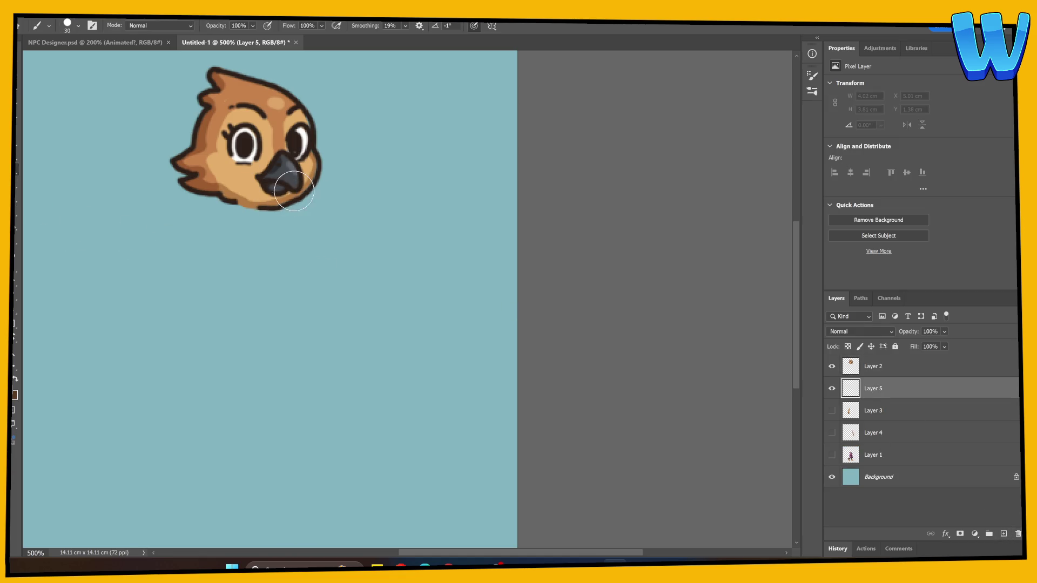
pyautogui.moveTo(308, 154); pyautogui.dragTo(304, 141)
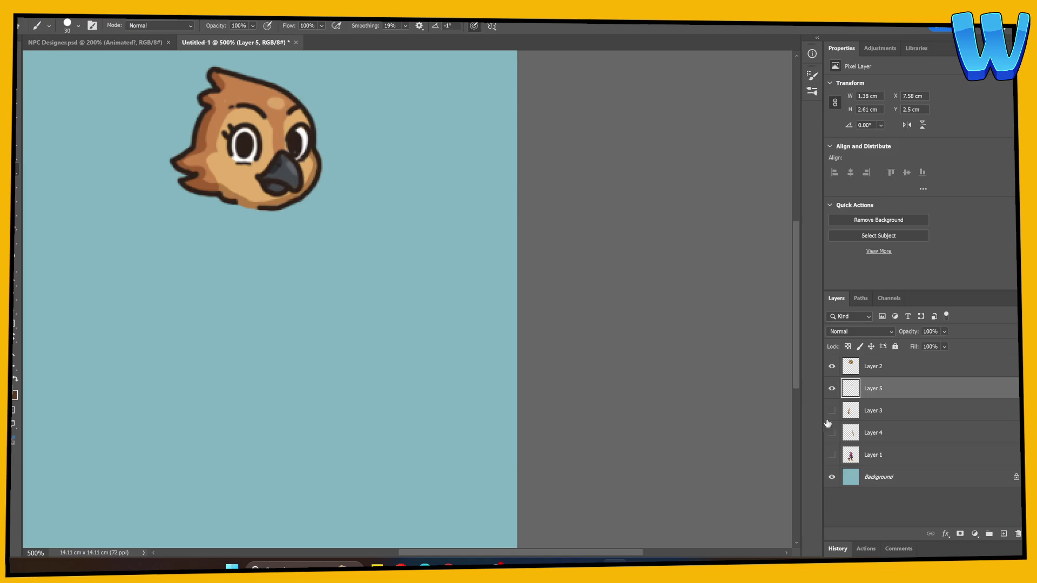
pyautogui.click(853, 371)
pyautogui.press('e')
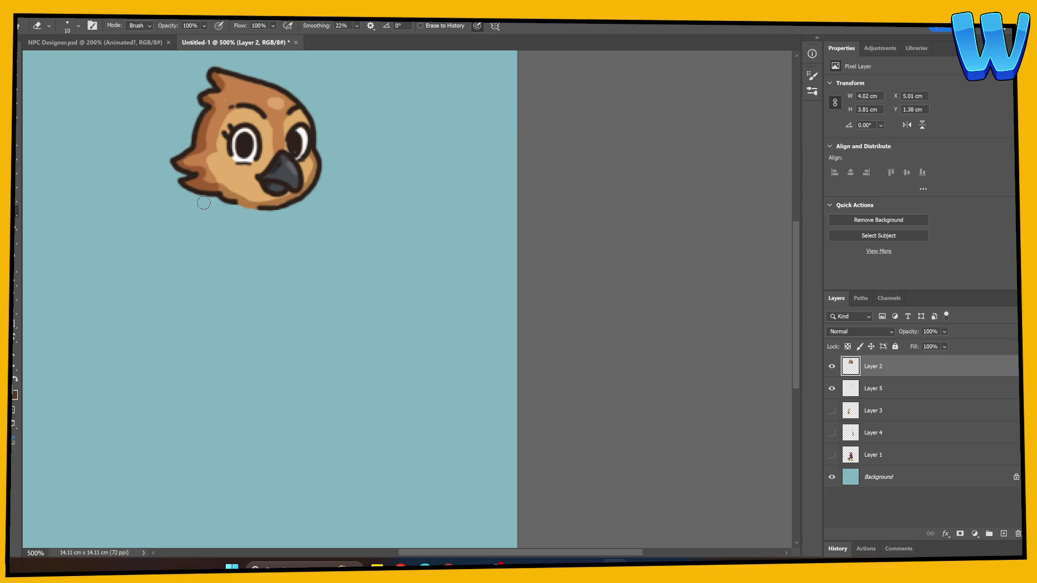
# Rename the head layer to 'Head' and remove the separate highlight layer
pyautogui.doubleClick(875, 367)
pyautogui.write('Head')
pyautogui.press('Return')
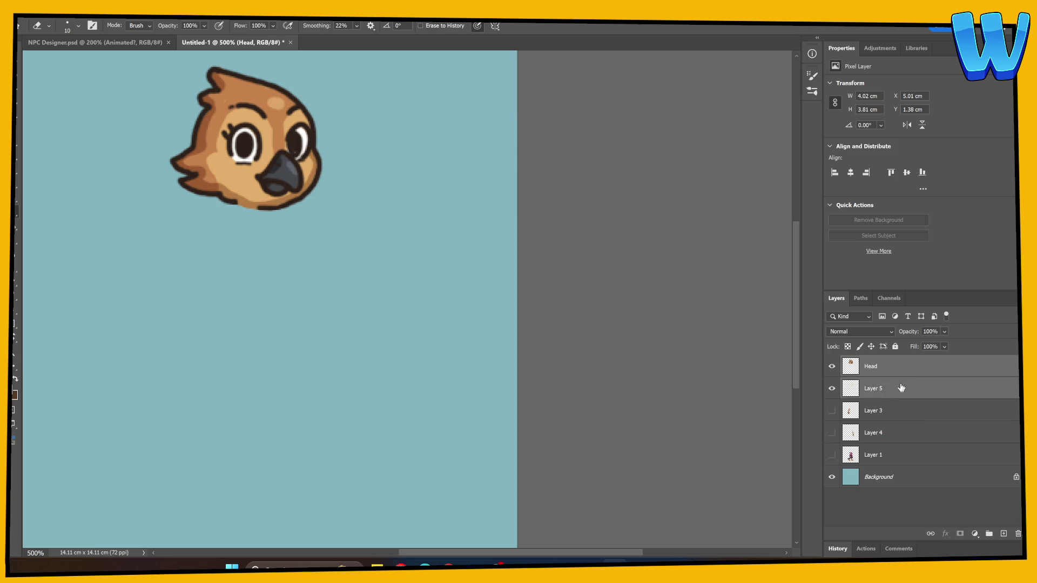
pyautogui.rightClick(900, 388)
pyautogui.click(929, 207)
# Show the headless body layer and hide the Head layer
pyautogui.click(831, 367)
pyautogui.click(831, 366)
pyautogui.click(832, 433)
pyautogui.click(831, 432)
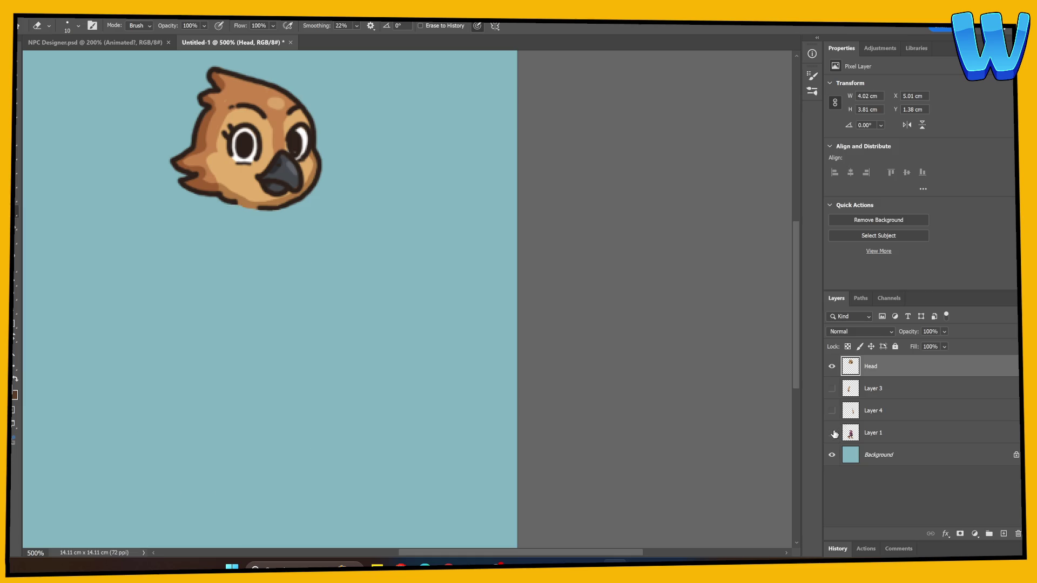
pyautogui.click(831, 432)
pyautogui.click(848, 433)
pyautogui.click(831, 366)
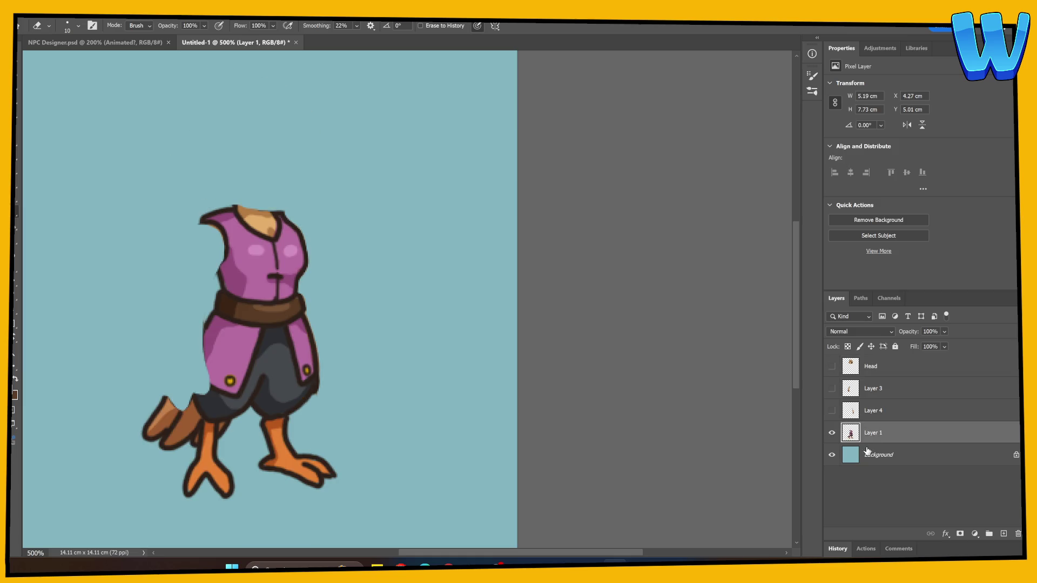
# With a small brush, redraw the outline at the neckline's top right and fill in neck skin
pyautogui.press('b')
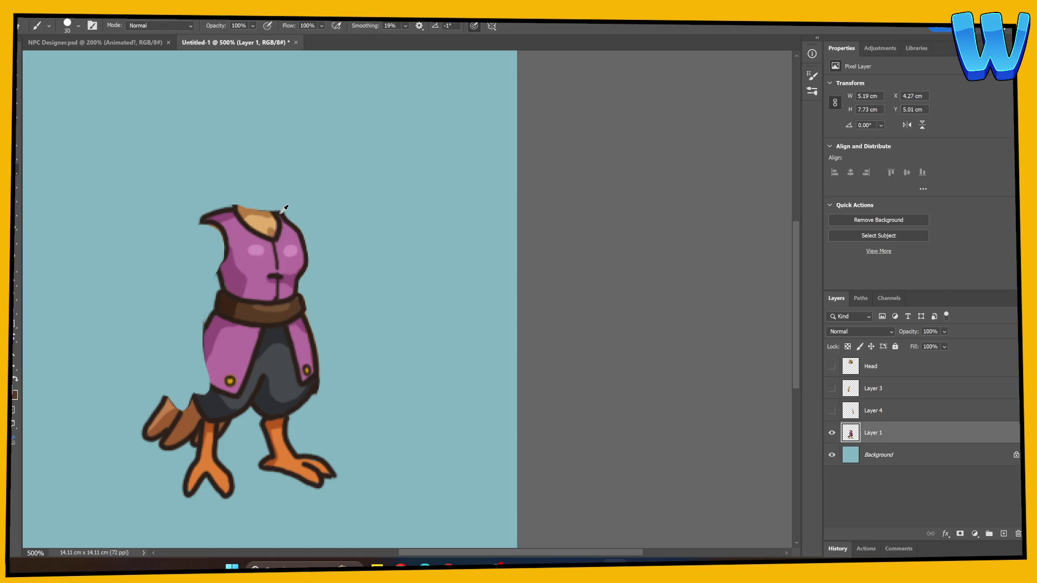
pyautogui.press('[')
pyautogui.press('[')
pyautogui.press('[')
pyautogui.hotkey('ctrl', 'z')
pyautogui.moveTo(265, 205)
pyautogui.mouseDown()
pyautogui.moveTo(273, 212)
pyautogui.moveTo(268, 199)
pyautogui.moveTo(244, 195)
pyautogui.moveTo(236, 208)
pyautogui.mouseUp()
pyautogui.keyDown('alt'); pyautogui.click(280, 222); pyautogui.keyUp('alt')
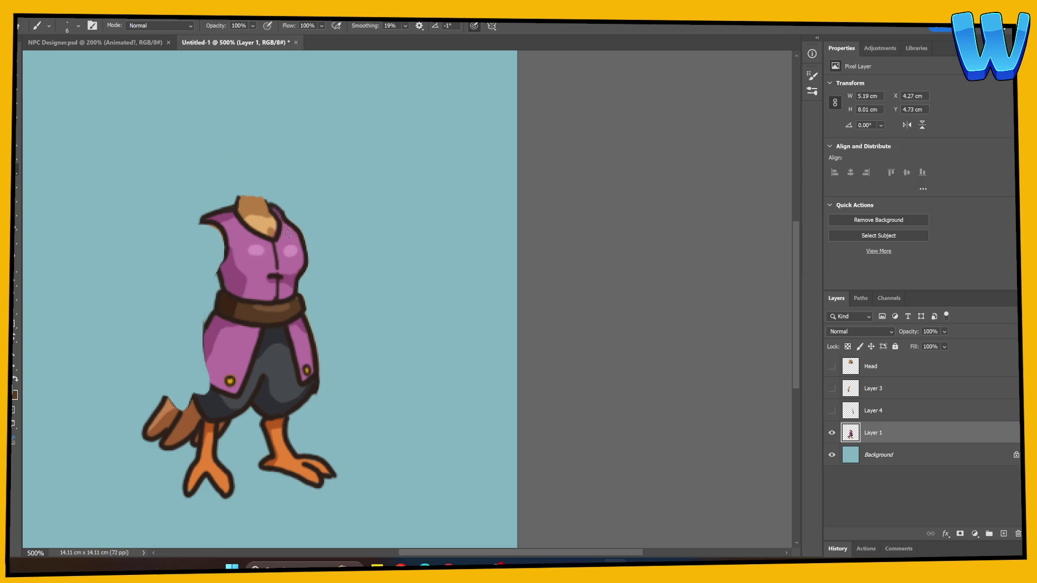
pyautogui.press('e')
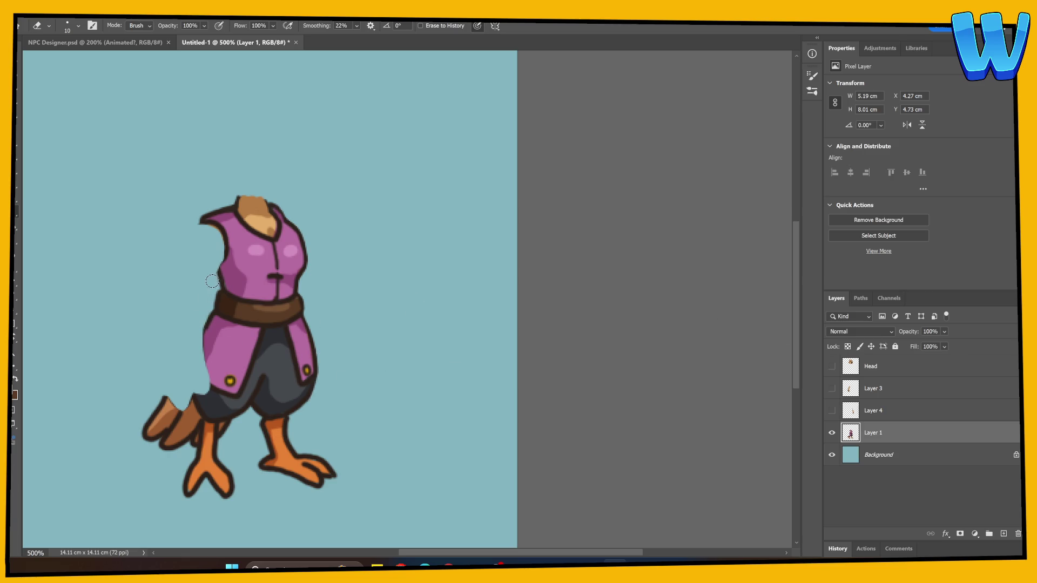
# Redraw the outline along the vest's left and lower-left edges in the jacket colour
pyautogui.press('b')
pyautogui.keyDown('alt'); pyautogui.click(303, 268); pyautogui.keyUp('alt')
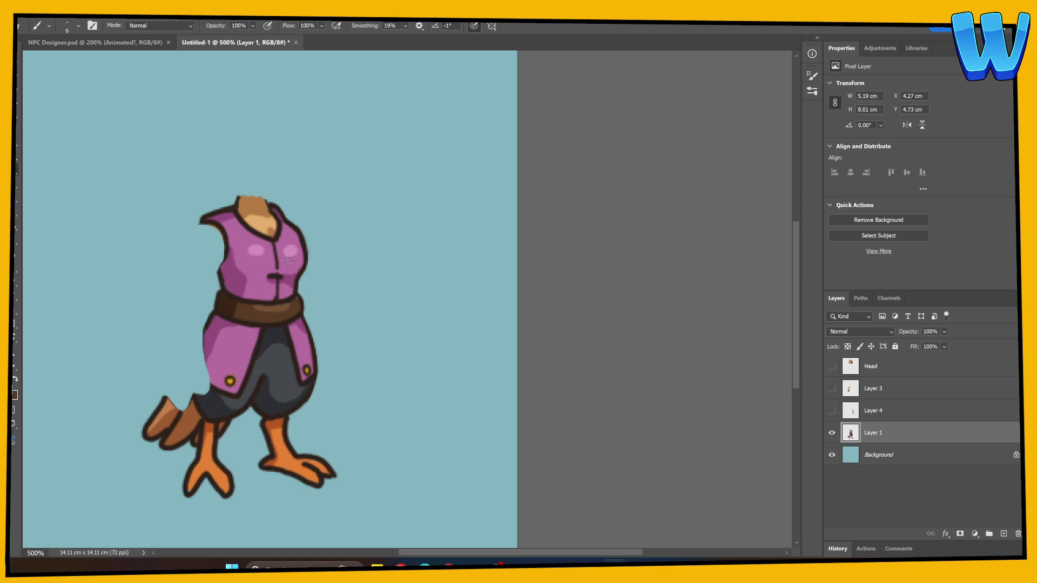
pyautogui.moveTo(225, 239)
pyautogui.mouseDown()
pyautogui.moveTo(220, 279)
pyautogui.moveTo(202, 233)
pyautogui.mouseUp()
pyautogui.moveTo(205, 326)
pyautogui.mouseDown()
pyautogui.moveTo(192, 365)
pyautogui.moveTo(213, 387)
pyautogui.moveTo(203, 382)
pyautogui.mouseUp()
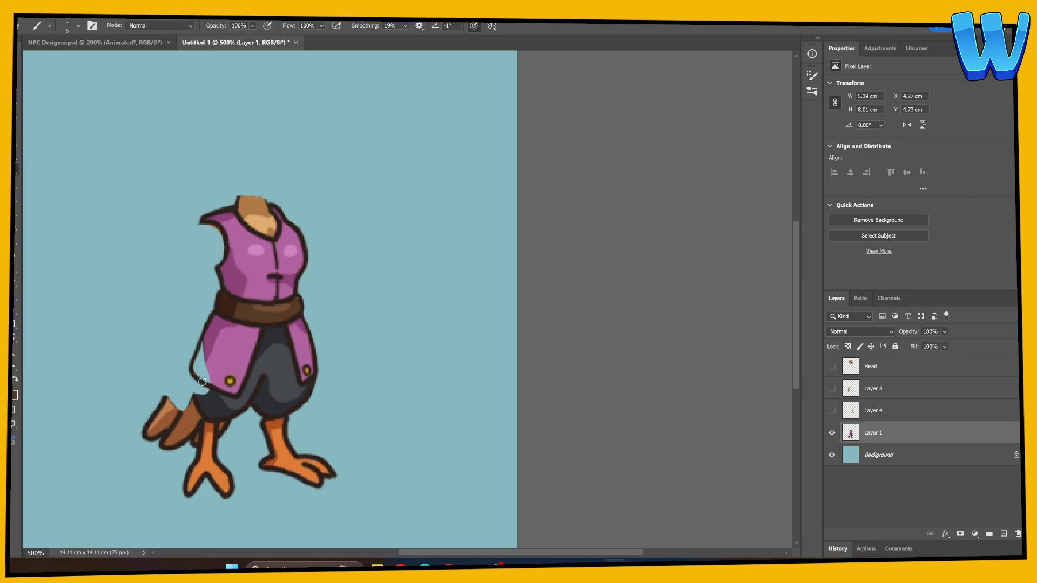
pyautogui.moveTo(211, 330)
pyautogui.mouseDown()
pyautogui.moveTo(197, 371)
pyautogui.moveTo(207, 350)
pyautogui.mouseUp()
pyautogui.moveTo(235, 380); pyautogui.dragTo(207, 369)
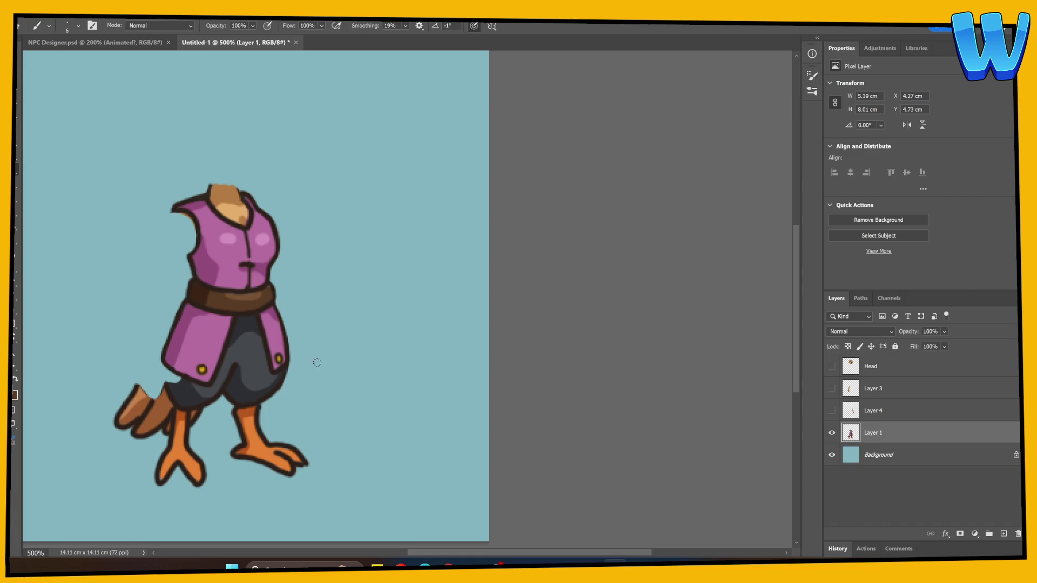
# Paint tan skin along the left shoulder edge
pyautogui.click(831, 389)
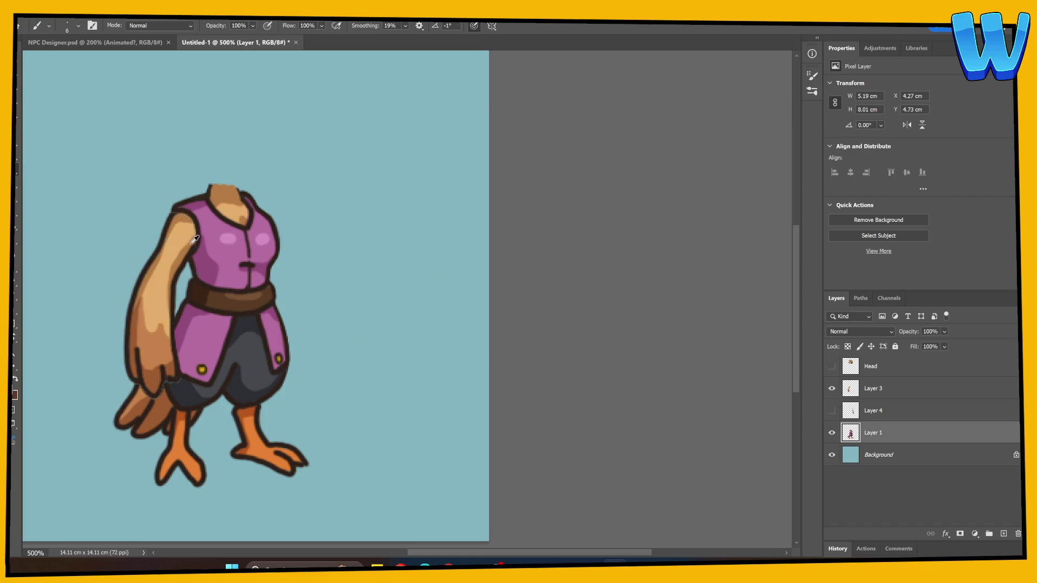
pyautogui.click(832, 389)
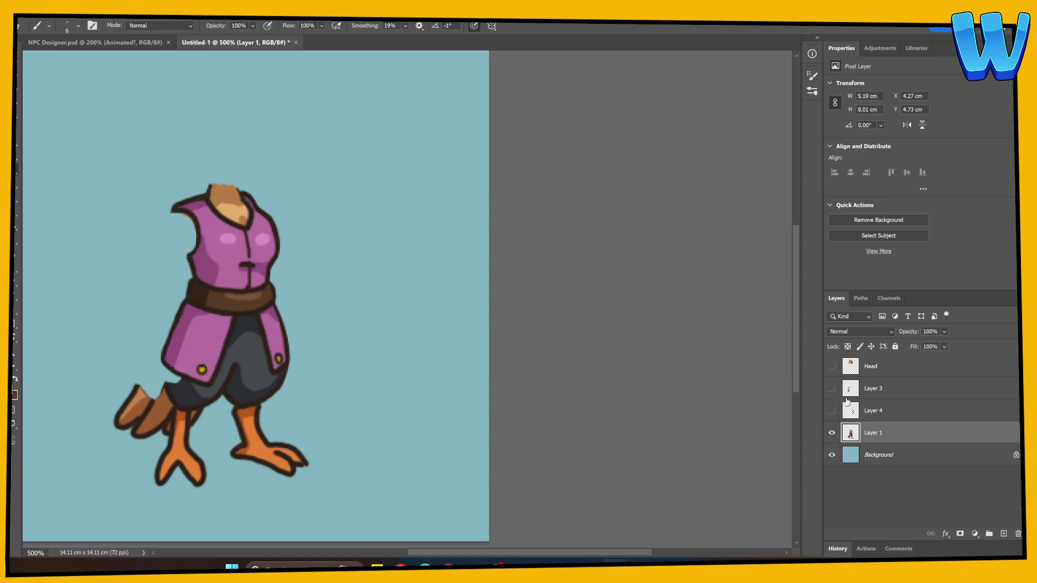
pyautogui.moveTo(172, 220)
pyautogui.mouseDown()
pyautogui.moveTo(192, 228)
pyautogui.moveTo(191, 247)
pyautogui.moveTo(172, 217)
pyautogui.moveTo(183, 237)
pyautogui.mouseUp()
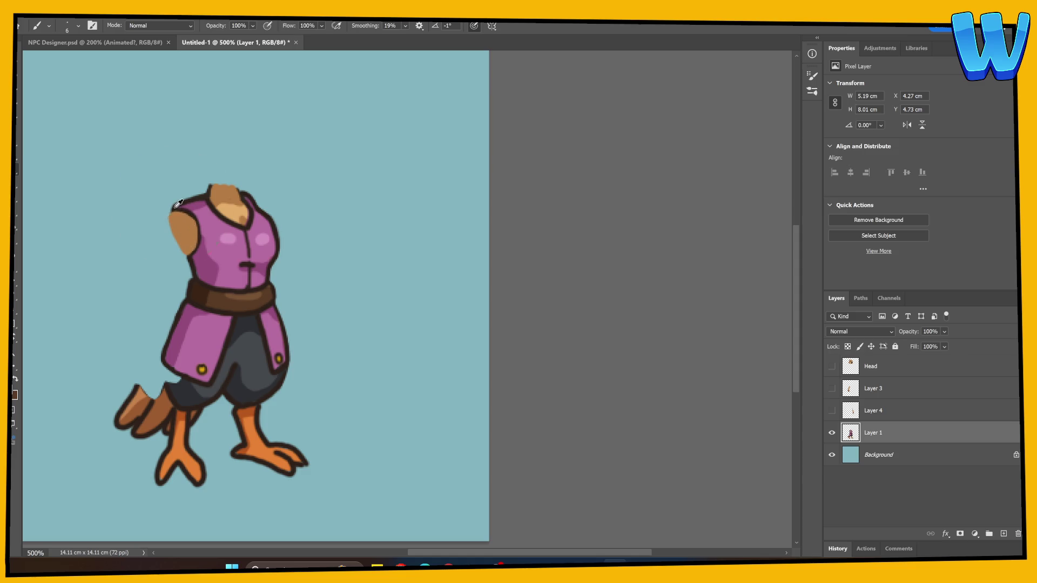
# Rotate the left arm on Layer 3 about 10 degrees
pyautogui.click(831, 410)
pyautogui.click(831, 410)
pyautogui.click(831, 410)
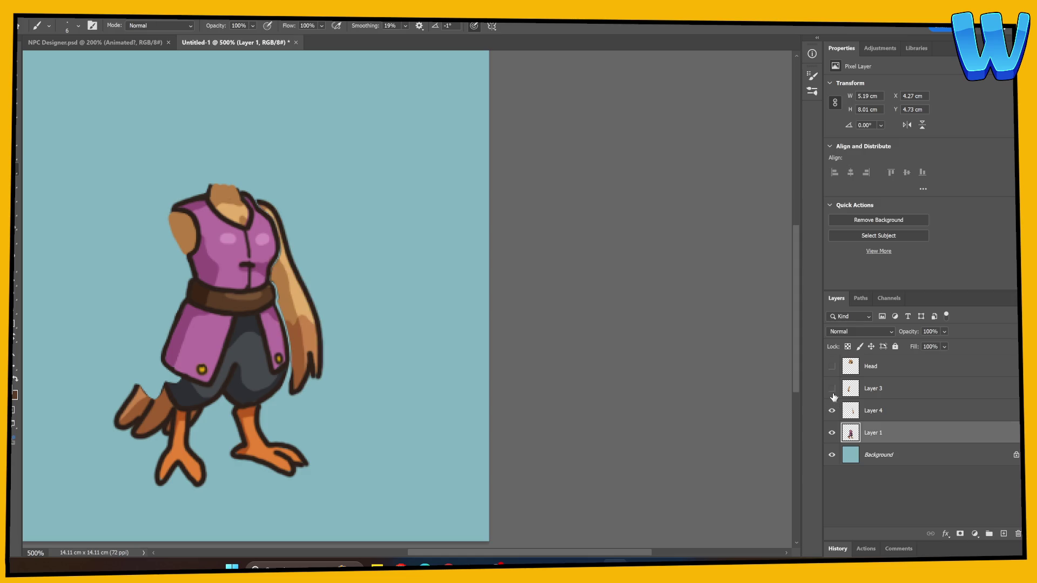
pyautogui.click(832, 388)
pyautogui.click(832, 411)
pyautogui.click(855, 389)
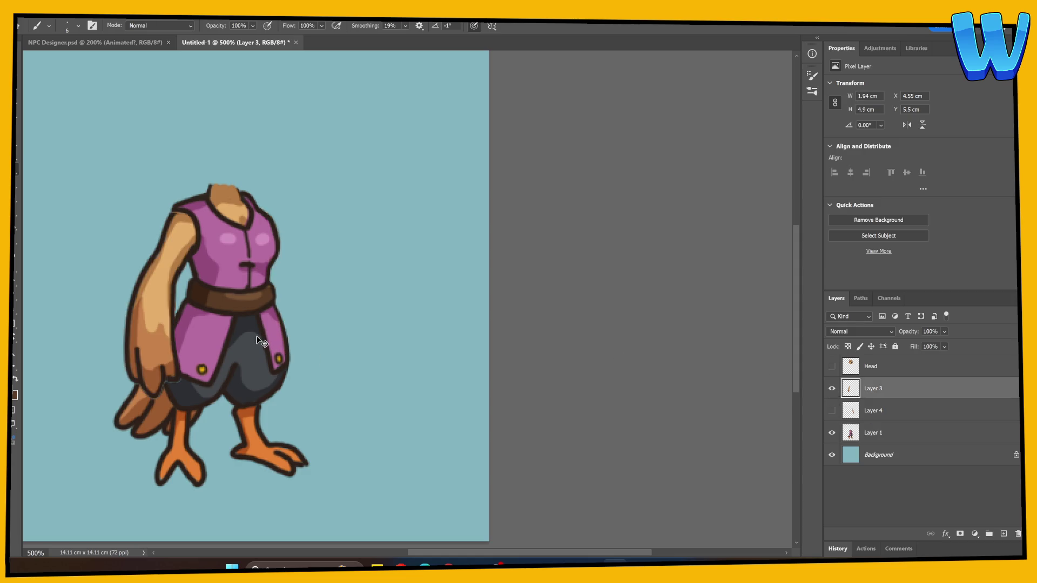
pyautogui.hotkey('ctrl', 't')
pyautogui.moveTo(162, 427)
pyautogui.mouseDown()
pyautogui.moveTo(192, 439)
pyautogui.moveTo(213, 432)
pyautogui.moveTo(127, 422)
pyautogui.moveTo(195, 431)
pyautogui.moveTo(178, 429)
pyautogui.mouseUp()
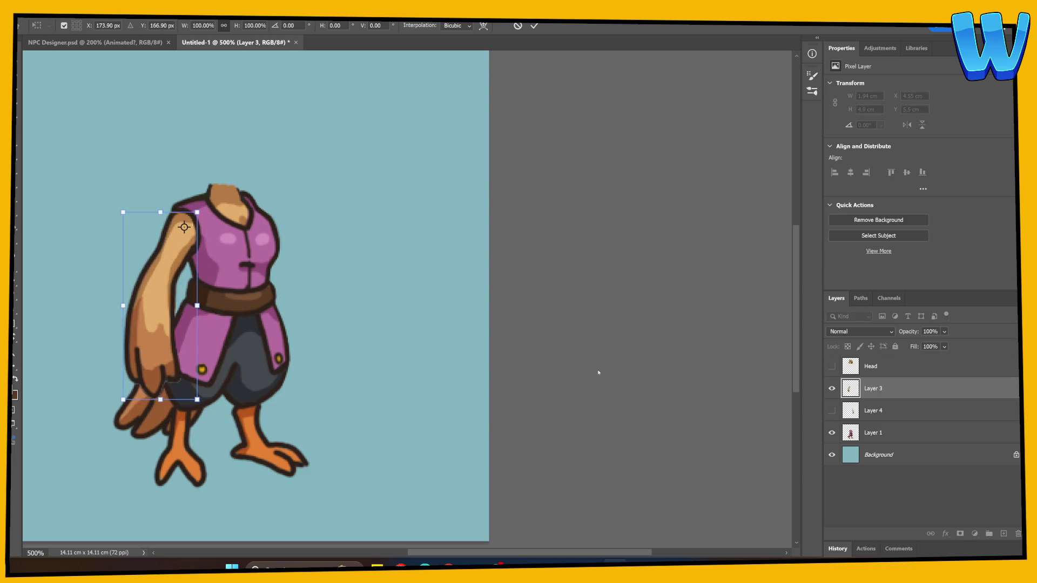
pyautogui.press('Return')
# On Layer 1, draw an outline down the shoulder's left edge
pyautogui.click(852, 432)
pyautogui.click(831, 388)
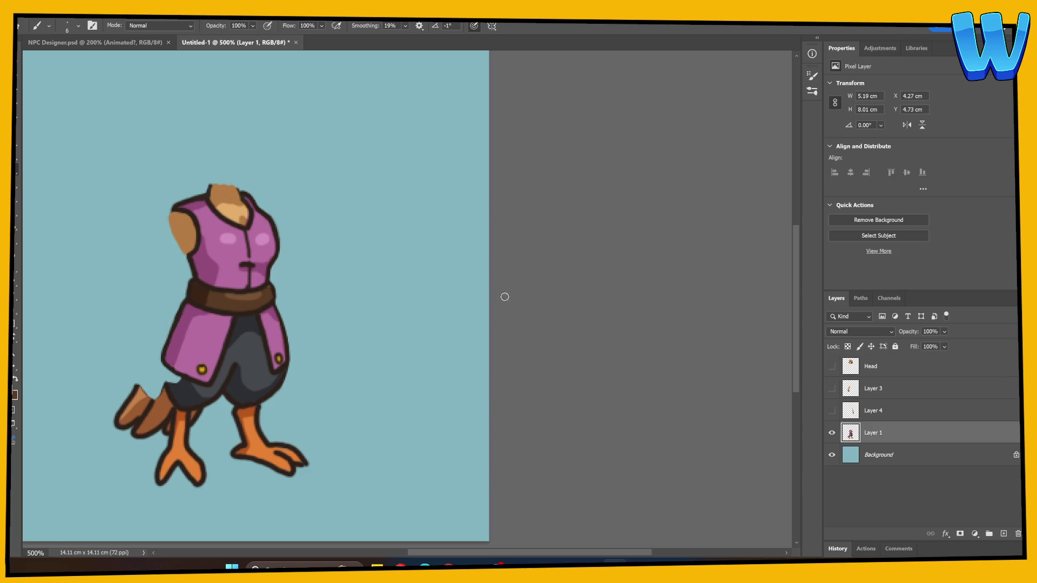
pyautogui.press('e')
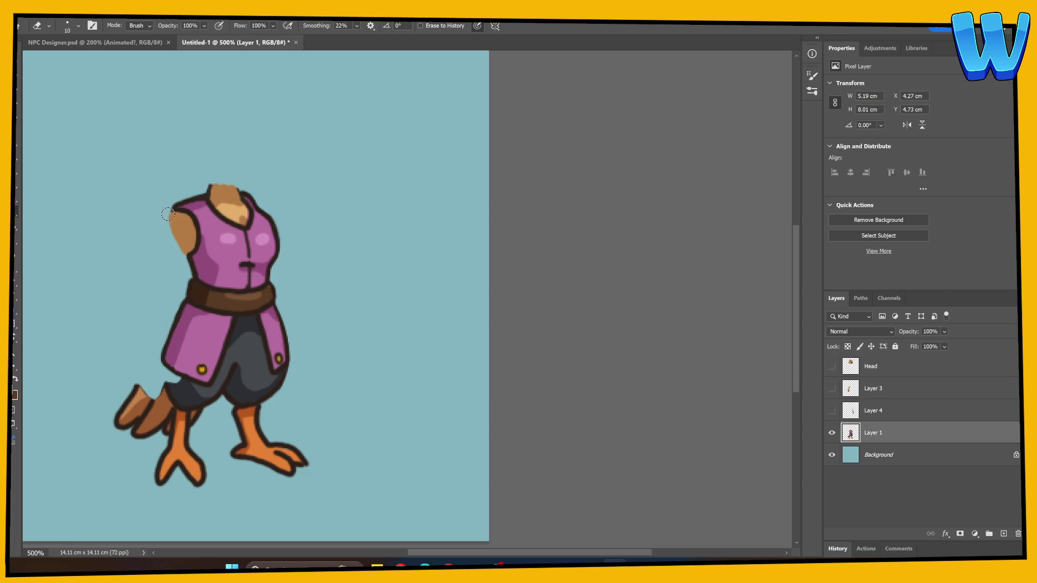
pyautogui.press('b')
pyautogui.moveTo(173, 209)
pyautogui.mouseDown()
pyautogui.moveTo(171, 231)
pyautogui.moveTo(188, 254)
pyautogui.mouseUp()
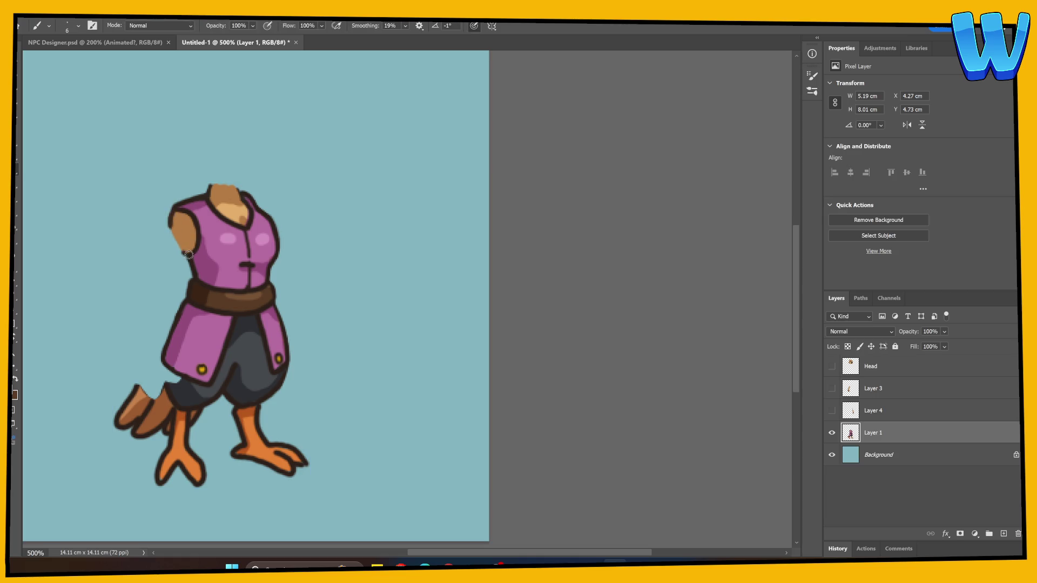
# Erase a sliver off the top tip of the left arm
pyautogui.click(832, 390)
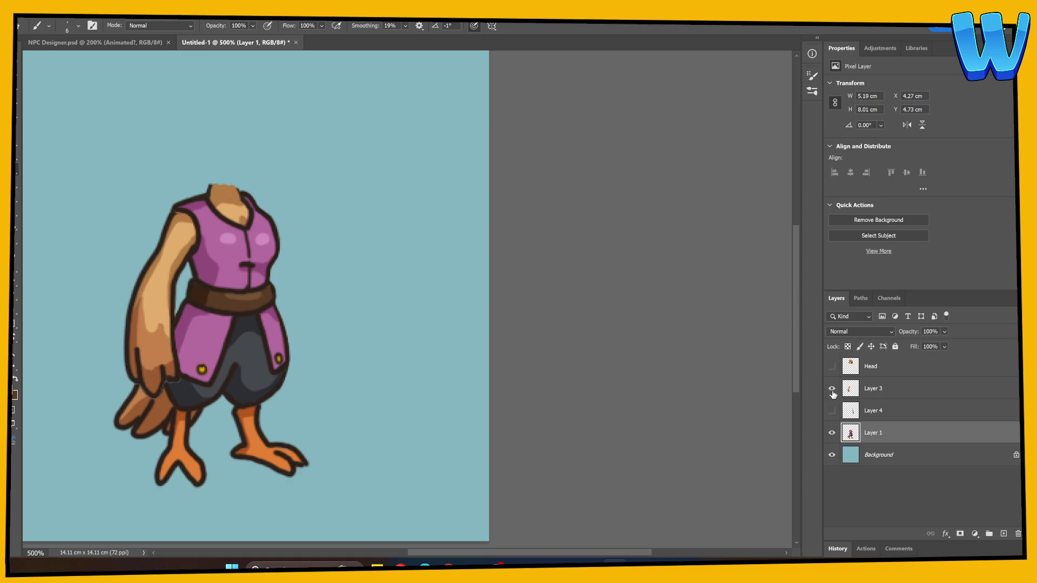
pyautogui.click(867, 388)
pyautogui.click(832, 432)
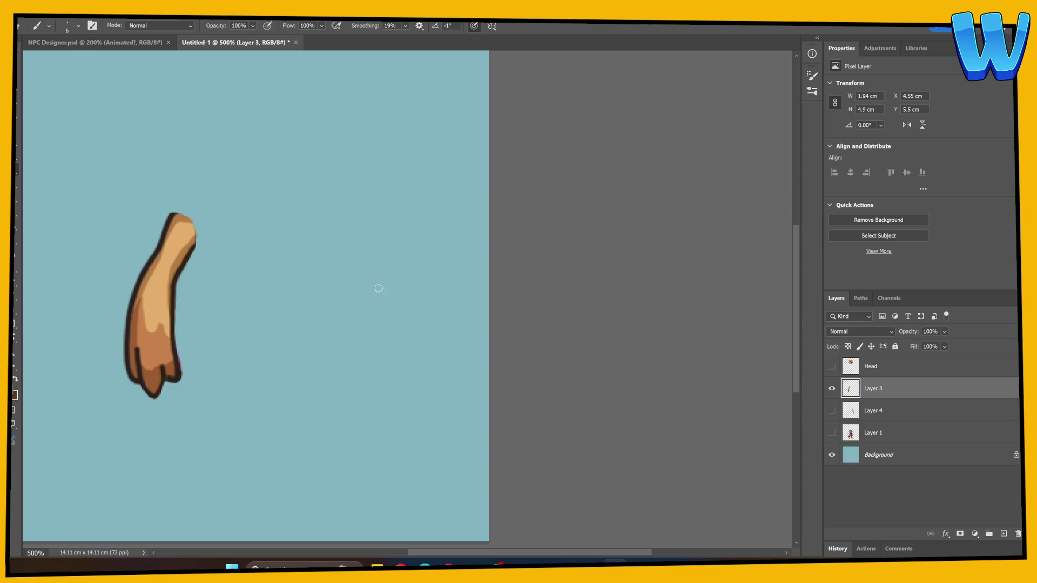
pyautogui.press('e')
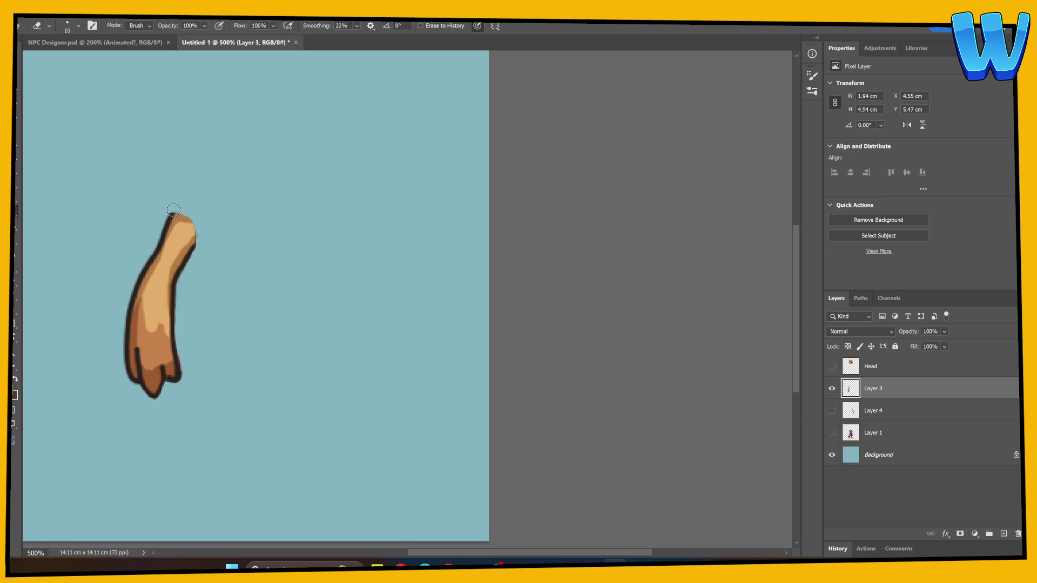
pyautogui.moveTo(190, 215); pyautogui.dragTo(200, 244)
pyautogui.click(832, 432)
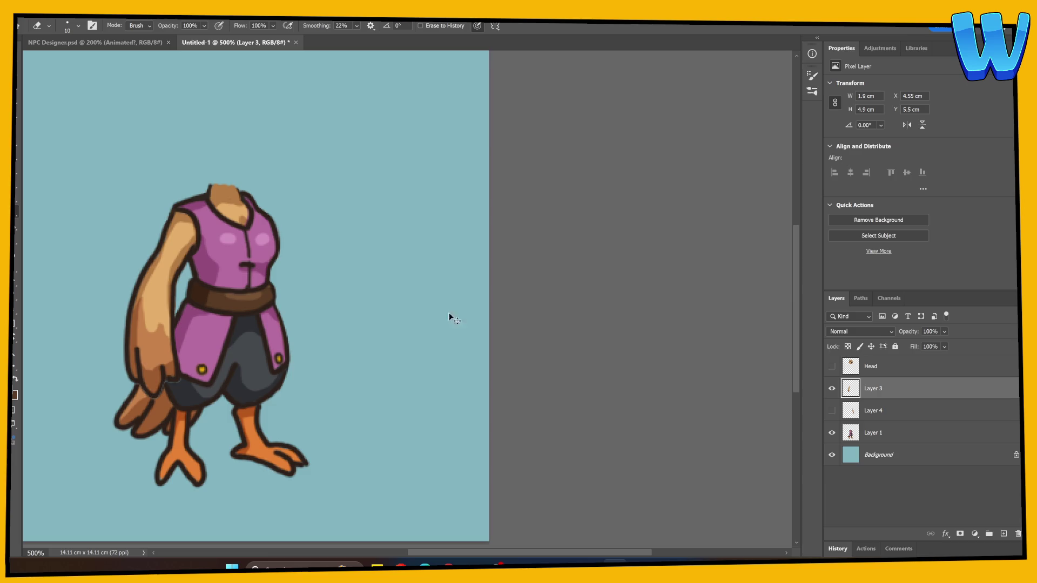
# Move the arm up and slightly right, rotating it to about -3 degrees
pyautogui.hotkey('ctrl', 't')
pyautogui.moveTo(174, 281)
pyautogui.mouseDown()
pyautogui.moveTo(185, 222)
pyautogui.moveTo(160, 316)
pyautogui.mouseUp()
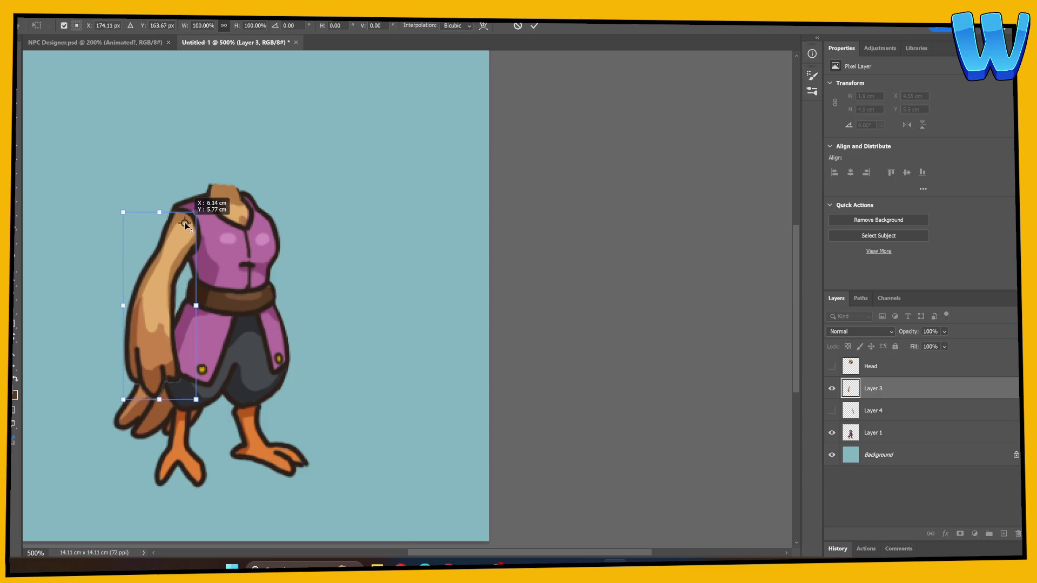
pyautogui.moveTo(107, 435)
pyautogui.mouseDown()
pyautogui.moveTo(173, 437)
pyautogui.moveTo(95, 424)
pyautogui.moveTo(117, 420)
pyautogui.moveTo(108, 429)
pyautogui.mouseUp()
pyautogui.press('Return')
pyautogui.press('e')
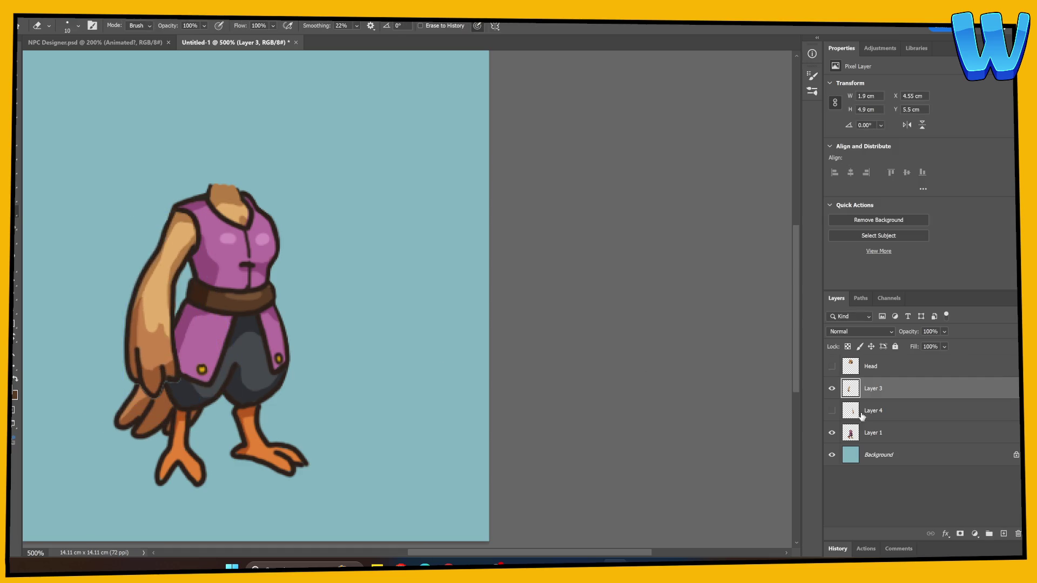
pyautogui.click(831, 391)
pyautogui.click(852, 426)
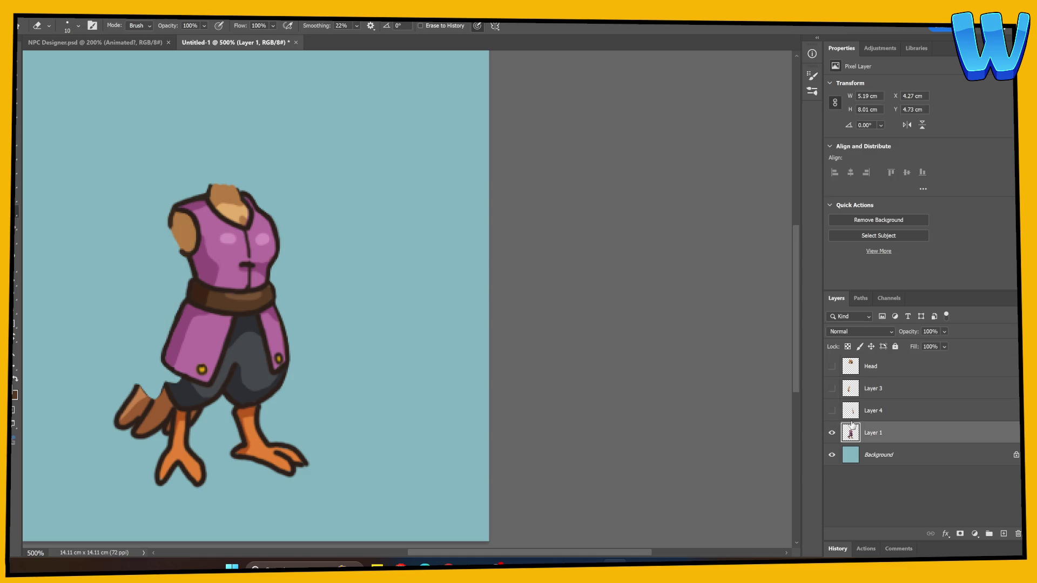
# Reshape the tail's upper end into a point and outline from the jacket edge to the tail
pyautogui.press('b')
pyautogui.moveTo(83, 199); pyautogui.dragTo(119, 148)
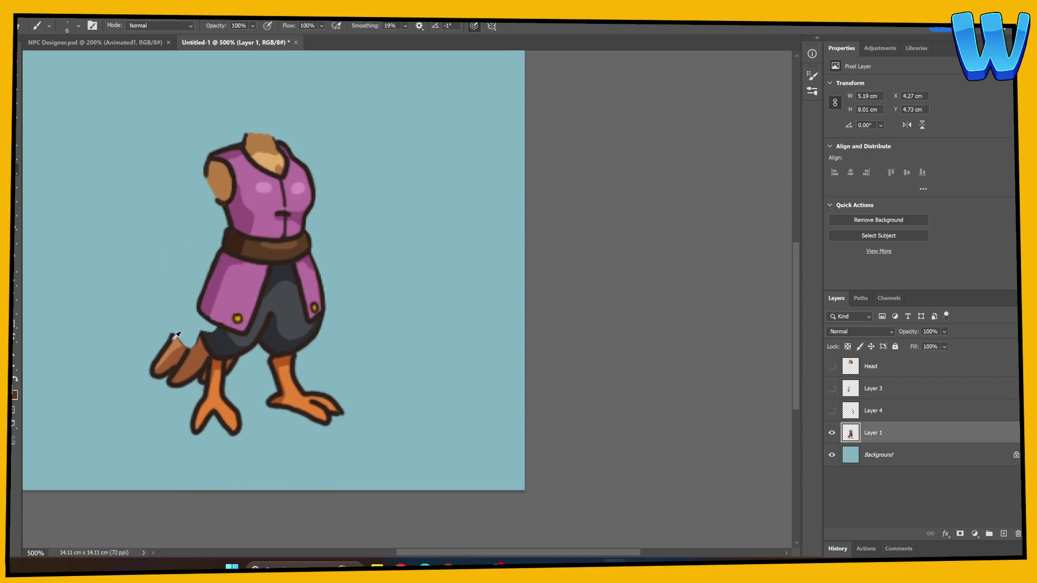
pyautogui.moveTo(170, 338); pyautogui.dragTo(161, 352)
pyautogui.moveTo(198, 312)
pyautogui.mouseDown()
pyautogui.moveTo(165, 349)
pyautogui.moveTo(199, 305)
pyautogui.moveTo(190, 349)
pyautogui.moveTo(204, 325)
pyautogui.mouseUp()
pyautogui.scroll(-3, 212, 351)
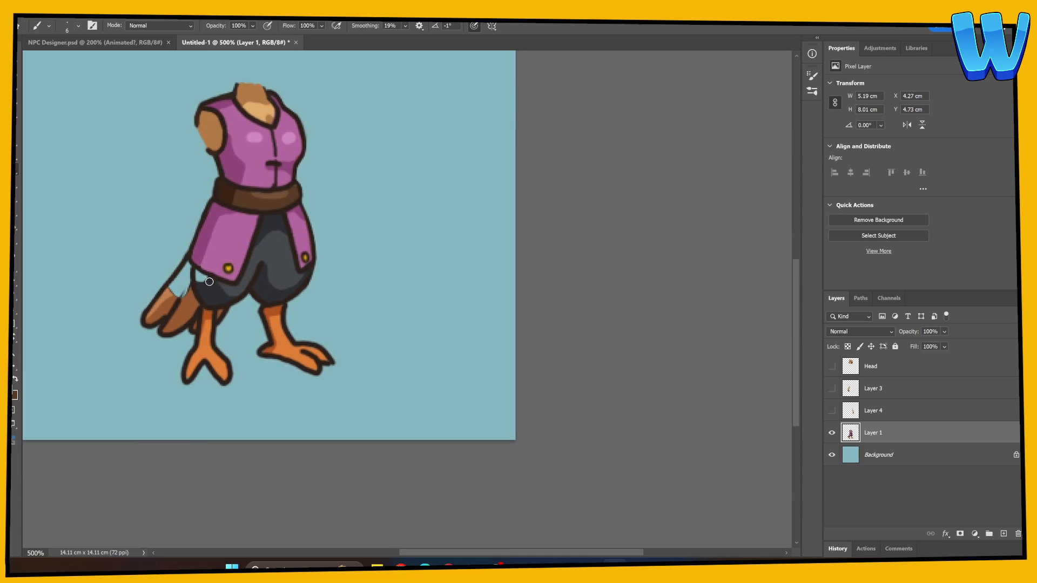
# Paint the blue gaps with trouser grey and tail brown, outlining the jacket's lower-left edge
pyautogui.moveTo(199, 275); pyautogui.dragTo(201, 281)
pyautogui.moveTo(195, 268)
pyautogui.mouseDown()
pyautogui.moveTo(196, 294)
pyautogui.moveTo(180, 283)
pyautogui.moveTo(174, 297)
pyautogui.moveTo(188, 260)
pyautogui.moveTo(187, 291)
pyautogui.moveTo(161, 301)
pyautogui.moveTo(179, 279)
pyautogui.mouseUp()
pyautogui.keyDown('alt'); pyautogui.click(171, 302); pyautogui.keyUp('alt')
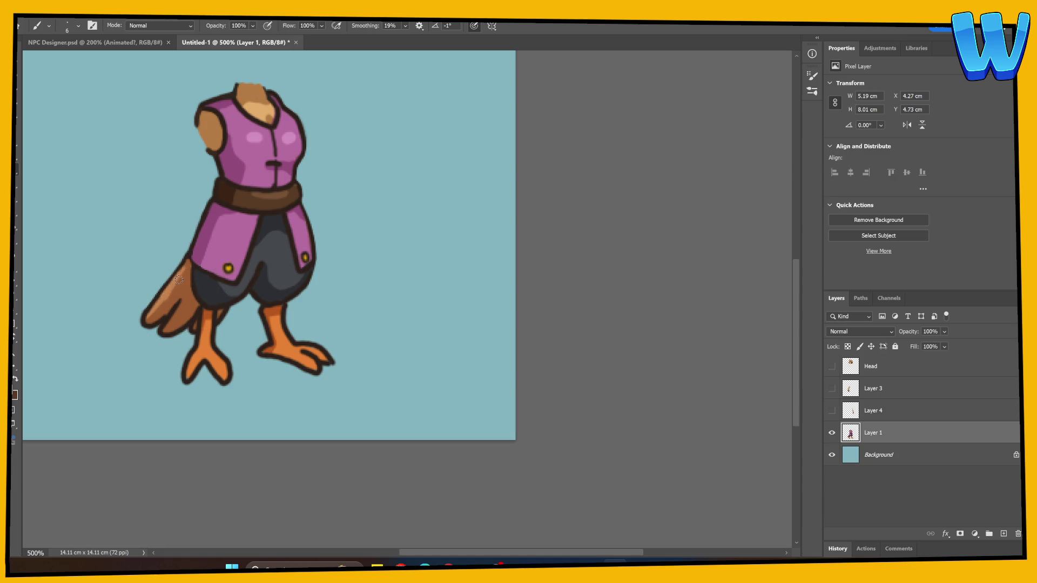
pyautogui.keyDown('alt'); pyautogui.click(159, 321); pyautogui.keyUp('alt')
pyautogui.moveTo(183, 260); pyautogui.dragTo(157, 300)
# Show only Layer 4's right arm over a semi-transparent body and make Layer 4 active
pyautogui.click(834, 393)
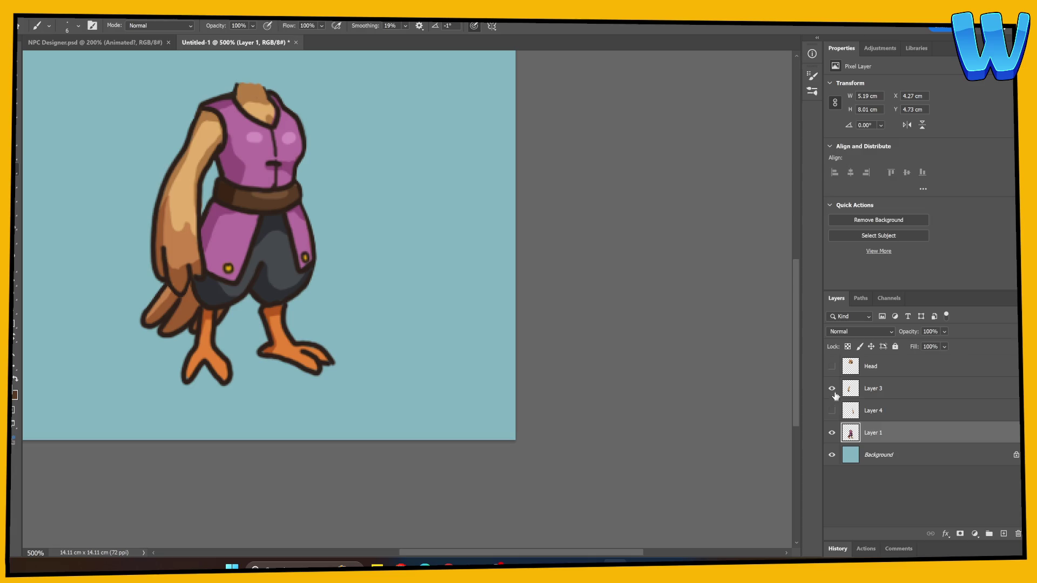
pyautogui.click(832, 411)
pyautogui.click(832, 389)
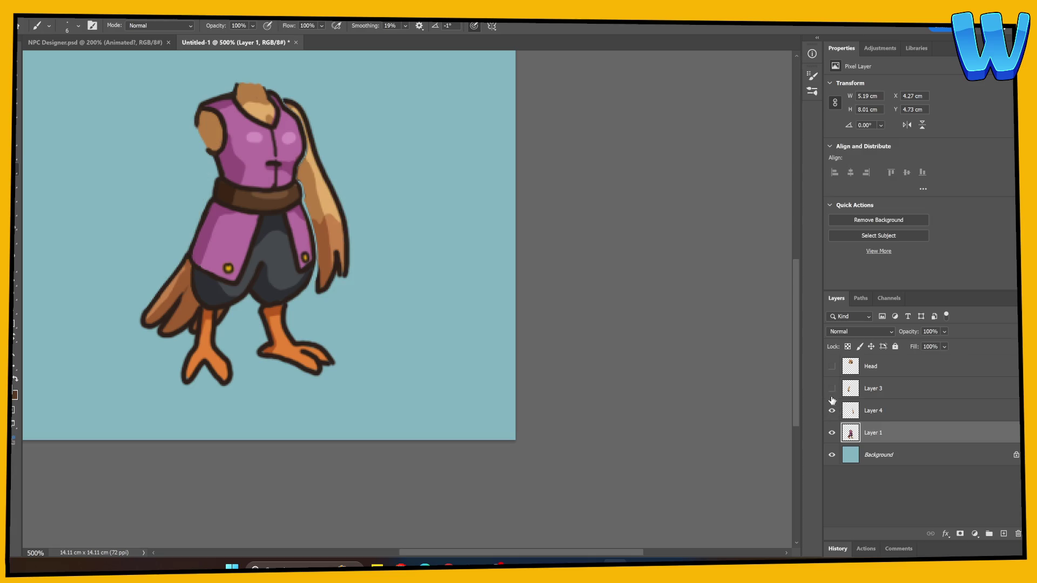
pyautogui.click(831, 433)
pyautogui.click(832, 432)
pyautogui.moveTo(912, 332); pyautogui.dragTo(885, 332)
pyautogui.click(859, 407)
pyautogui.hscroll(5, 229, 397)
pyautogui.scroll(3, 229, 398)
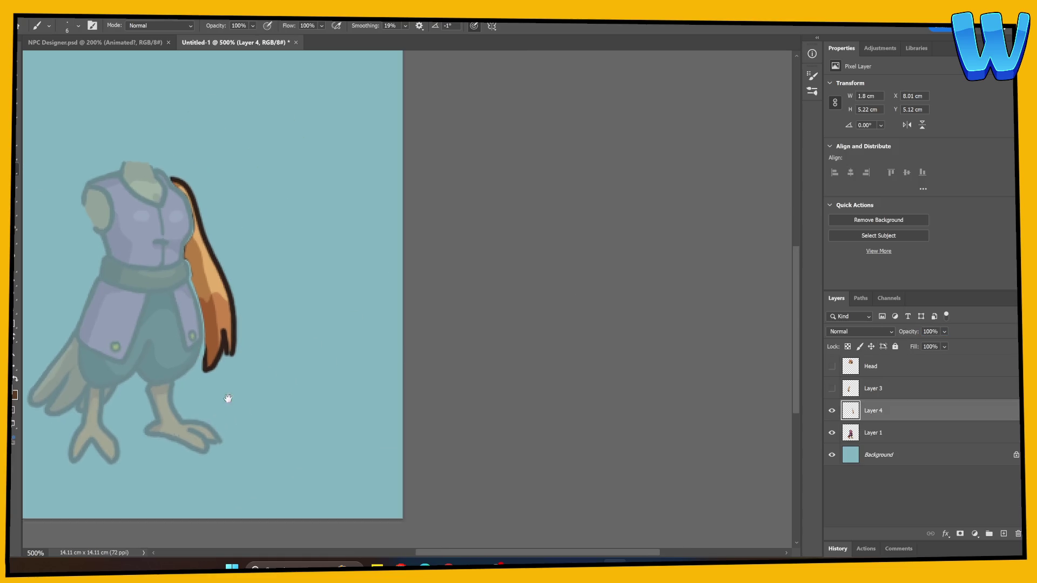
# Draw claw lines at the tip of the right arm's hand
pyautogui.moveTo(158, 392)
pyautogui.mouseDown()
pyautogui.moveTo(155, 372)
pyautogui.moveTo(155, 398)
pyautogui.mouseUp()
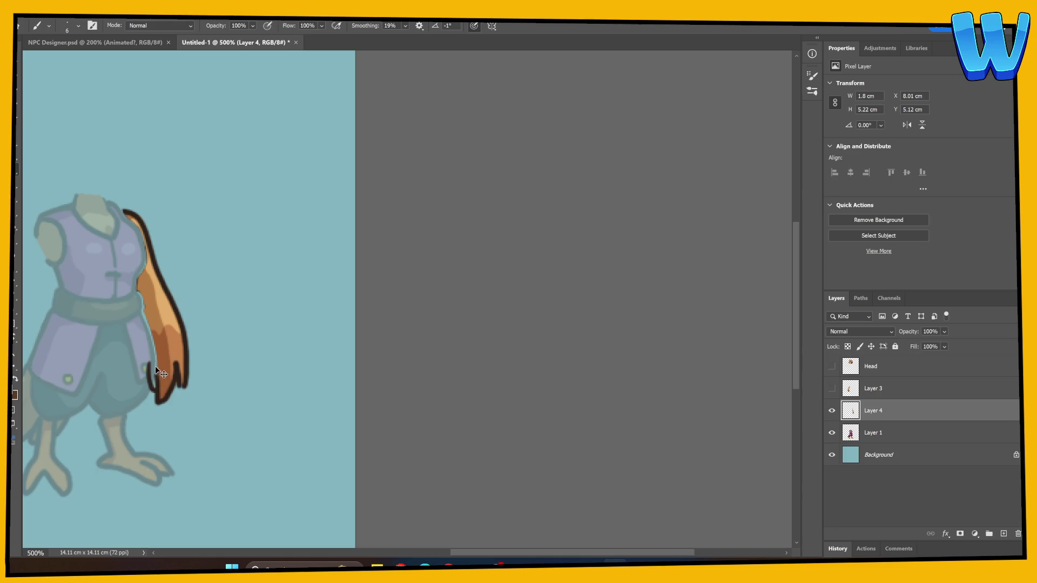
pyautogui.moveTo(149, 357)
pyautogui.mouseDown()
pyautogui.moveTo(156, 394)
pyautogui.moveTo(162, 386)
pyautogui.mouseUp()
pyautogui.moveTo(163, 371)
pyautogui.mouseDown()
pyautogui.moveTo(159, 405)
pyautogui.moveTo(145, 398)
pyautogui.moveTo(148, 320)
pyautogui.mouseUp()
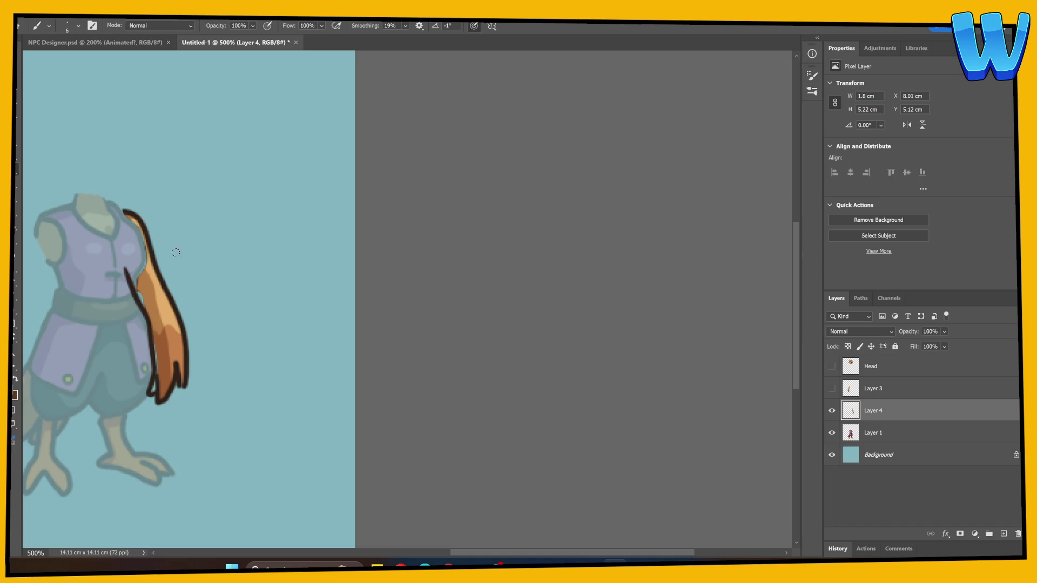
pyautogui.scroll(-1, 301, 292)
pyautogui.hscroll(-2, 301, 291)
# Paint over the teal gaps between the fingers, along the inner edge and at the top notch with sampled orange and brown shading
pyautogui.moveTo(207, 271)
pyautogui.mouseDown()
pyautogui.moveTo(195, 228)
pyautogui.moveTo(209, 265)
pyautogui.mouseUp()
pyautogui.keyDown('alt'); pyautogui.click(220, 306); pyautogui.keyUp('alt')
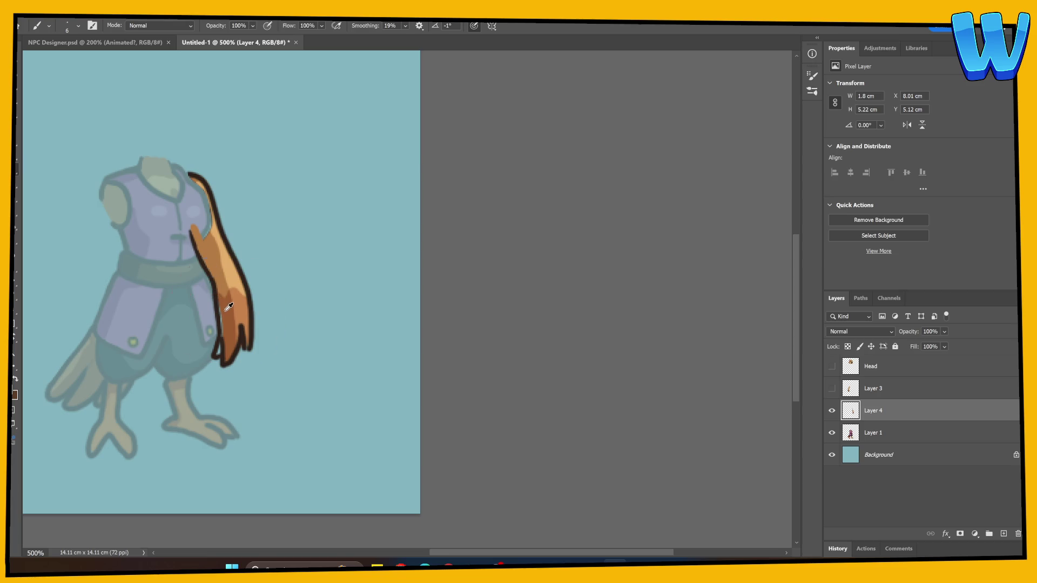
pyautogui.moveTo(218, 349); pyautogui.dragTo(222, 360)
pyautogui.moveTo(217, 320)
pyautogui.mouseDown()
pyautogui.moveTo(219, 345)
pyautogui.moveTo(212, 264)
pyautogui.mouseUp()
pyautogui.keyDown('alt'); pyautogui.click(205, 241); pyautogui.keyUp('alt')
pyautogui.moveTo(190, 231)
pyautogui.mouseDown()
pyautogui.moveTo(204, 240)
pyautogui.moveTo(193, 184)
pyautogui.moveTo(188, 204)
pyautogui.moveTo(198, 189)
pyautogui.moveTo(213, 233)
pyautogui.moveTo(197, 183)
pyautogui.moveTo(207, 204)
pyautogui.mouseUp()
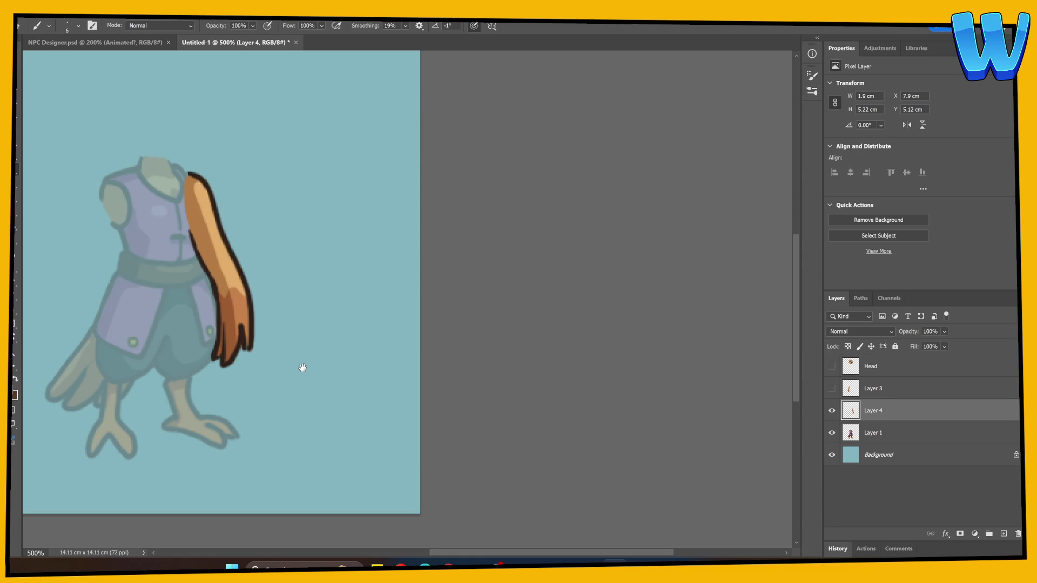
pyautogui.moveTo(257, 356); pyautogui.dragTo(266, 326)
pyautogui.click(262, 315)
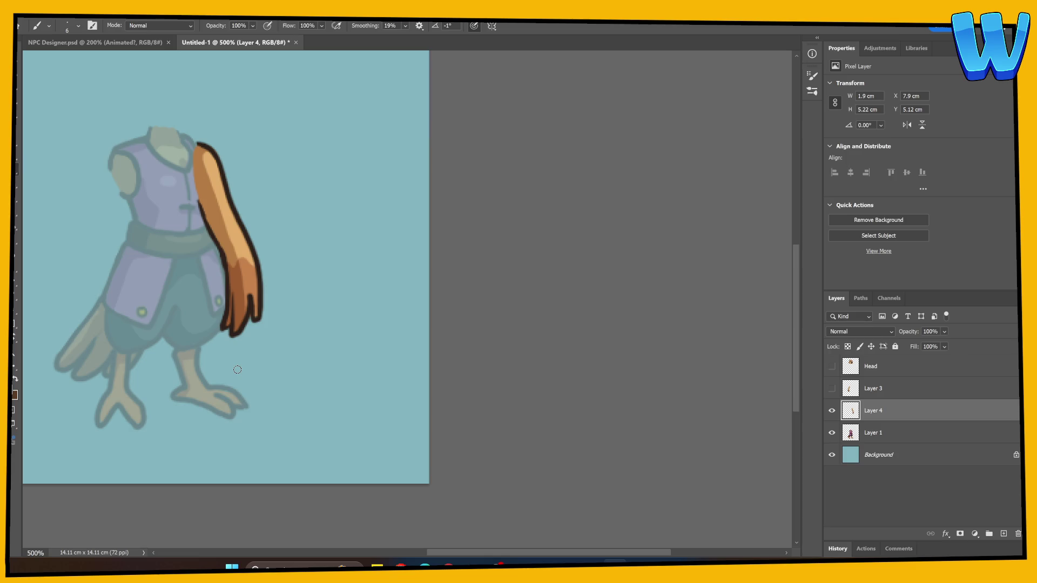
pyautogui.press('e')
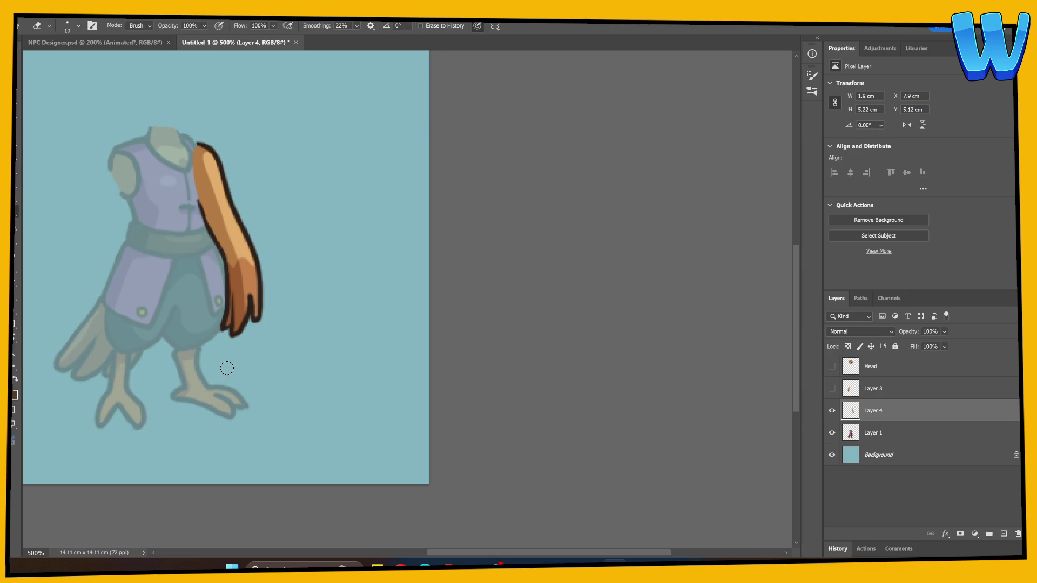
# Rename the part layers Right Arm, Left Arm and Body
pyautogui.click(831, 388)
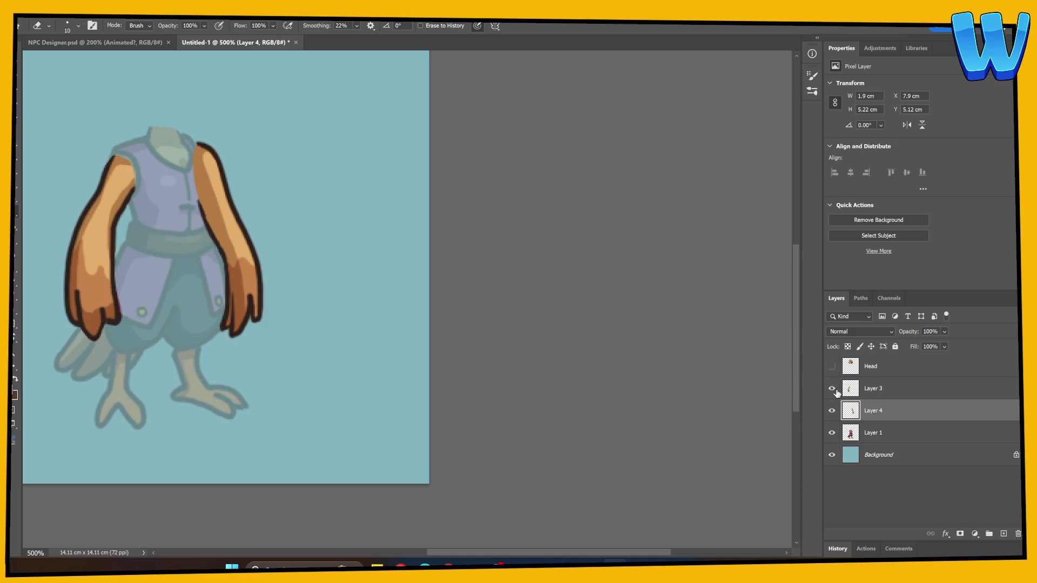
pyautogui.doubleClick(874, 410)
pyautogui.write('Right Arm')
pyautogui.press('Return')
pyautogui.doubleClick(873, 388)
pyautogui.write('Left Arm')
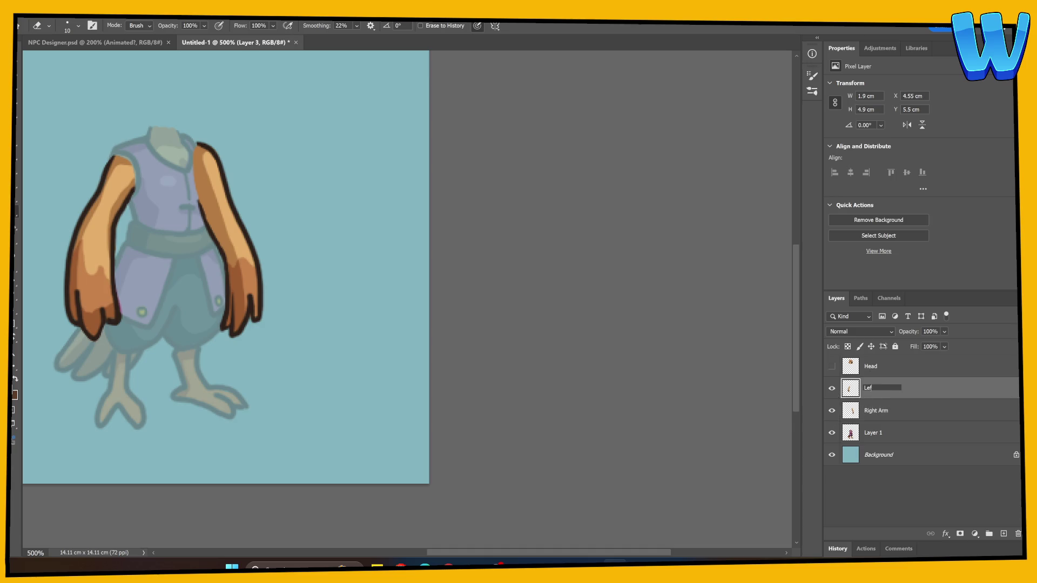
pyautogui.press('Return')
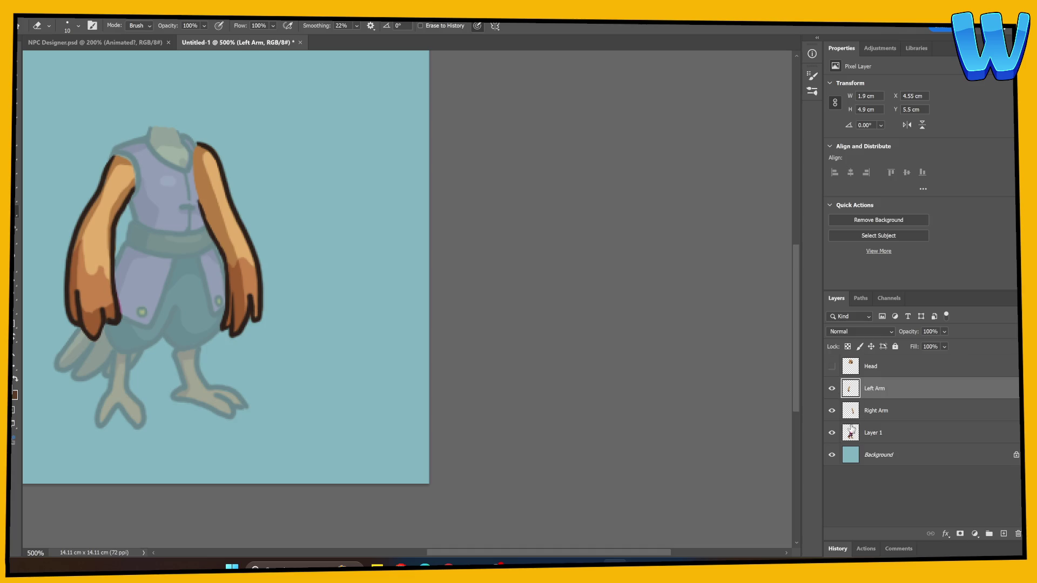
pyautogui.doubleClick(872, 432)
pyautogui.write('Body')
pyautogui.press('Return')
# Move Body above Right Arm, set its opacity to 100%, and show the Head layer
pyautogui.moveTo(870, 429); pyautogui.dragTo(884, 407)
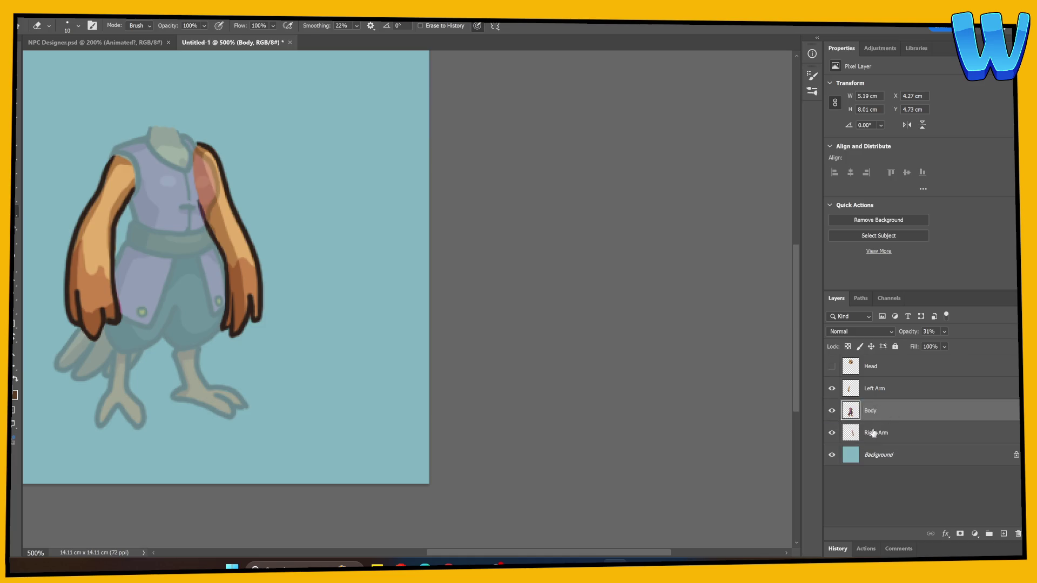
pyautogui.click(873, 432)
pyautogui.click(877, 410)
pyautogui.moveTo(908, 333); pyautogui.dragTo(944, 334)
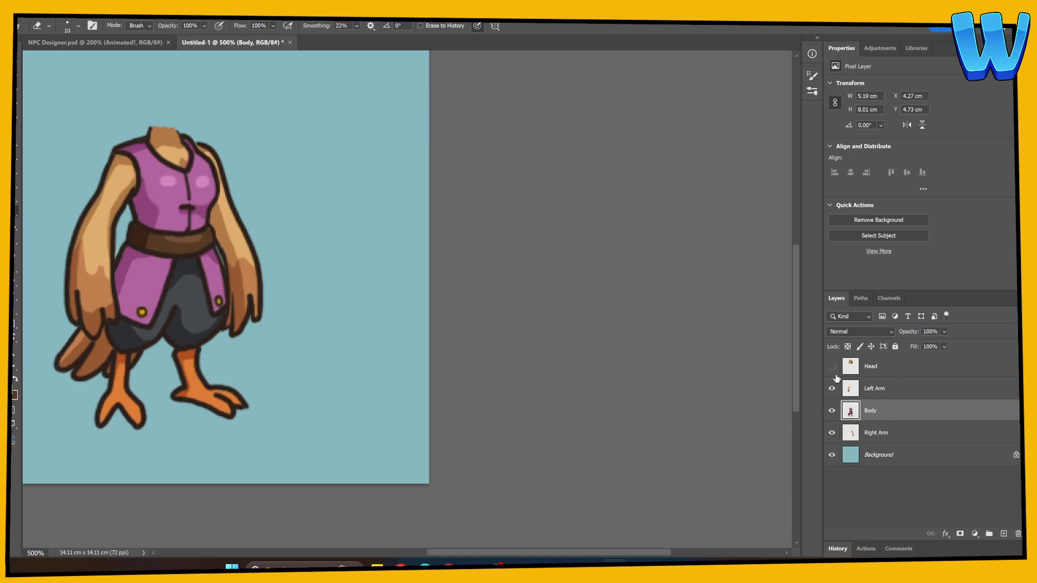
pyautogui.click(831, 366)
pyautogui.moveTo(388, 359); pyautogui.dragTo(443, 413)
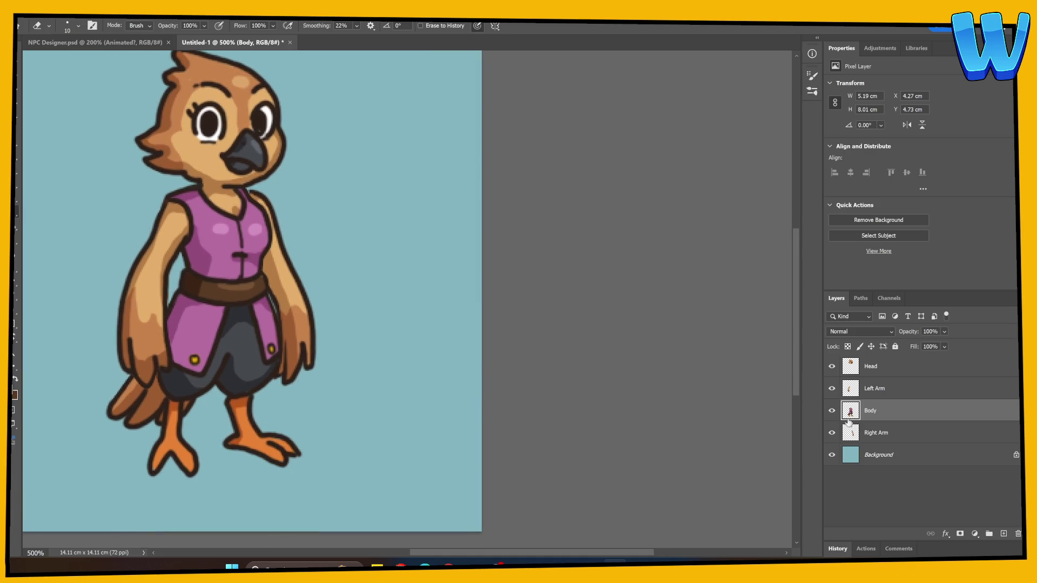
# Isolate the right arm and extend its left outline upward with the dark outline colour
pyautogui.click(832, 432)
pyautogui.click(831, 432)
pyautogui.moveTo(831, 410); pyautogui.dragTo(831, 388)
pyautogui.click(874, 432)
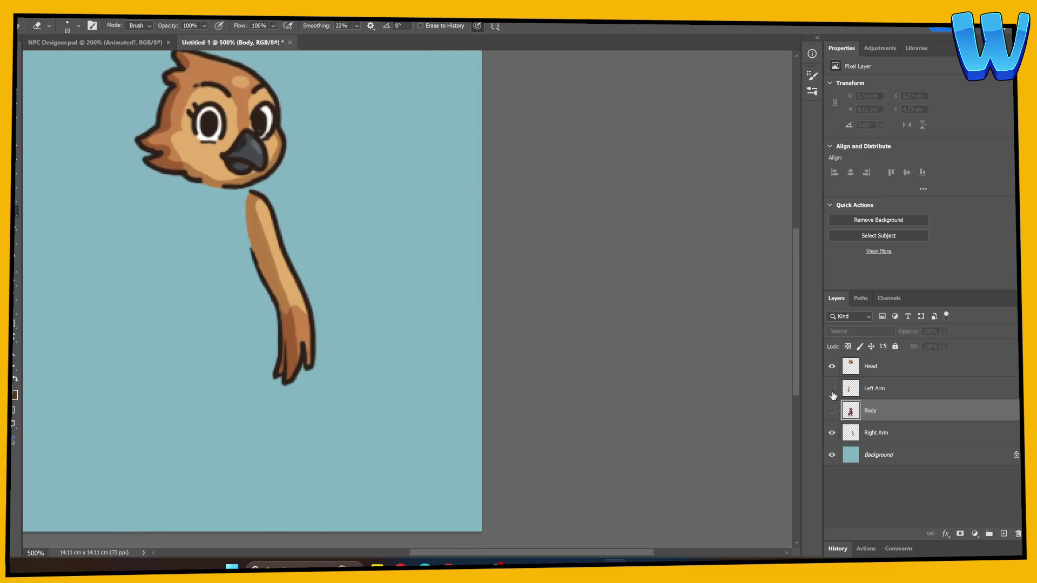
pyautogui.press('b')
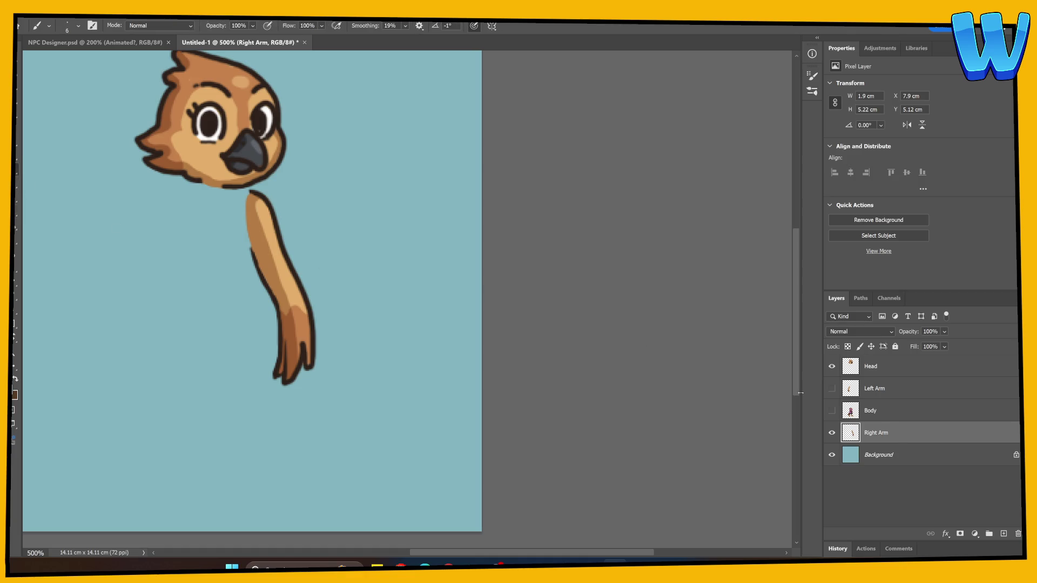
pyautogui.moveTo(253, 192); pyautogui.dragTo(235, 195)
pyautogui.hotkey('ctrl', 'z')
pyautogui.moveTo(250, 254); pyautogui.dragTo(239, 199)
pyautogui.keyDown('alt'); pyautogui.click(262, 190); pyautogui.keyUp('alt')
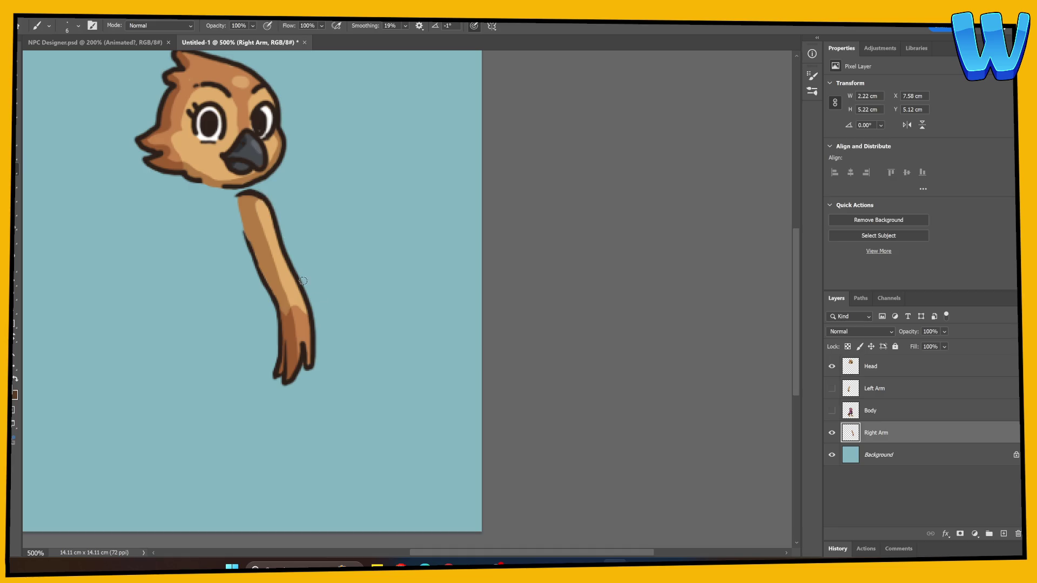
# Show the body and left arm again and rotate the right arm around its shoulder
pyautogui.click(832, 409)
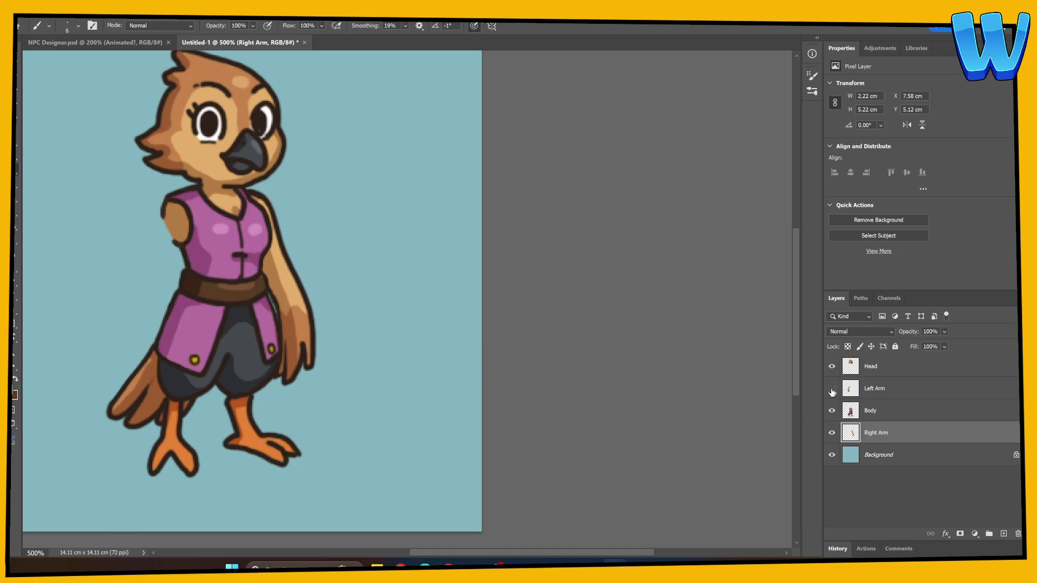
pyautogui.click(831, 388)
pyautogui.click(853, 412)
pyautogui.click(867, 437)
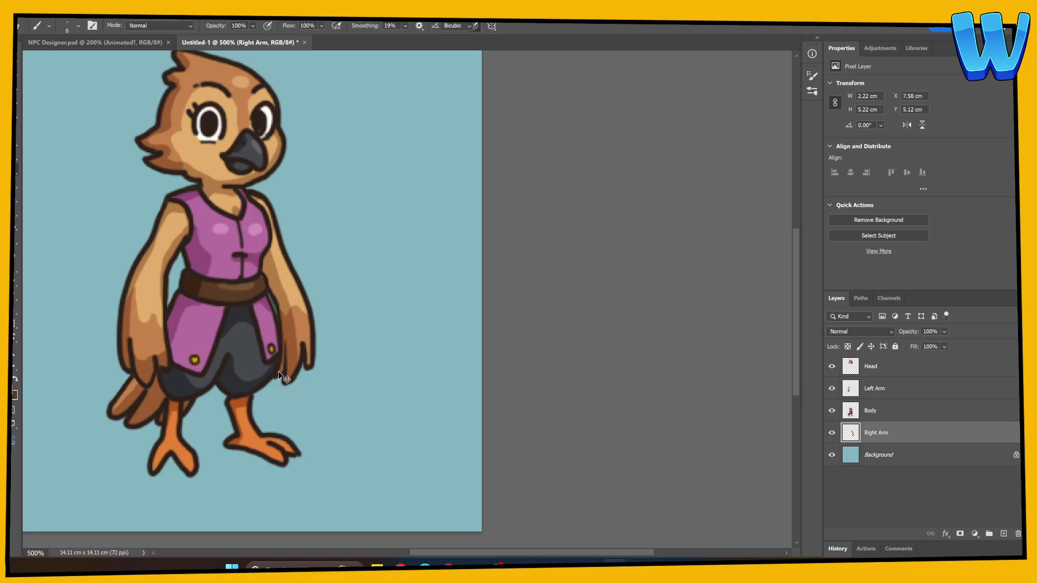
pyautogui.hotkey('ctrl', 't')
pyautogui.moveTo(274, 287); pyautogui.dragTo(254, 207)
pyautogui.moveTo(372, 409)
pyautogui.mouseDown()
pyautogui.moveTo(346, 429)
pyautogui.moveTo(385, 404)
pyautogui.moveTo(319, 440)
pyautogui.moveTo(345, 424)
pyautogui.moveTo(333, 434)
pyautogui.mouseUp()
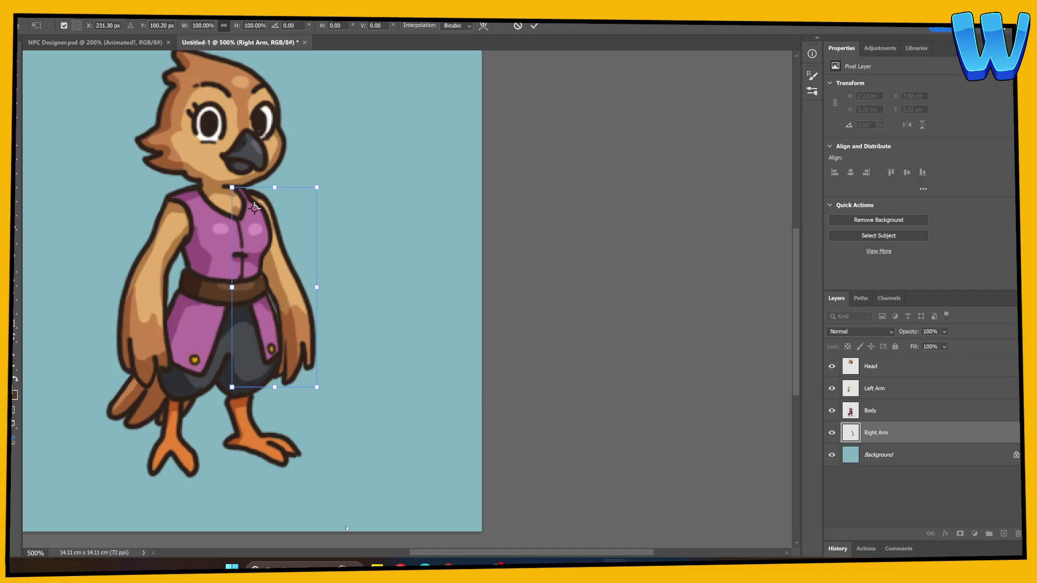
# Commit the arm rotation and delete the teal Background layer
pyautogui.press('Return')
pyautogui.press('b')
pyautogui.click(851, 455)
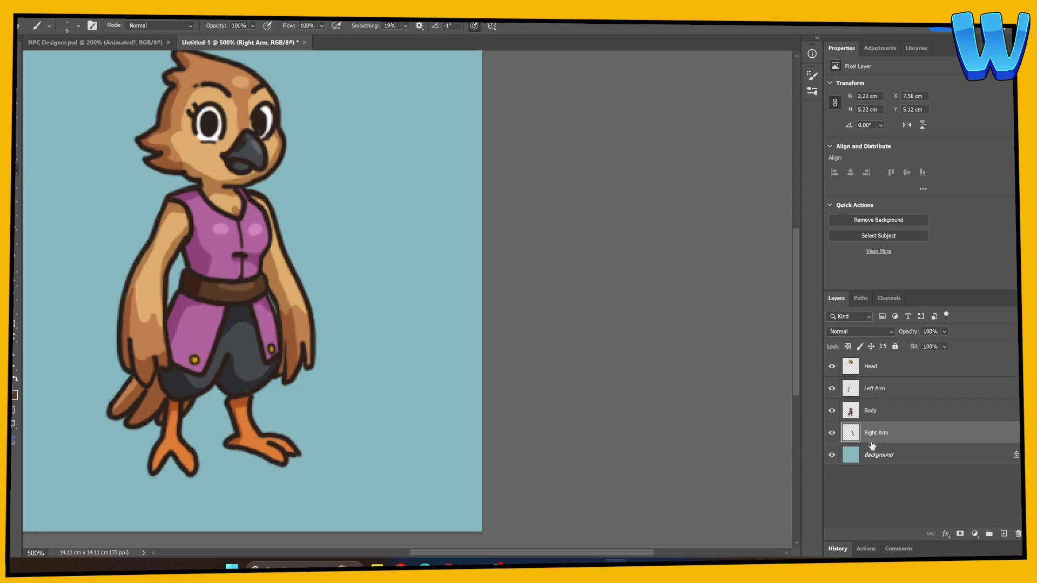
pyautogui.press('Delete')
# Zoom out to the whole canvas, bring up the save dialog, then cancel it
pyautogui.hotkey('ctrl', '-')
pyautogui.hotkey('ctrl', '-')
pyautogui.hotkey('ctrl', '-')
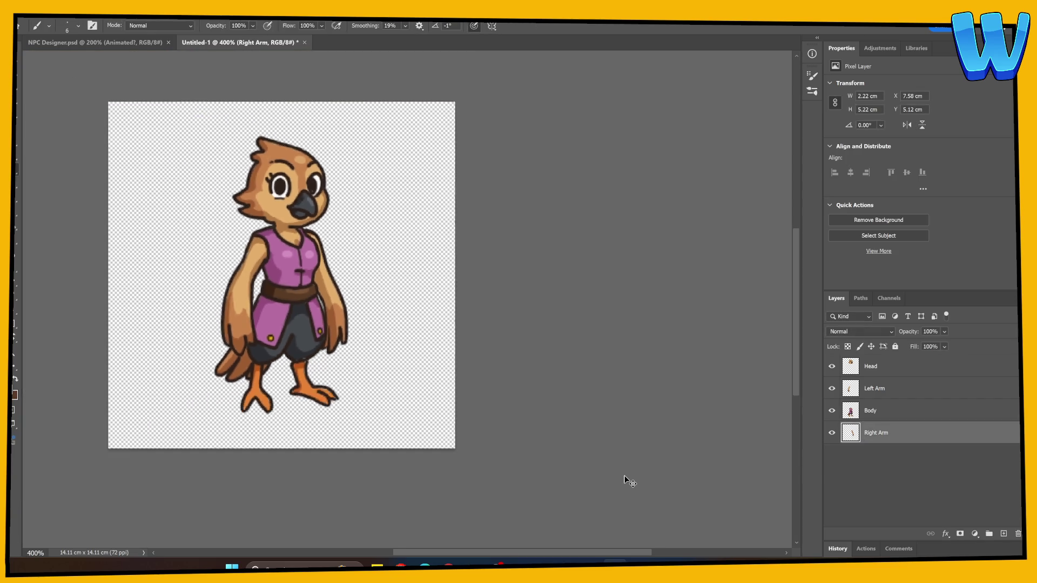
pyautogui.hotkey('ctrl', '-')
pyautogui.hotkey('ctrl', 's')
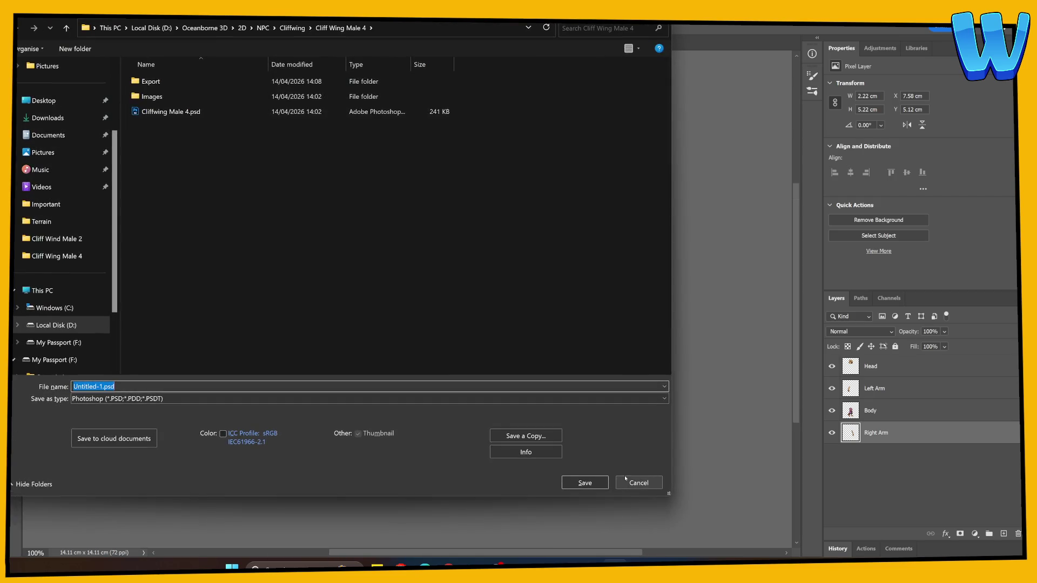
pyautogui.click(626, 478)
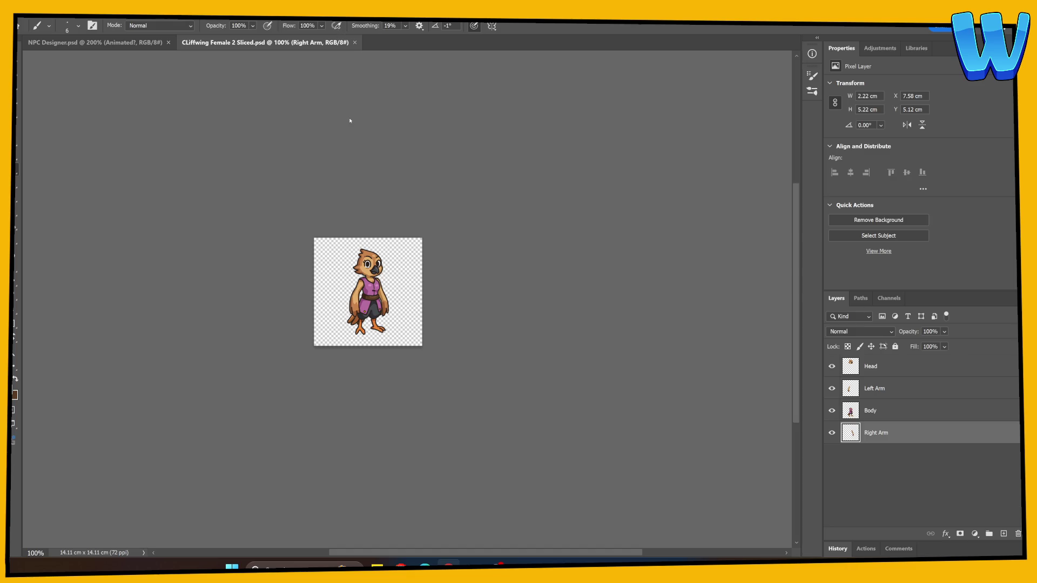
# Zoom in on the chick and back out to inspect the finished artwork
pyautogui.hotkey('ctrl', '+')
pyautogui.hotkey('ctrl', '+')
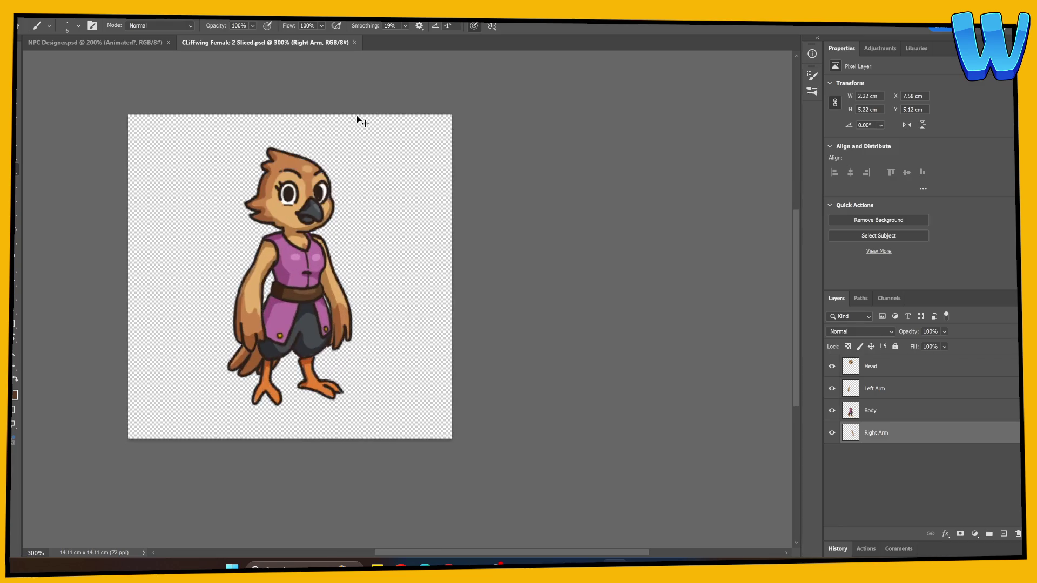
pyautogui.hotkey('ctrl', '-')
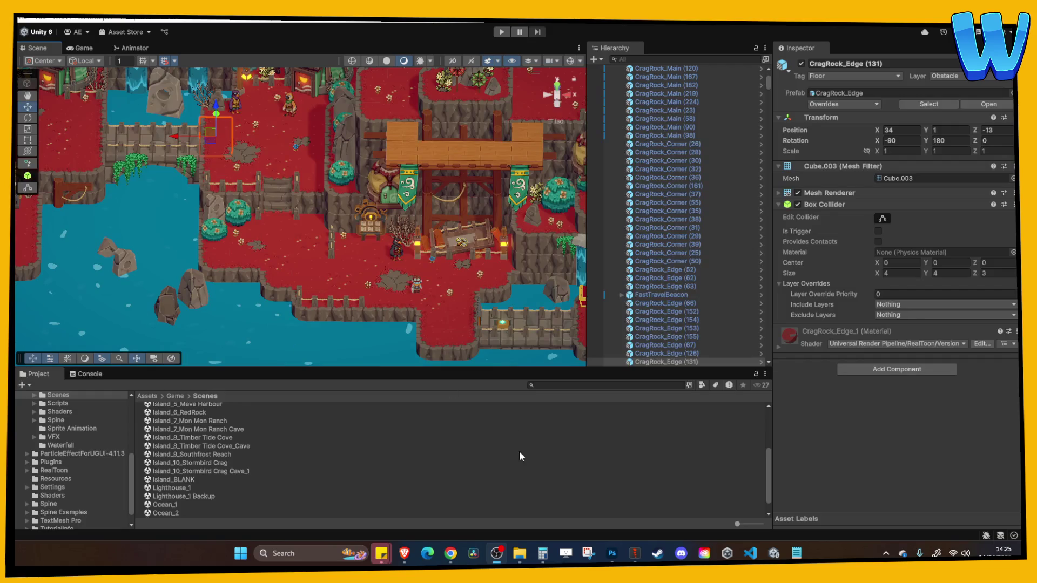
# Save the Cliffwing Male 4 Idle project in Spine and choose New Project
pyautogui.click(635, 553)
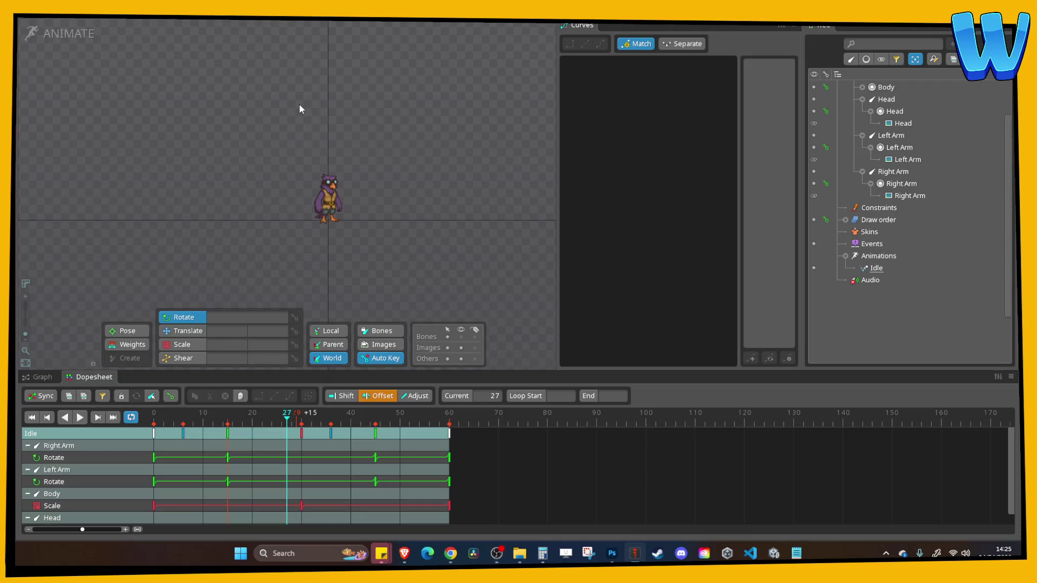
pyautogui.hotkey('ctrl', 's')
pyautogui.scroll(3, 302, 113)
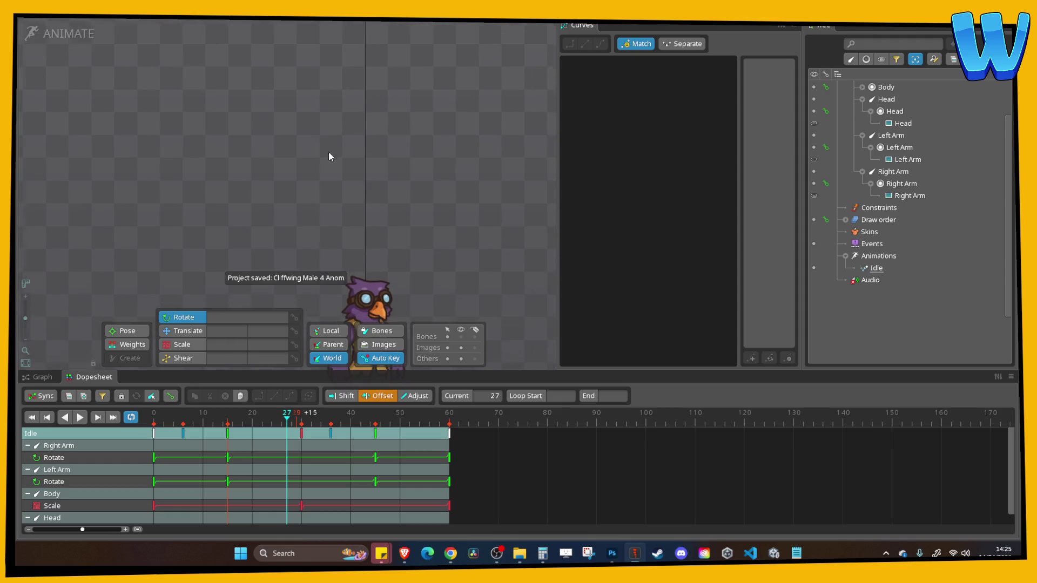
pyautogui.click(31, 33)
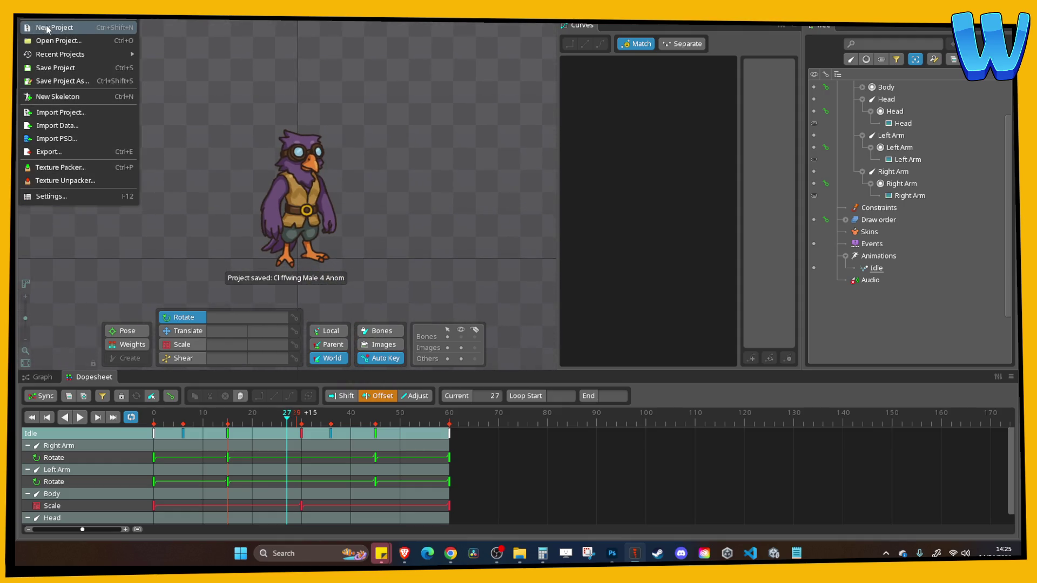
pyautogui.click(48, 26)
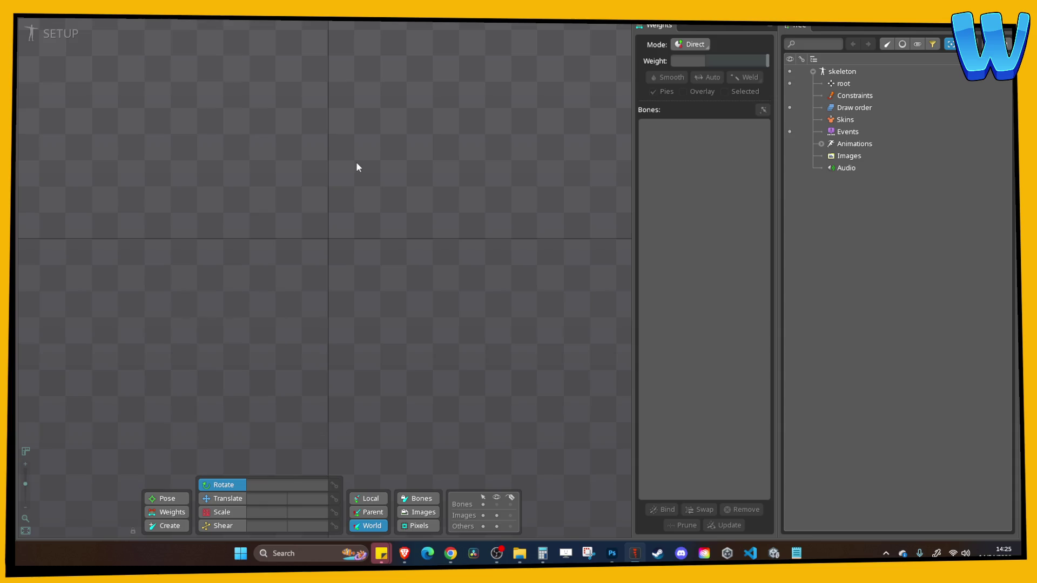
# Import the Cliffwing Female 2 PSD into the Cliffwing Female 2 folder as skeleton NPC_Cliffwing Female 2, then begin renaming it
pyautogui.click(39, 20)
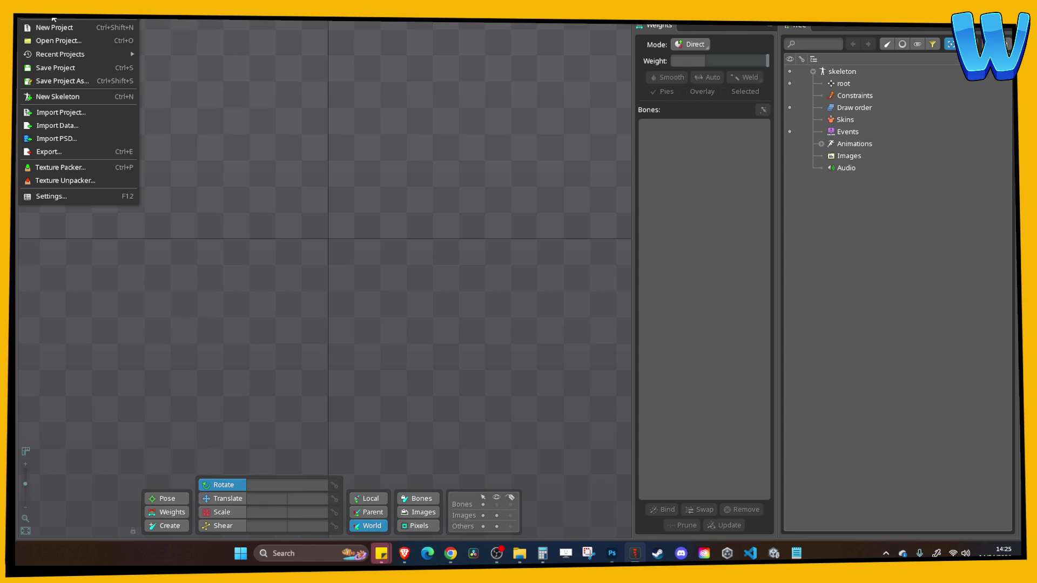
pyautogui.moveTo(80, 50)
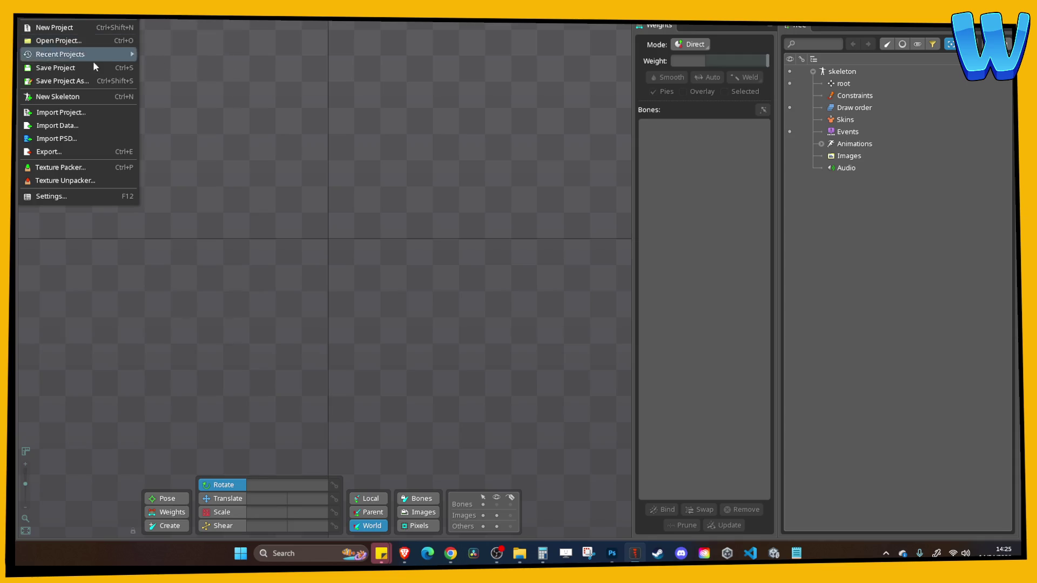
pyautogui.click(69, 138)
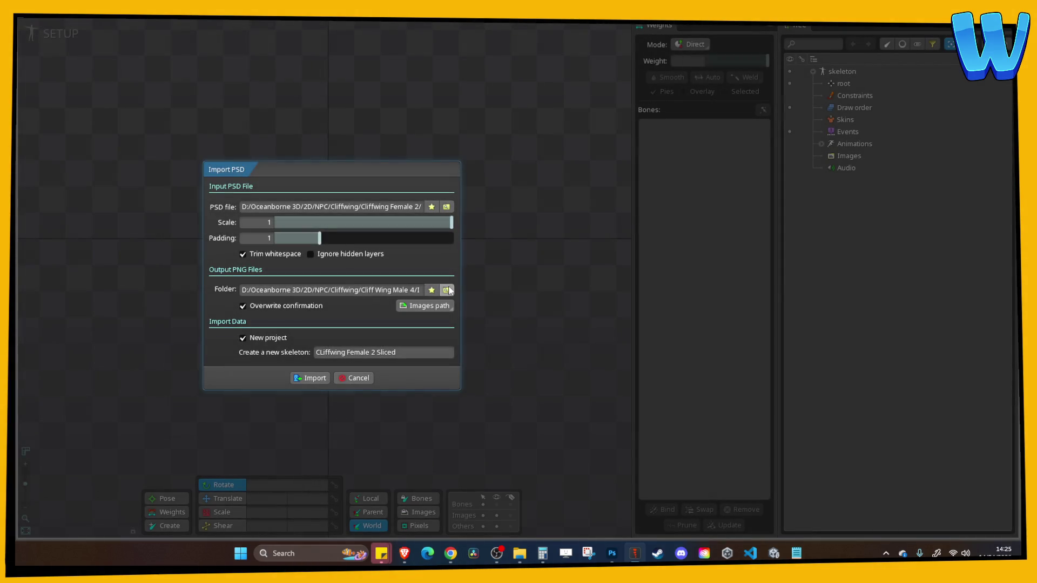
pyautogui.click(446, 290)
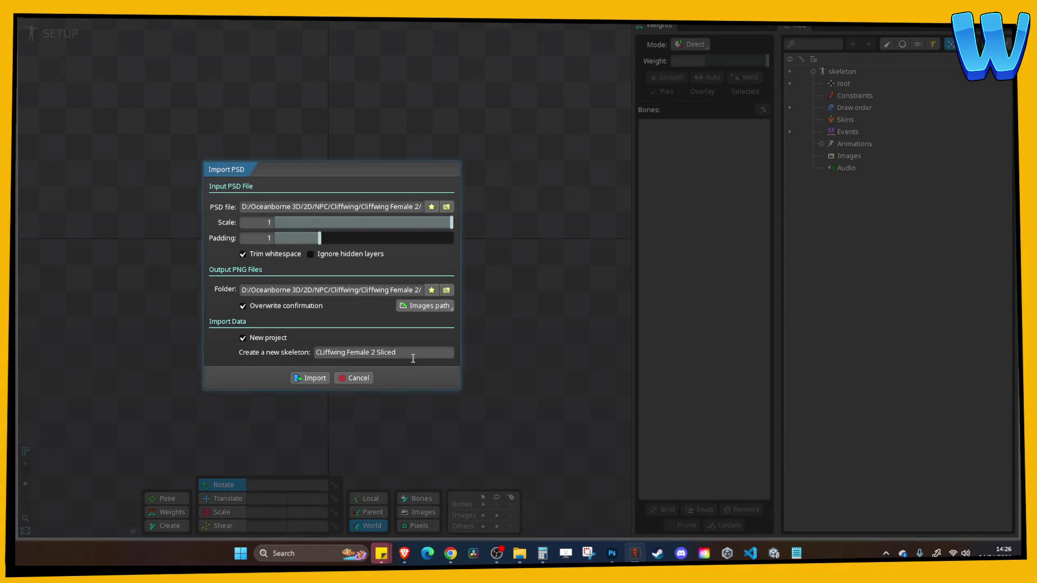
pyautogui.click(412, 353)
pyautogui.write('NPC_Clif')
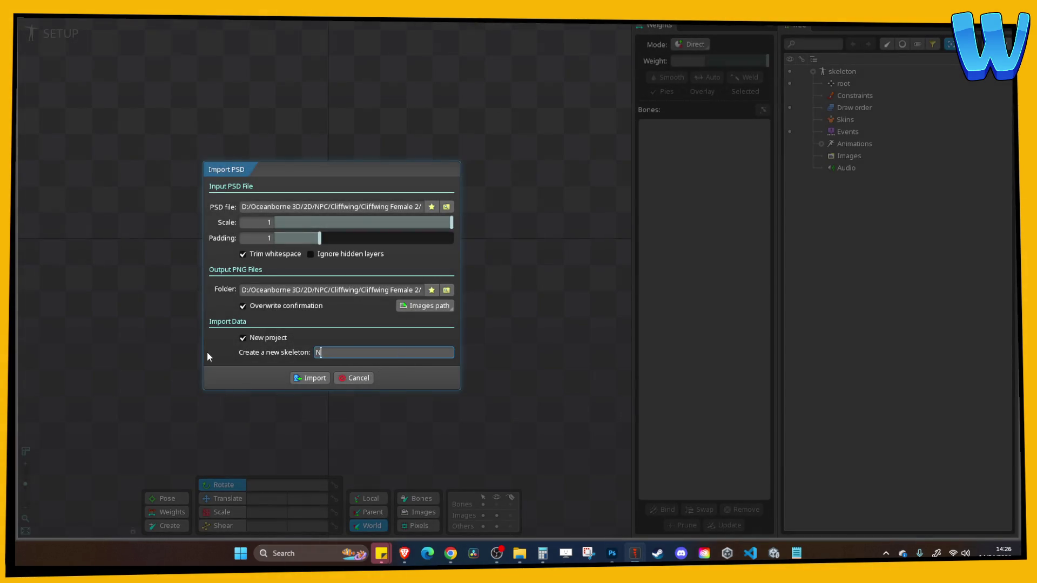
pyautogui.write('fwing Female 2')
pyautogui.press('Return')
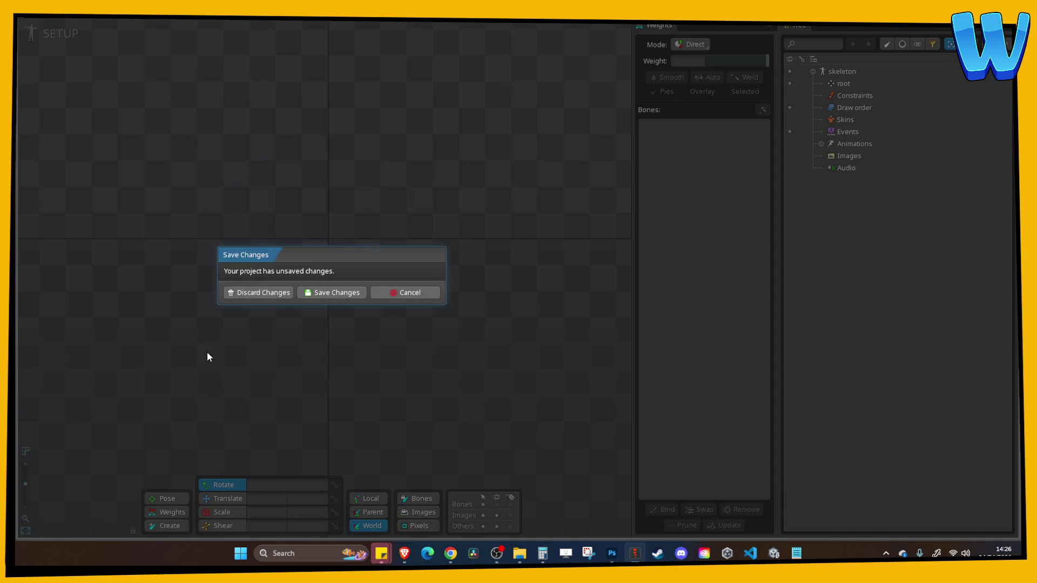
pyautogui.click(263, 290)
pyautogui.doubleClick(903, 72)
pyautogui.click(370, 276)
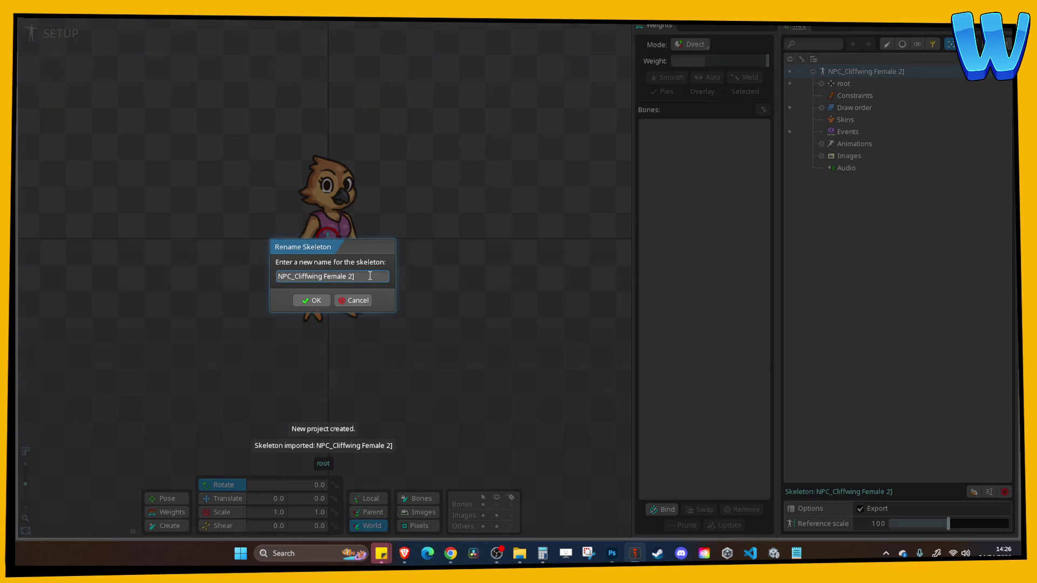
# Confirm the skeleton name NPC_Cliffwing Female 2 and center the character in the viewport
pyautogui.press('Return')
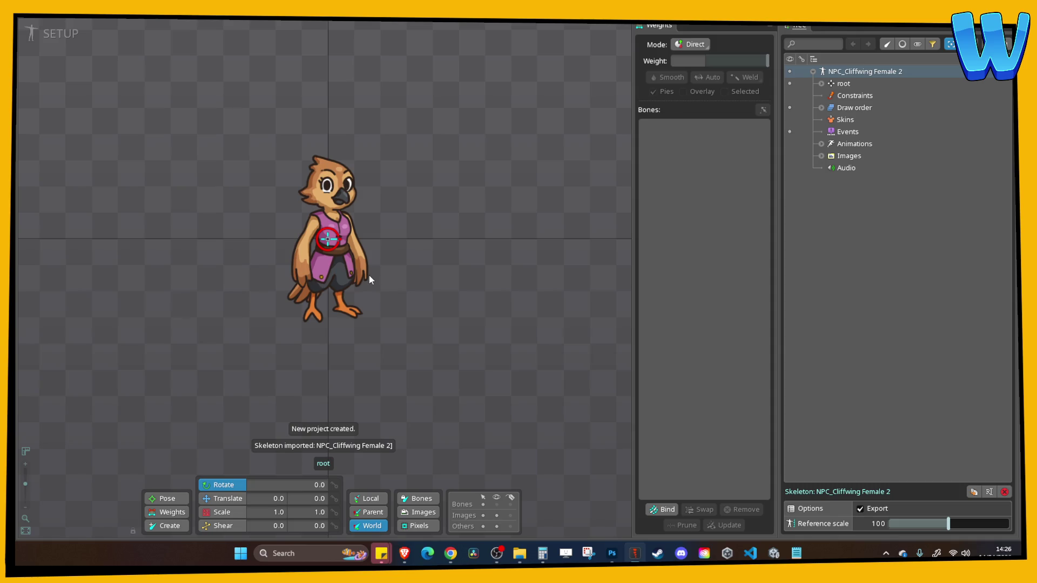
pyautogui.scroll(2, 420, 226)
pyautogui.moveTo(412, 222); pyautogui.dragTo(471, 236)
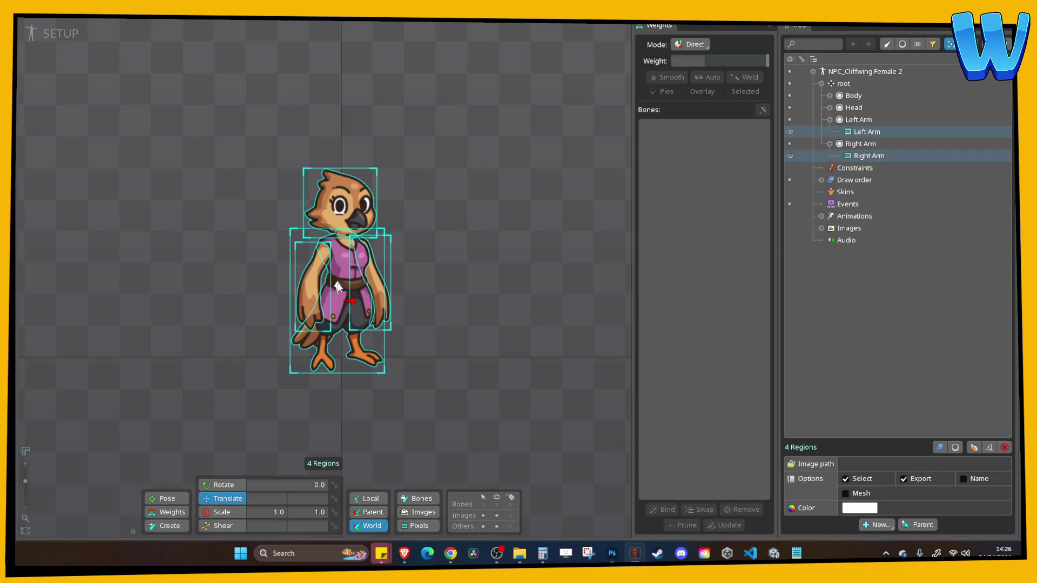
pyautogui.click(170, 527)
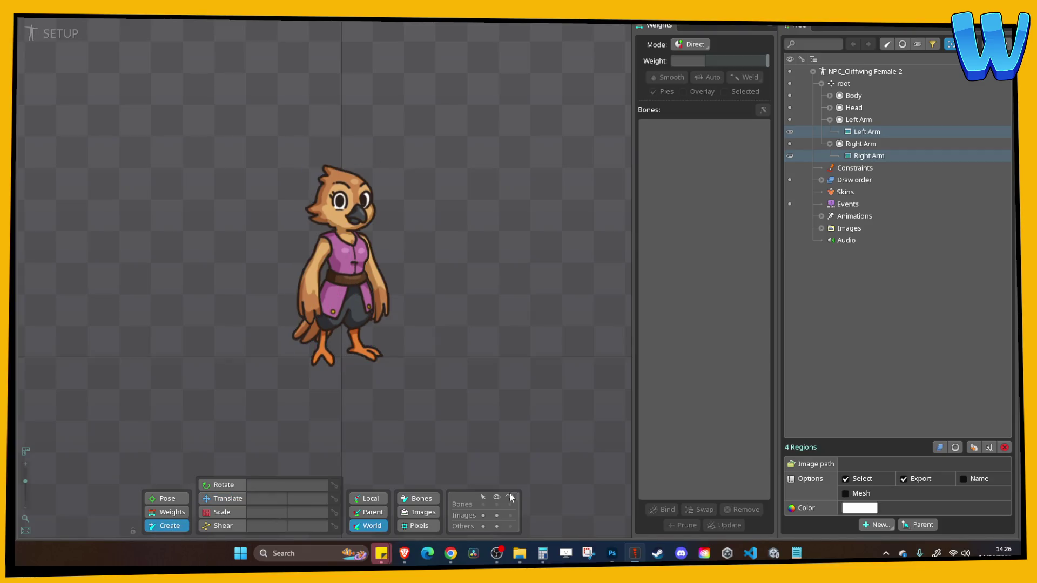
# Draw a Body bone from root and Left Arm and Right Arm bones from Body, then save
pyautogui.click(342, 357)
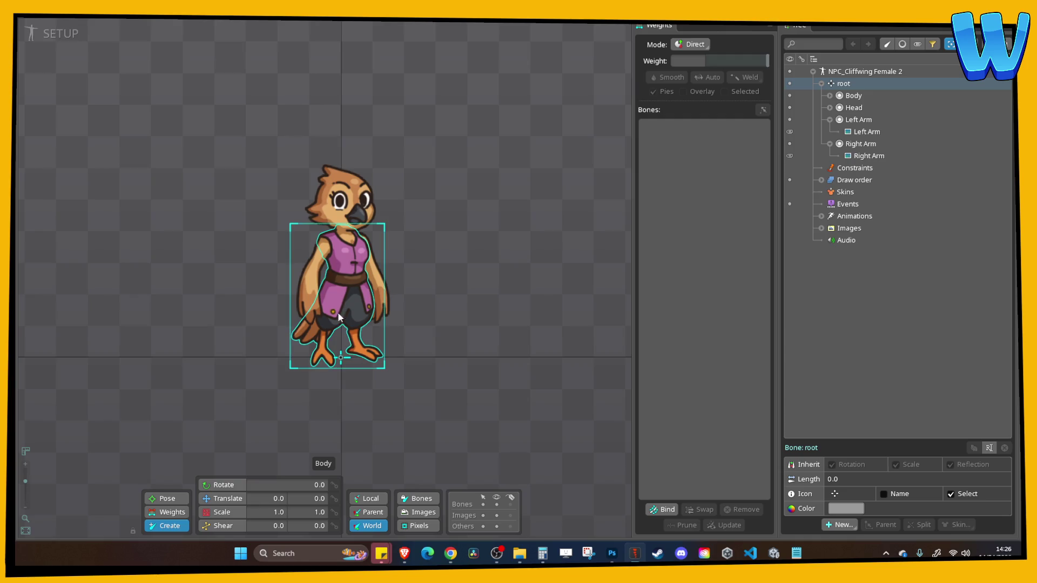
pyautogui.moveTo(341, 357); pyautogui.dragTo(342, 169)
pyautogui.click(342, 286)
pyautogui.moveTo(321, 242); pyautogui.dragTo(309, 319)
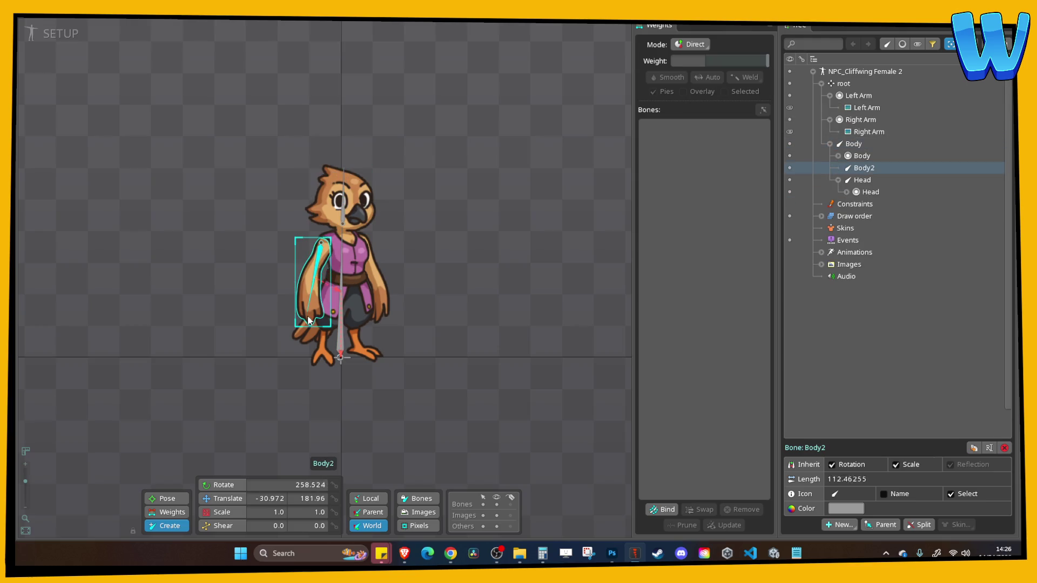
pyautogui.click(341, 293)
pyautogui.moveTo(360, 238); pyautogui.dragTo(384, 307)
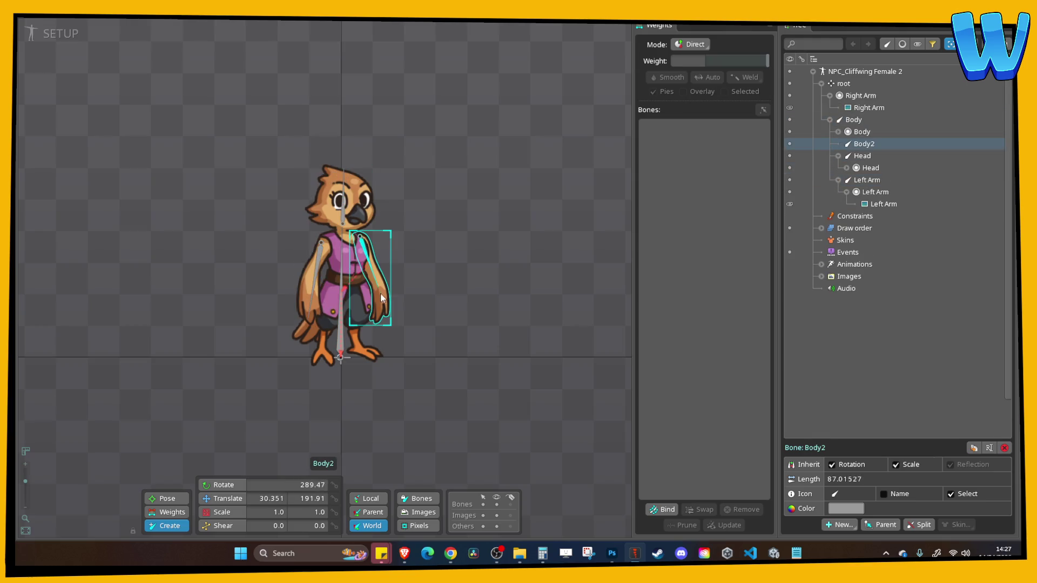
pyautogui.hotkey('ctrl', 's')
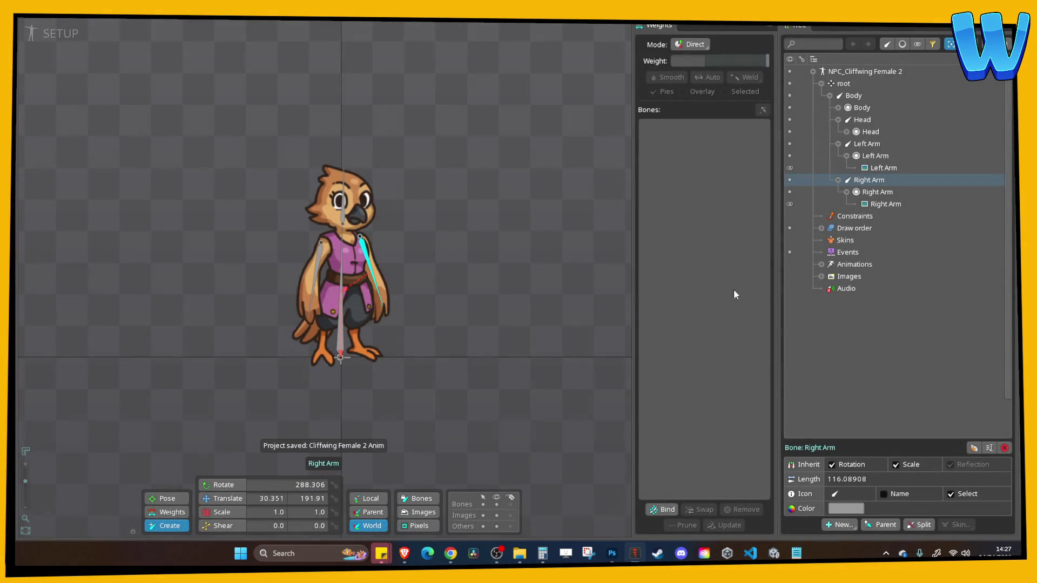
# Rename the new animation to Idle and switch to Animate mode
pyautogui.click(820, 265)
pyautogui.doubleClick(858, 276)
pyautogui.write('Idle')
pyautogui.press('Return')
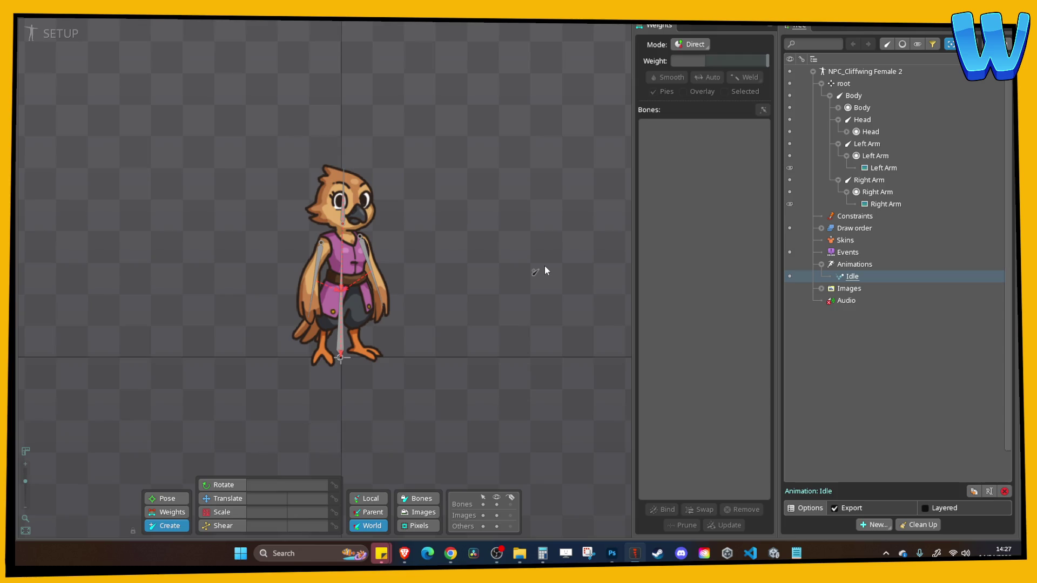
pyautogui.scroll(2, 443, 247)
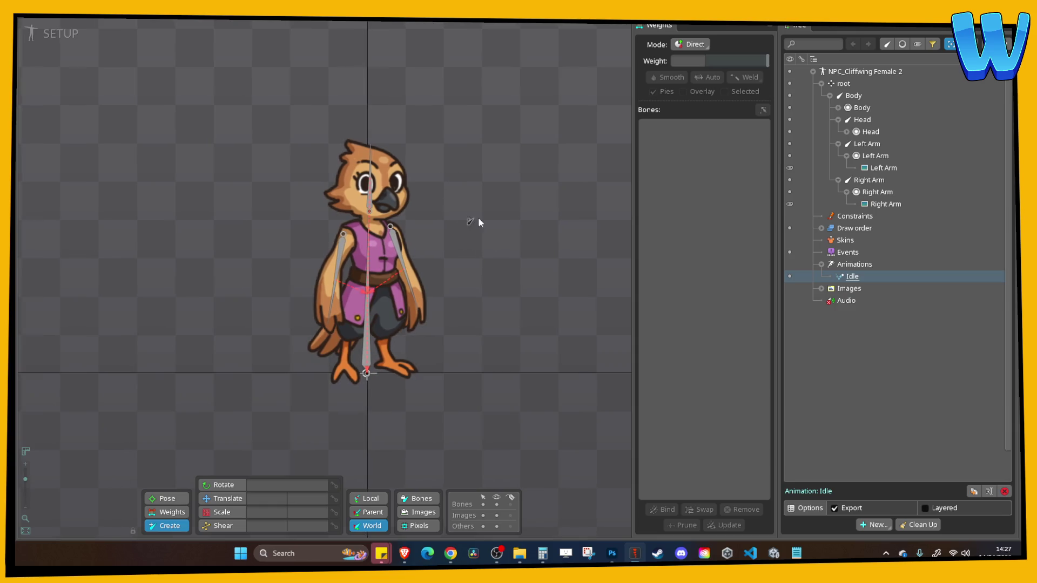
pyautogui.click(73, 34)
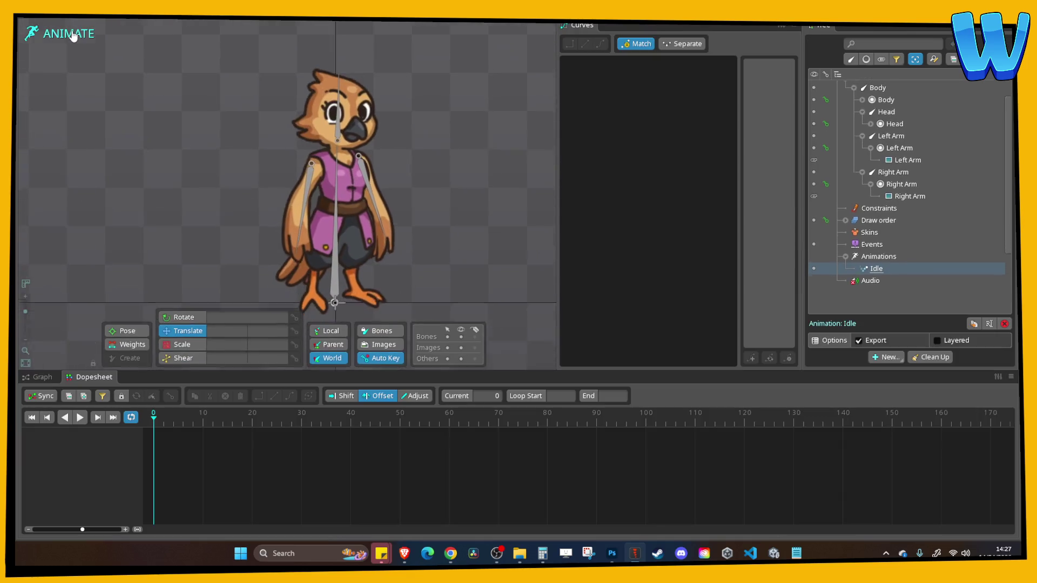
# Key the Body's scale at frames 0 and 60, squash it at 30, and ease the curve
pyautogui.click(328, 273)
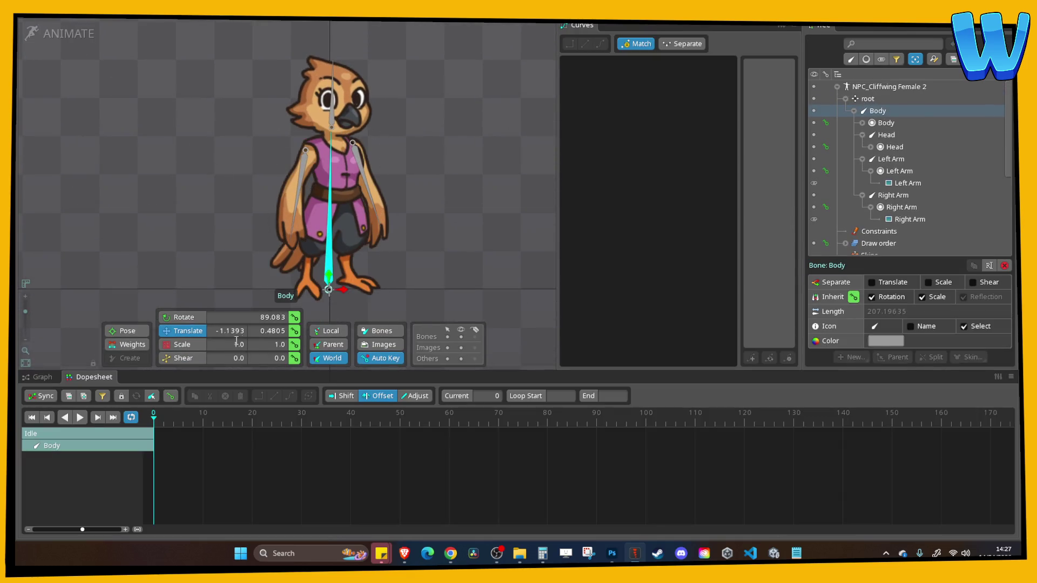
pyautogui.click(189, 344)
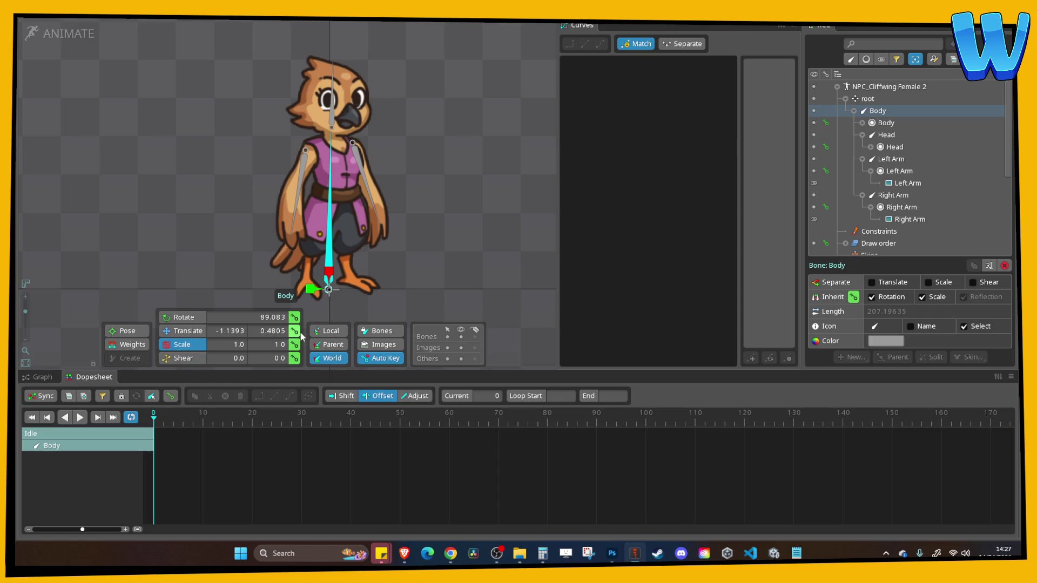
pyautogui.click(294, 344)
pyautogui.moveTo(306, 420); pyautogui.dragTo(301, 420)
pyautogui.moveTo(335, 264); pyautogui.dragTo(331, 280)
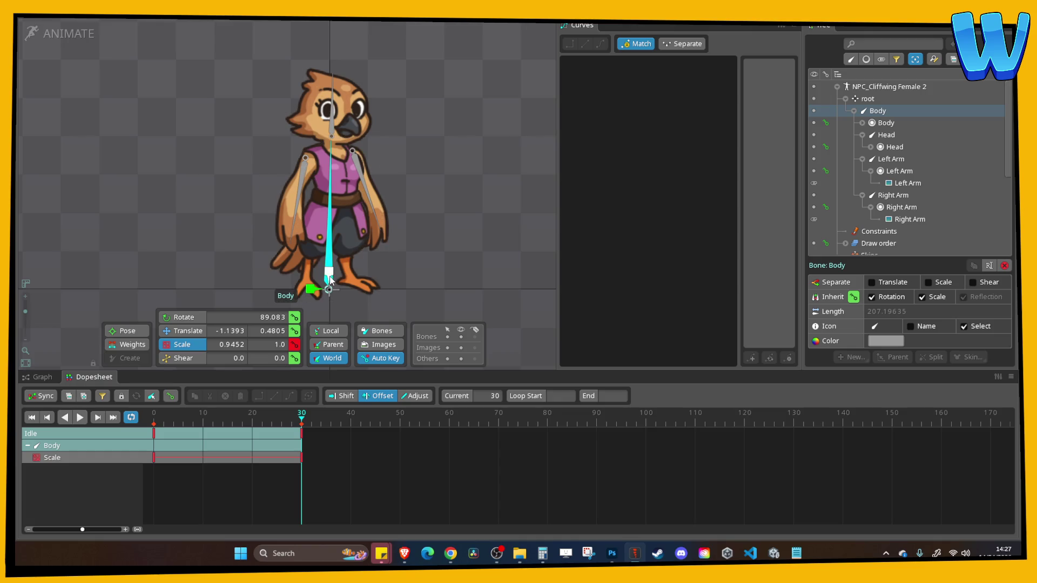
pyautogui.moveTo(307, 424); pyautogui.dragTo(151, 433)
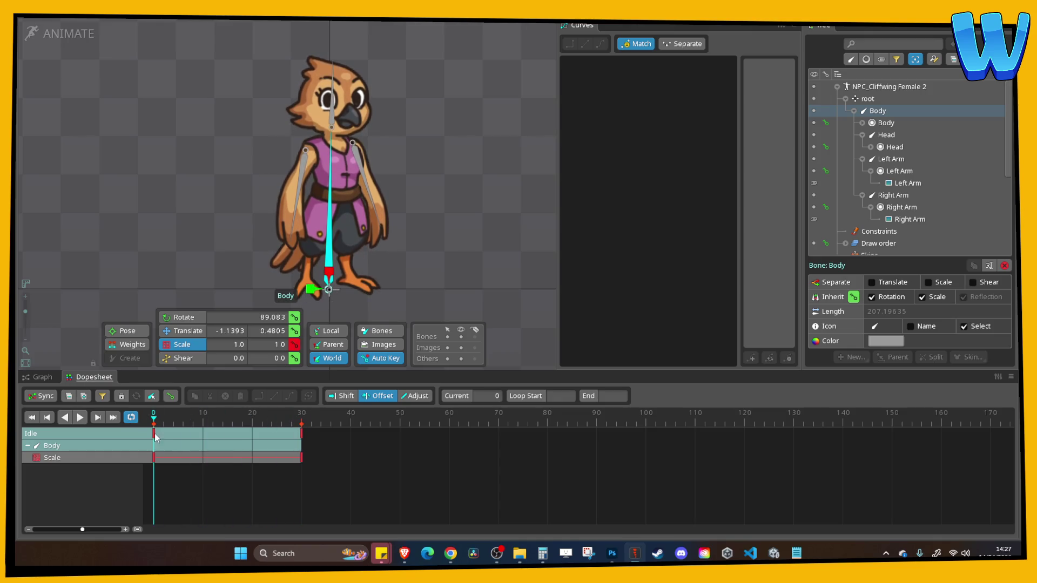
pyautogui.click(150, 433)
pyautogui.hotkey('ctrl', 'c')
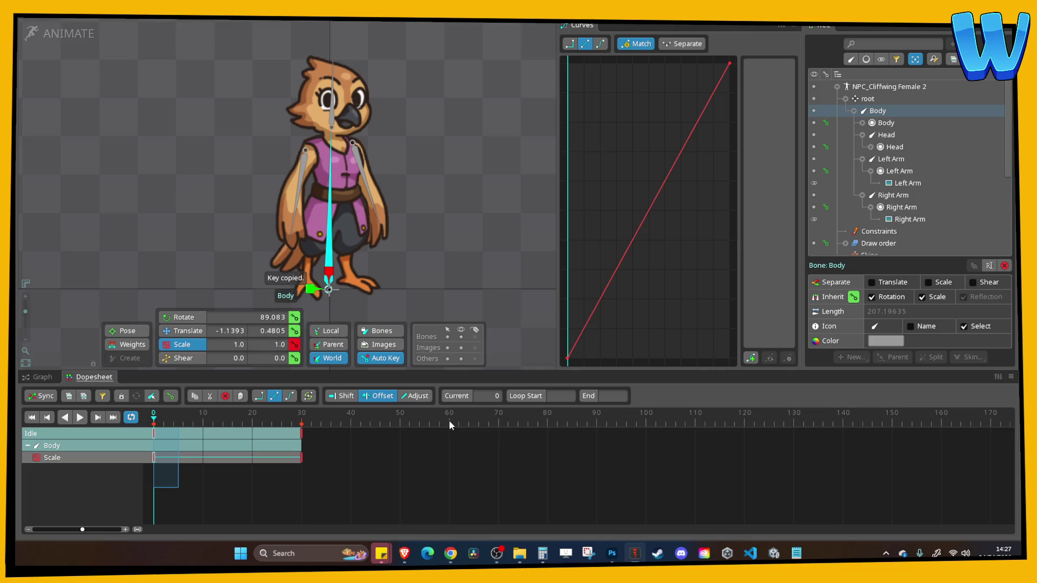
pyautogui.click(449, 424)
pyautogui.hotkey('ctrl', 'v')
pyautogui.moveTo(477, 487); pyautogui.dragTo(154, 428)
pyautogui.click(601, 43)
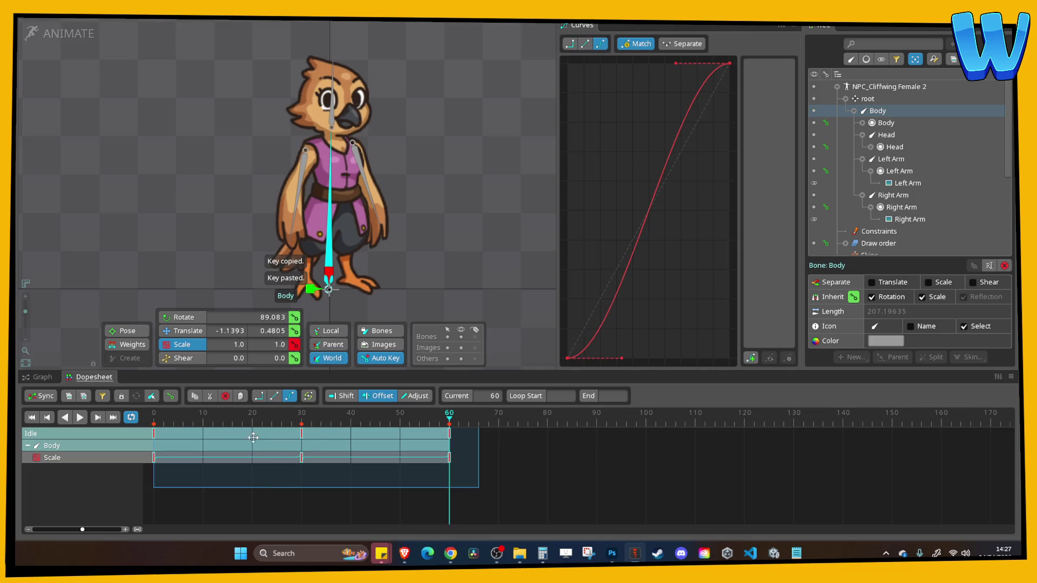
# Key the Head's translate at frames 0 and 60, lower it at 30, and ease the curve
pyautogui.click(332, 96)
pyautogui.press('Home')
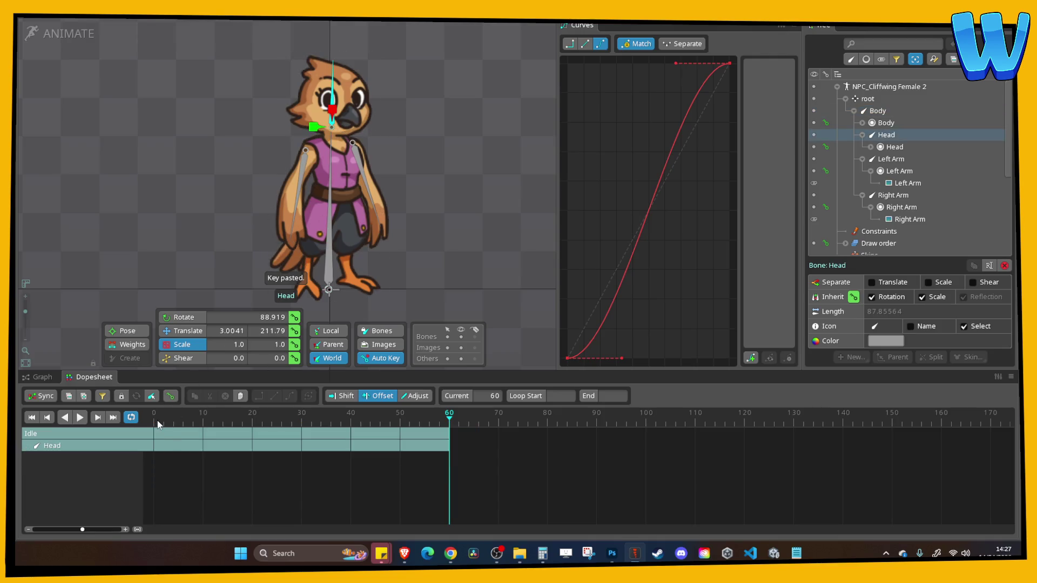
pyautogui.click(295, 330)
pyautogui.click(301, 416)
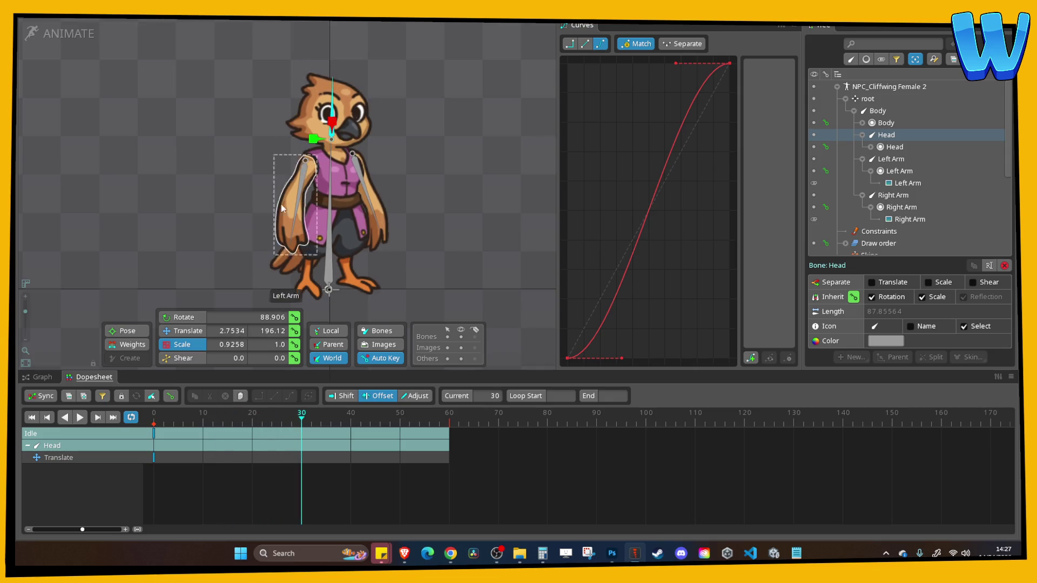
pyautogui.click(184, 330)
pyautogui.moveTo(337, 124); pyautogui.dragTo(337, 129)
pyautogui.click(154, 442)
pyautogui.hotkey('ctrl', 'c')
pyautogui.press('End')
pyautogui.hotkey('ctrl', 'v')
pyautogui.click(600, 43)
pyautogui.moveTo(257, 441); pyautogui.dragTo(281, 440)
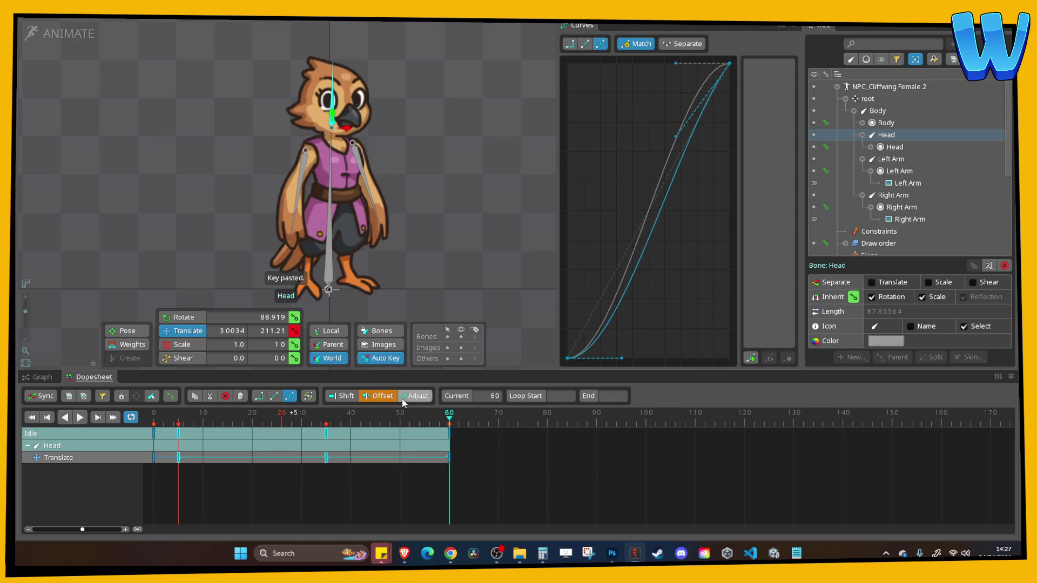
pyautogui.hotkey('ctrl', 'z')
pyautogui.click(154, 434)
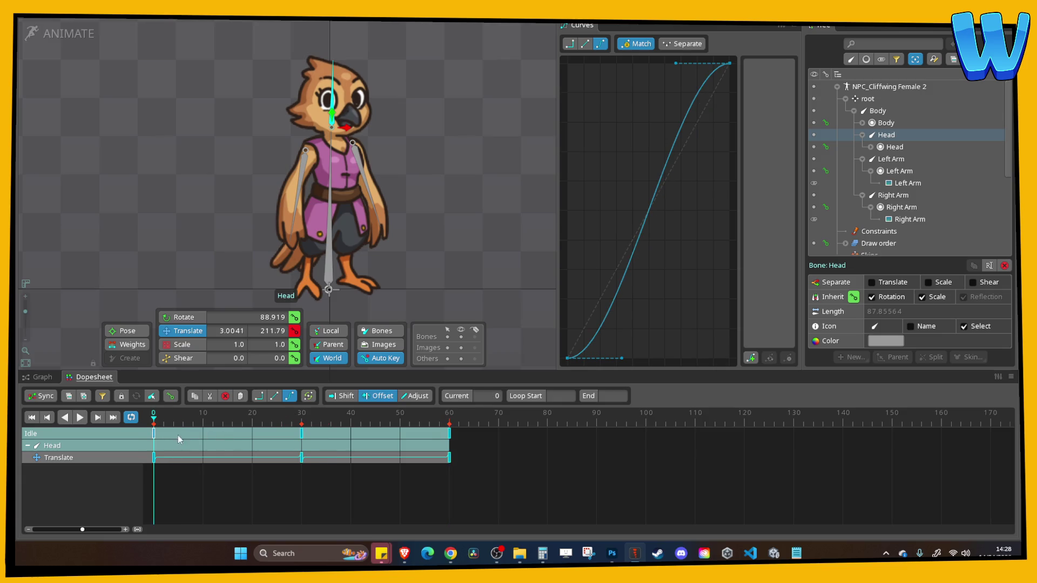
# Delay the Head keys a few frames, then key Left Arm rotation at frame 0 and swing it at 30
pyautogui.click(449, 417)
pyautogui.moveTo(203, 445); pyautogui.dragTo(228, 446)
pyautogui.click(301, 197)
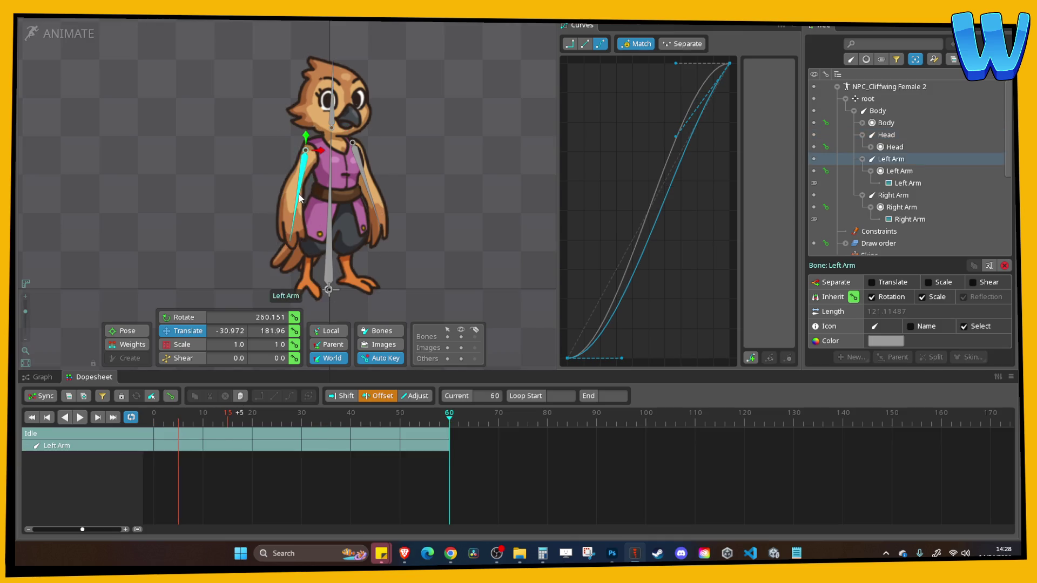
pyautogui.click(181, 318)
pyautogui.click(154, 419)
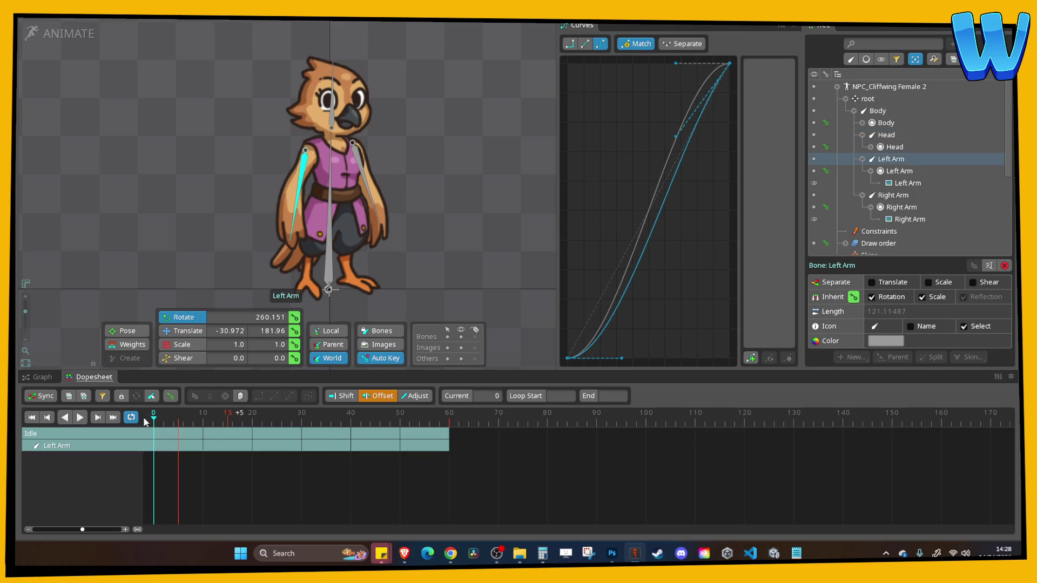
pyautogui.click(294, 317)
pyautogui.click(302, 421)
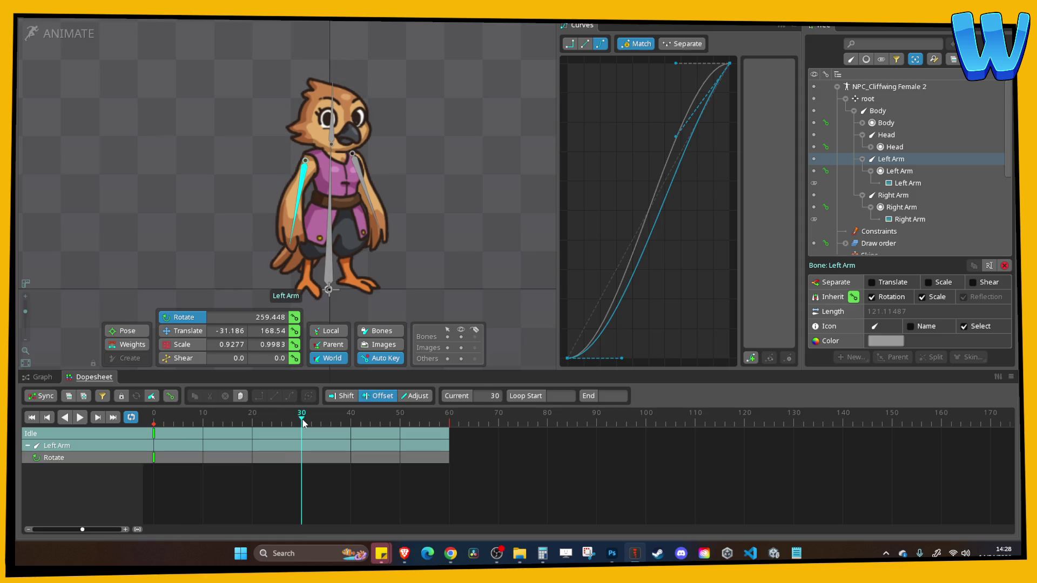
pyautogui.moveTo(295, 232); pyautogui.dragTo(303, 234)
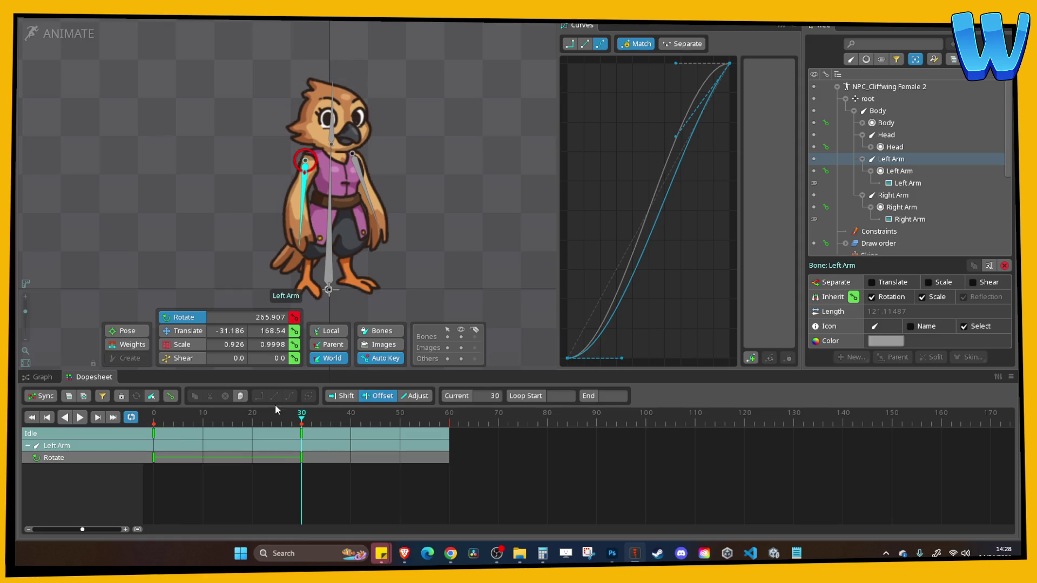
# Copy the Left Arm's frame-0 rotation key to frame 60 and ease all its rotation keys
pyautogui.moveTo(302, 421)
pyautogui.mouseDown()
pyautogui.moveTo(154, 420)
pyautogui.moveTo(449, 421)
pyautogui.mouseUp()
pyautogui.click(154, 457)
pyautogui.hotkey('ctrl', 'c')
pyautogui.hotkey('ctrl', 'v')
pyautogui.moveTo(533, 523)
pyautogui.mouseDown()
pyautogui.moveTo(446, 463)
pyautogui.moveTo(154, 427)
pyautogui.mouseUp()
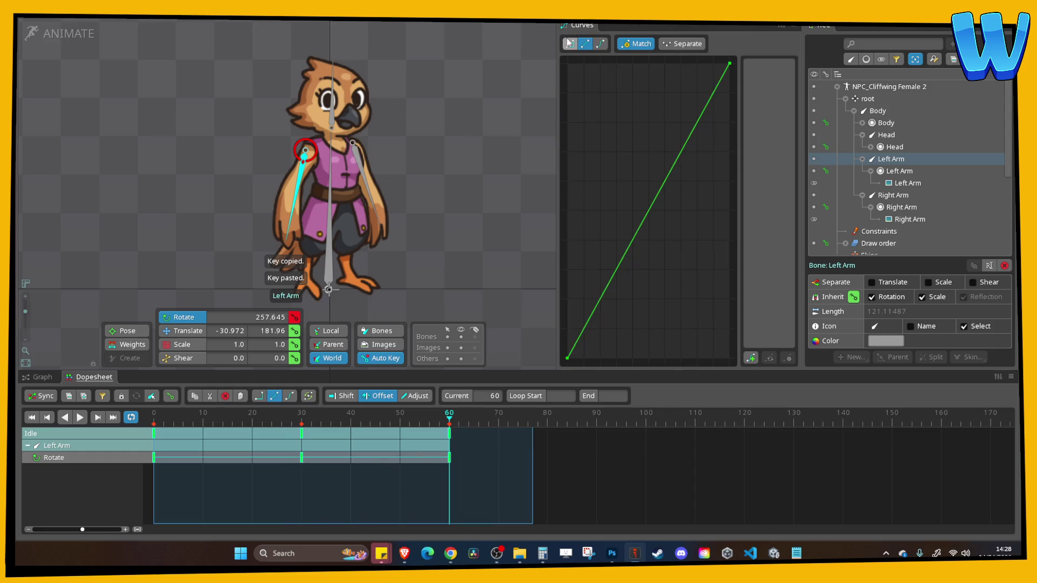
pyautogui.click(607, 44)
pyautogui.click(373, 202)
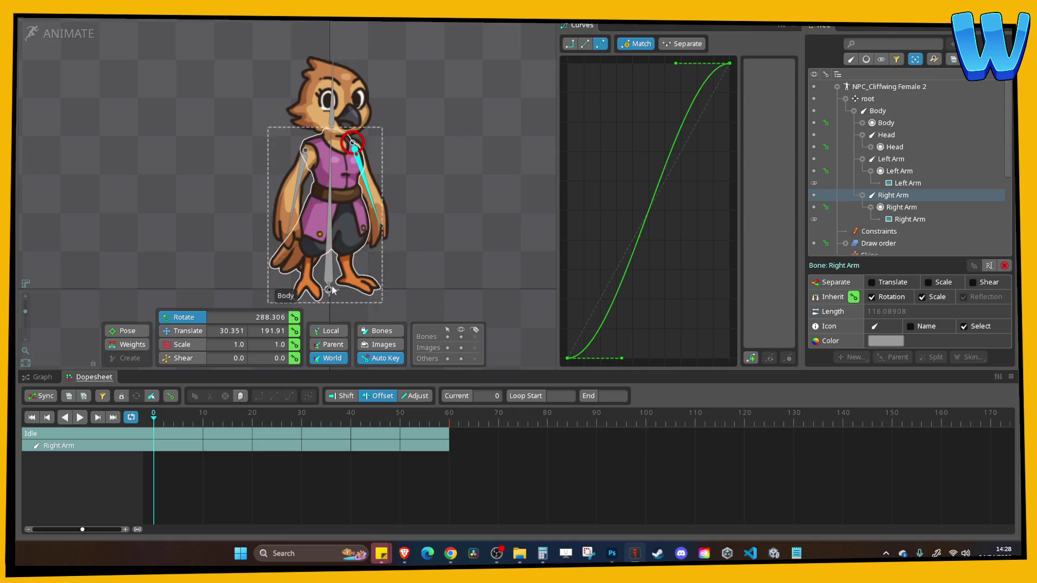
# Key the Right Arm's rotation at frame 0, swing it at 30, and copy the frame 0 key to 60
pyautogui.click(295, 317)
pyautogui.click(301, 417)
pyautogui.moveTo(430, 289); pyautogui.dragTo(415, 300)
pyautogui.moveTo(301, 419); pyautogui.dragTo(154, 432)
pyautogui.hotkey('ctrl', 'c')
pyautogui.click(447, 417)
pyautogui.hotkey('ctrl', 'v')
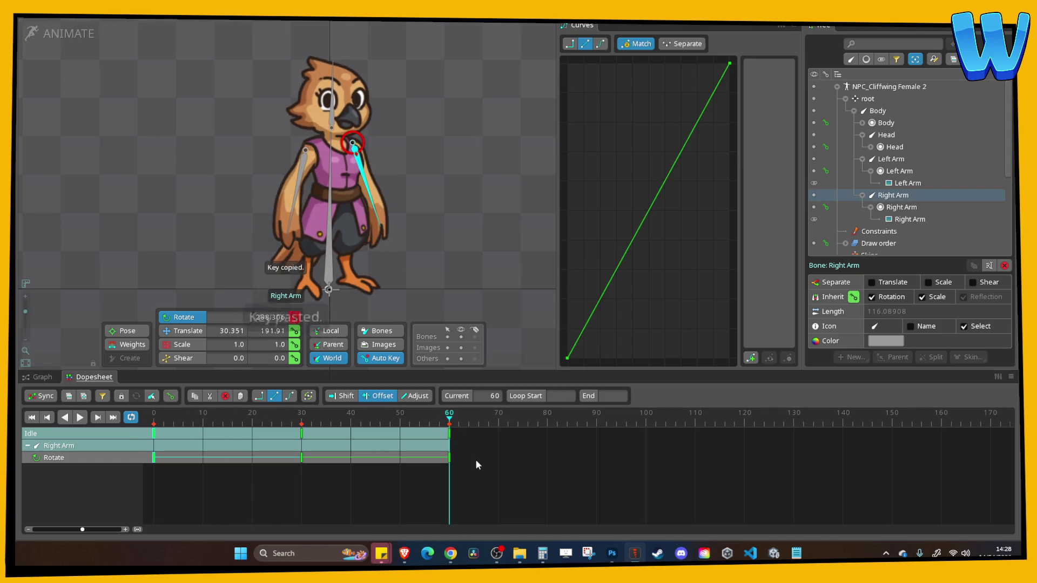
# Offset both arms' middle rotation keys to frames 15 and 45 and set them to Bezier
pyautogui.moveTo(474, 475); pyautogui.dragTo(153, 428)
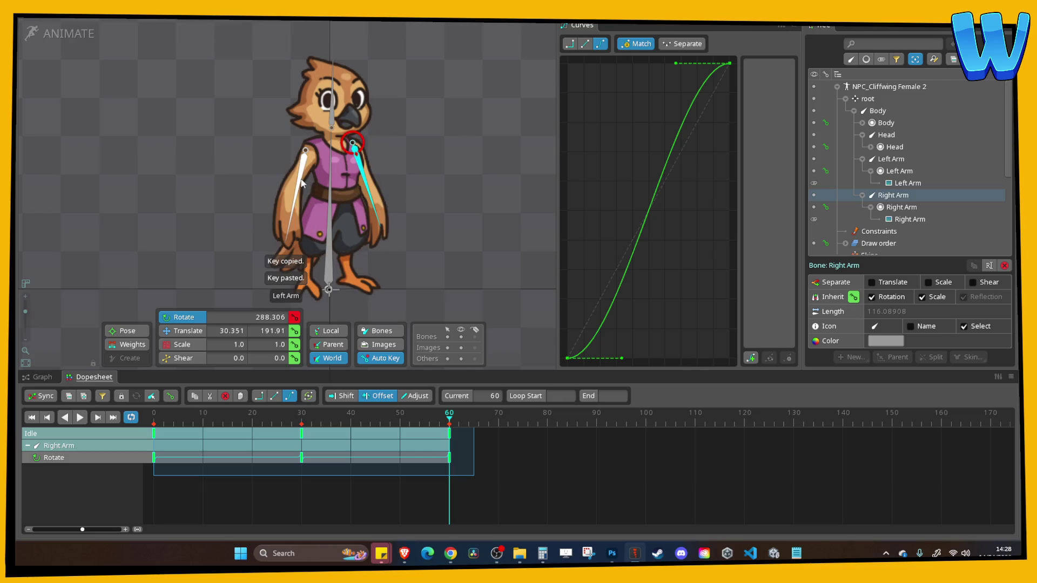
pyautogui.click(297, 194)
pyautogui.moveTo(513, 488); pyautogui.dragTo(153, 428)
pyautogui.keyDown('ctrl'); pyautogui.click(363, 215); pyautogui.keyUp('ctrl')
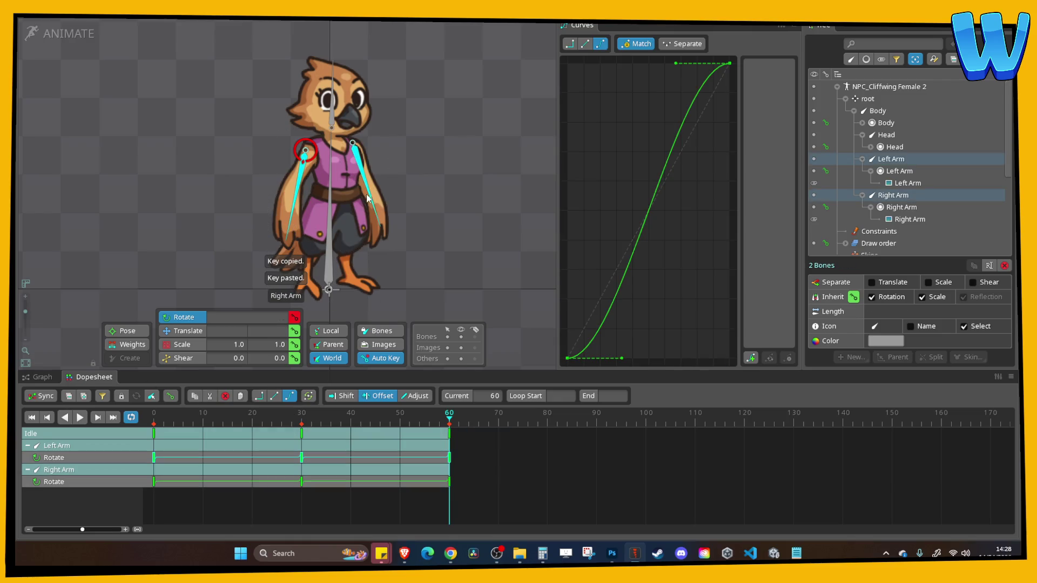
pyautogui.moveTo(508, 499); pyautogui.dragTo(154, 428)
pyautogui.moveTo(233, 454)
pyautogui.mouseDown()
pyautogui.moveTo(187, 454)
pyautogui.moveTo(240, 453)
pyautogui.moveTo(232, 454)
pyautogui.mouseUp()
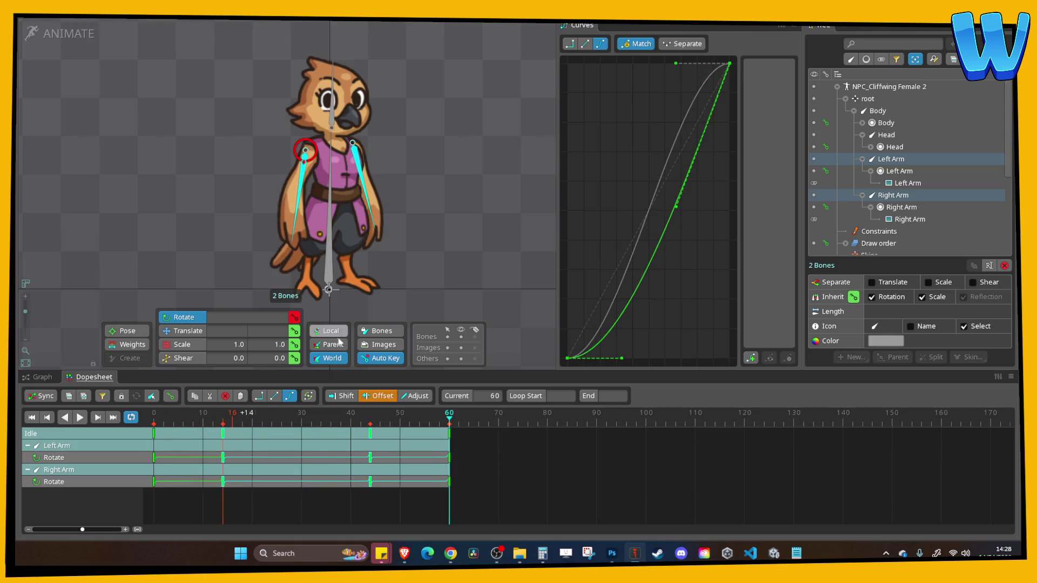
pyautogui.click(247, 448)
pyautogui.hotkey('ctrl', 'z')
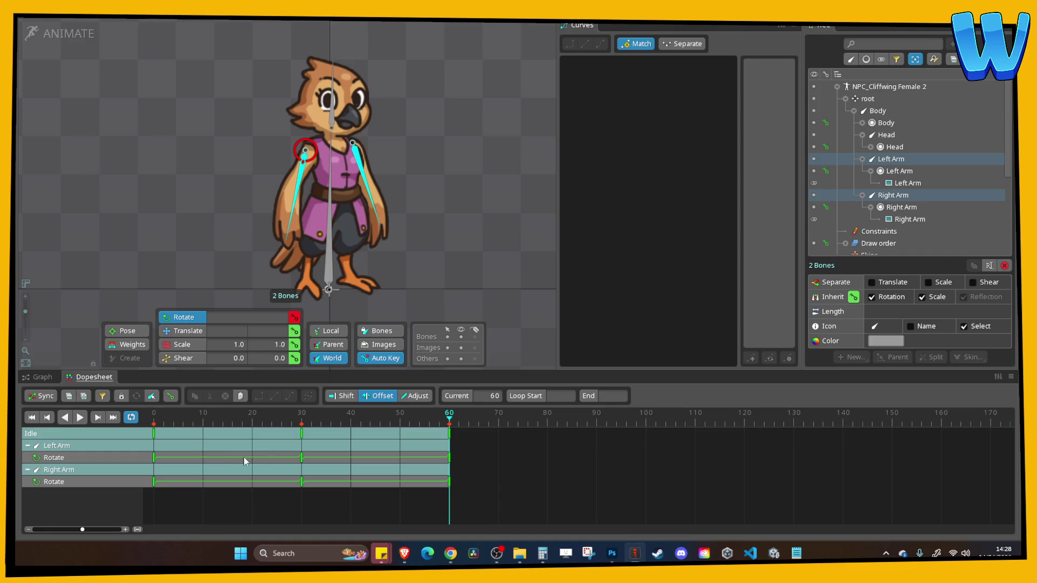
pyautogui.moveTo(467, 500)
pyautogui.mouseDown()
pyautogui.moveTo(156, 429)
pyautogui.moveTo(270, 444)
pyautogui.moveTo(261, 445)
pyautogui.mouseUp()
pyautogui.click(600, 44)
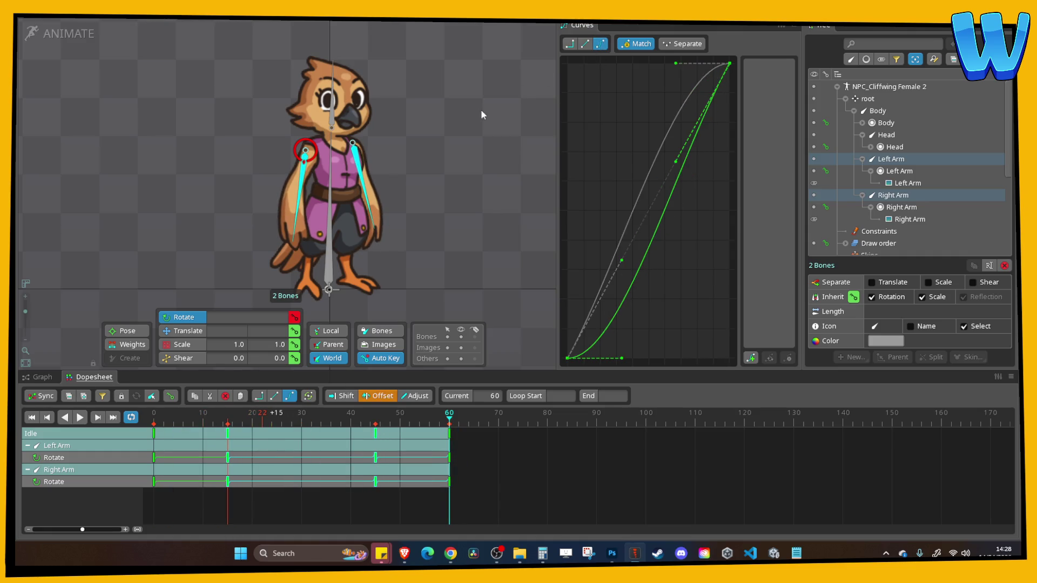
pyautogui.click(448, 140)
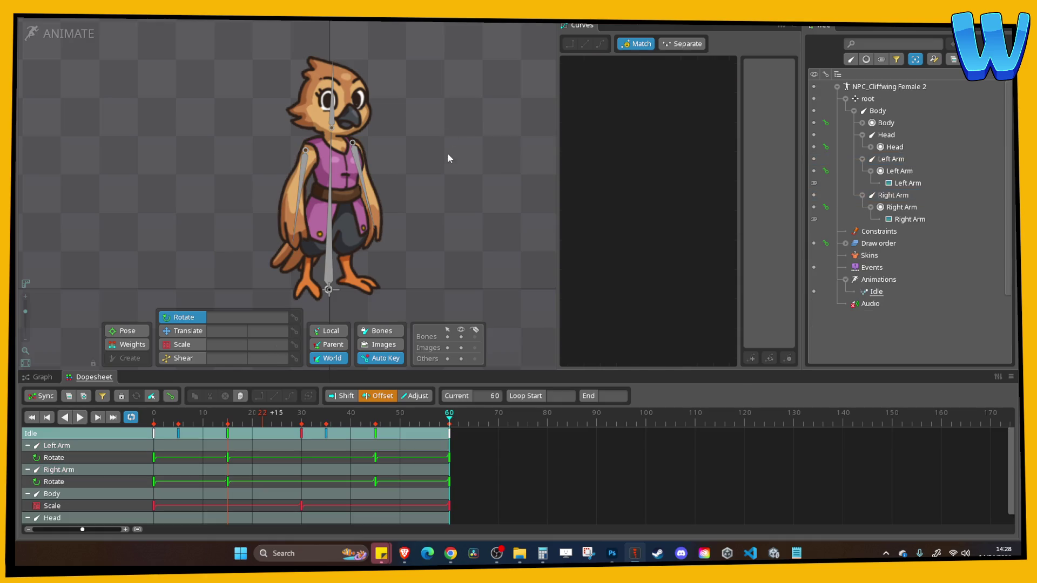
# Hide the bones and play the Idle animation, zooming and panning over the character
pyautogui.click(447, 336)
pyautogui.scroll(-2, 455, 184)
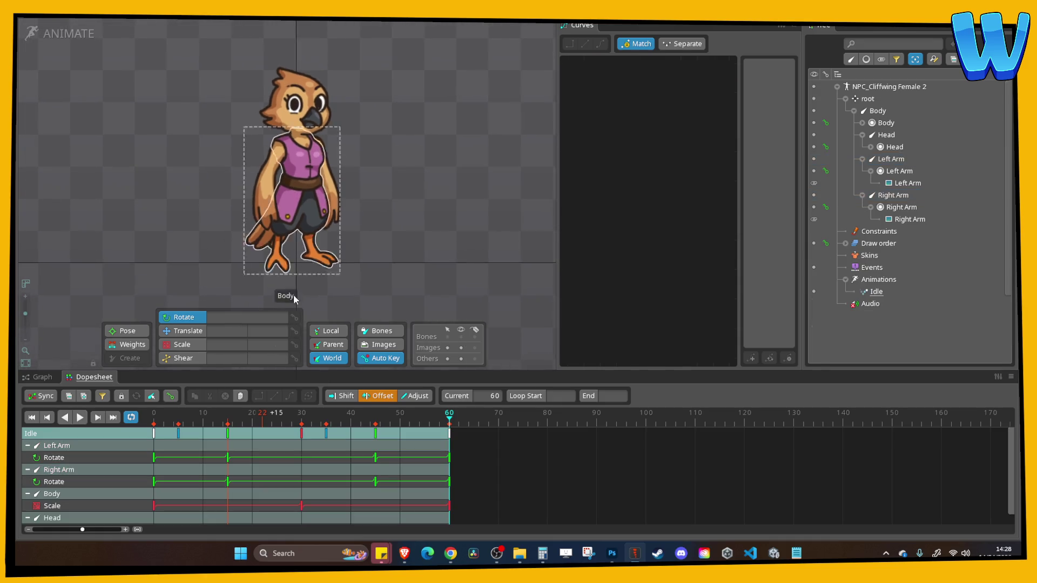
pyautogui.click(80, 418)
pyautogui.scroll(-3, 423, 150)
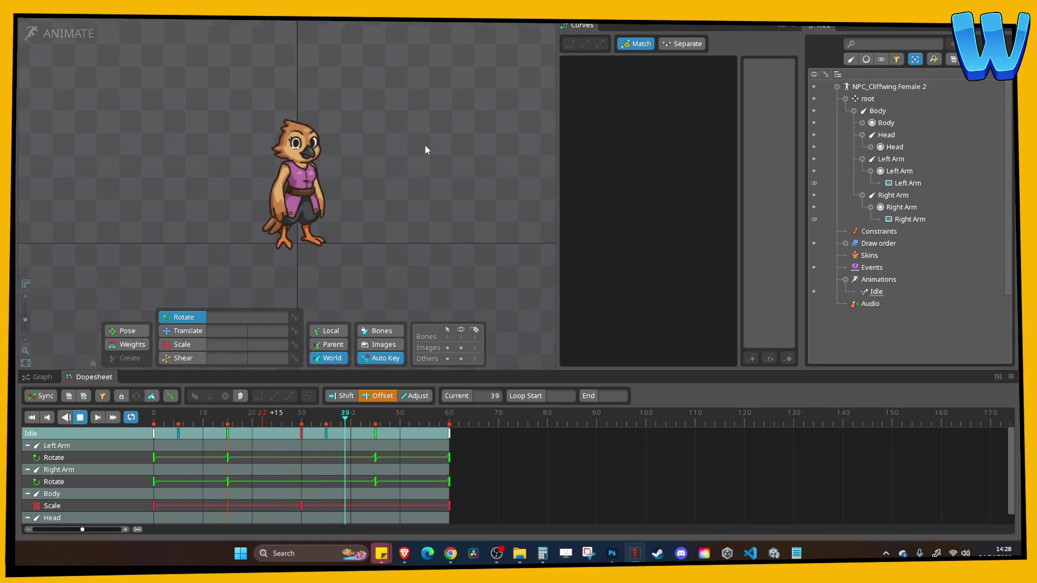
pyautogui.scroll(2, 389, 144)
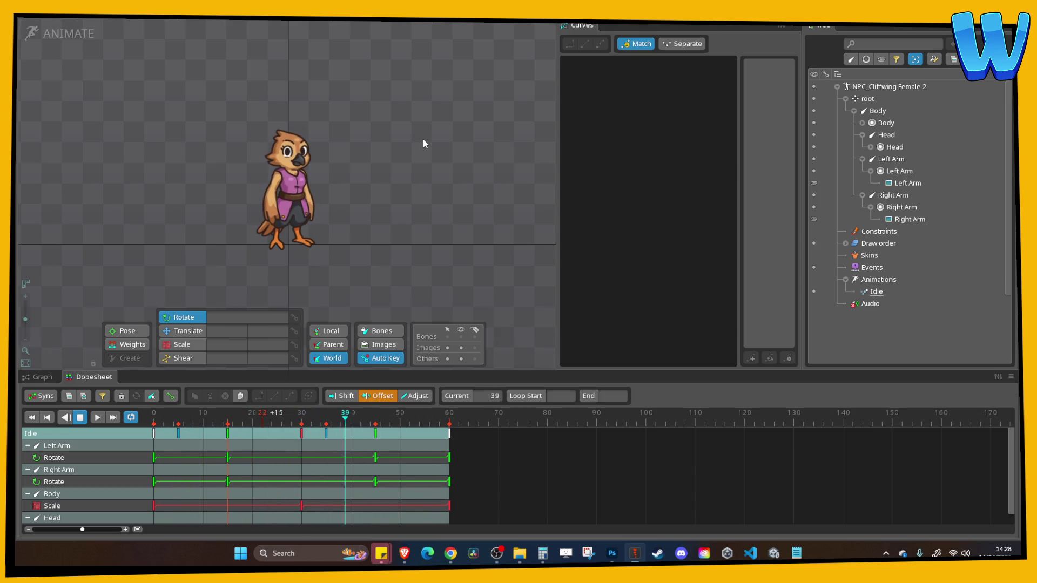
pyautogui.scroll(-1, 377, 96)
pyautogui.moveTo(387, 104); pyautogui.dragTo(435, 126)
# Centre the character, stop the Idle preview and save the Cliffwing Female 2 Anim project
pyautogui.scroll(3, 435, 130)
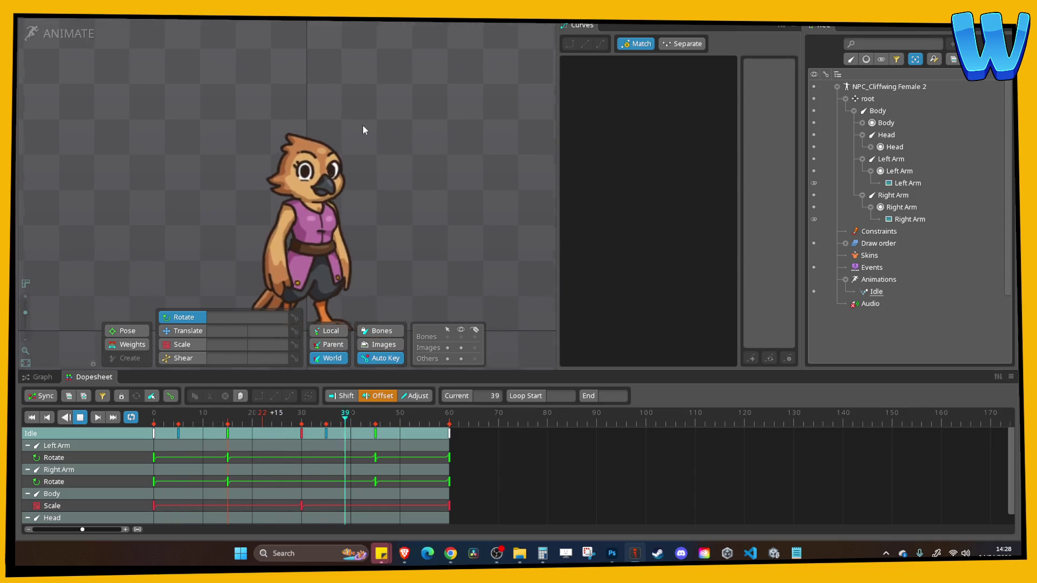
pyautogui.scroll(-2, 362, 127)
pyautogui.scroll(-2, 358, 122)
pyautogui.scroll(3, 333, 119)
pyautogui.moveTo(281, 125); pyautogui.dragTo(313, 181)
pyautogui.press('space')
pyautogui.hotkey('ctrl', 's')
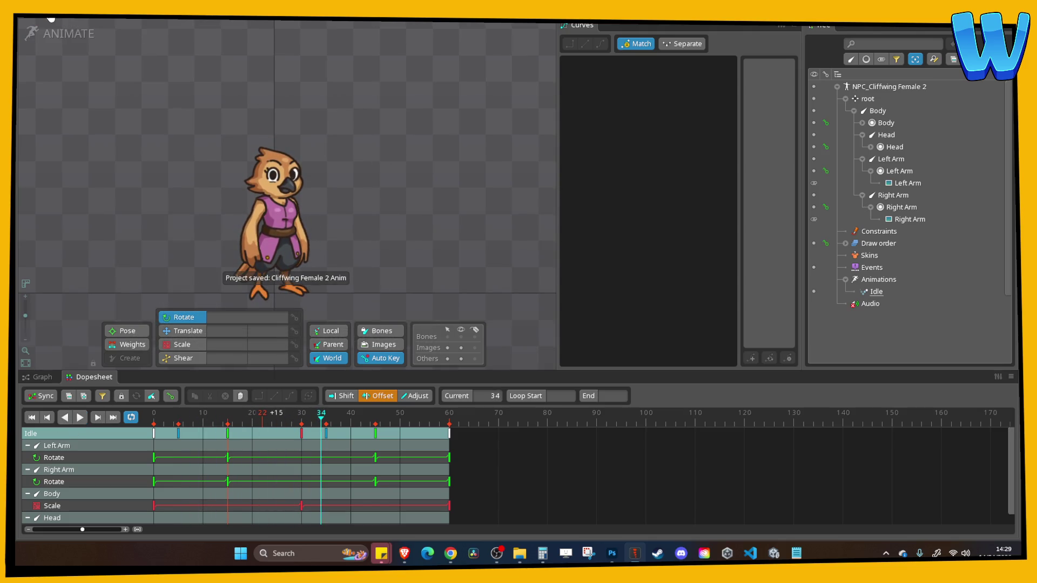
# Export the Cliffwing Female 2 skeleton as Binary with Pack atlas enabled
pyautogui.click(31, 33)
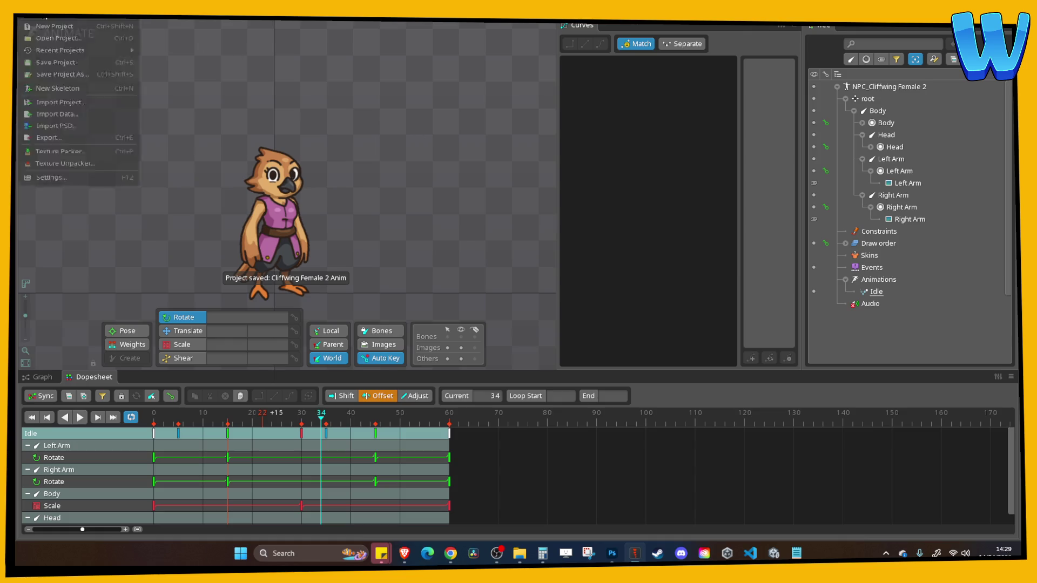
pyautogui.click(54, 152)
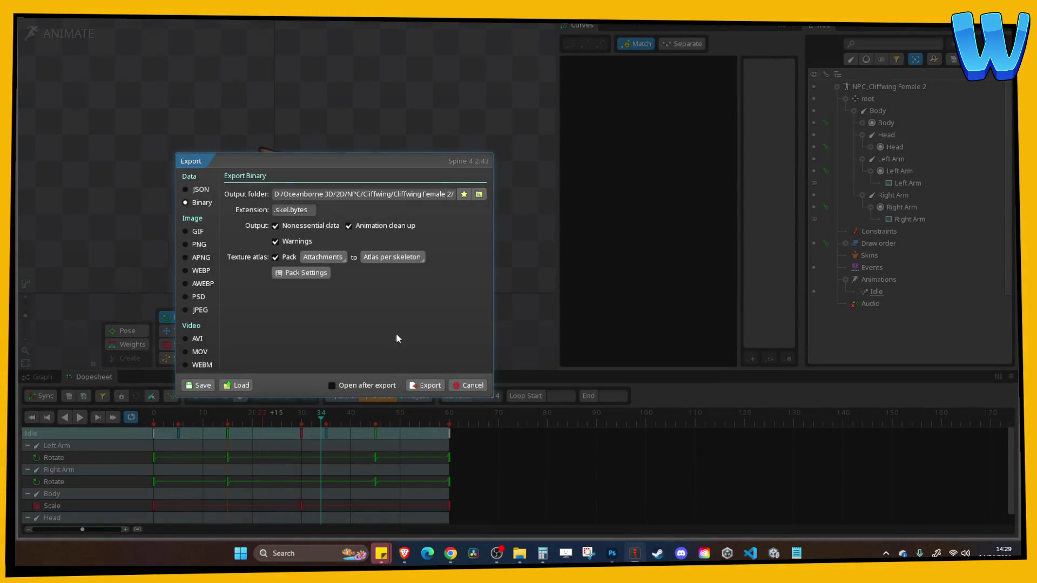
pyautogui.click(432, 385)
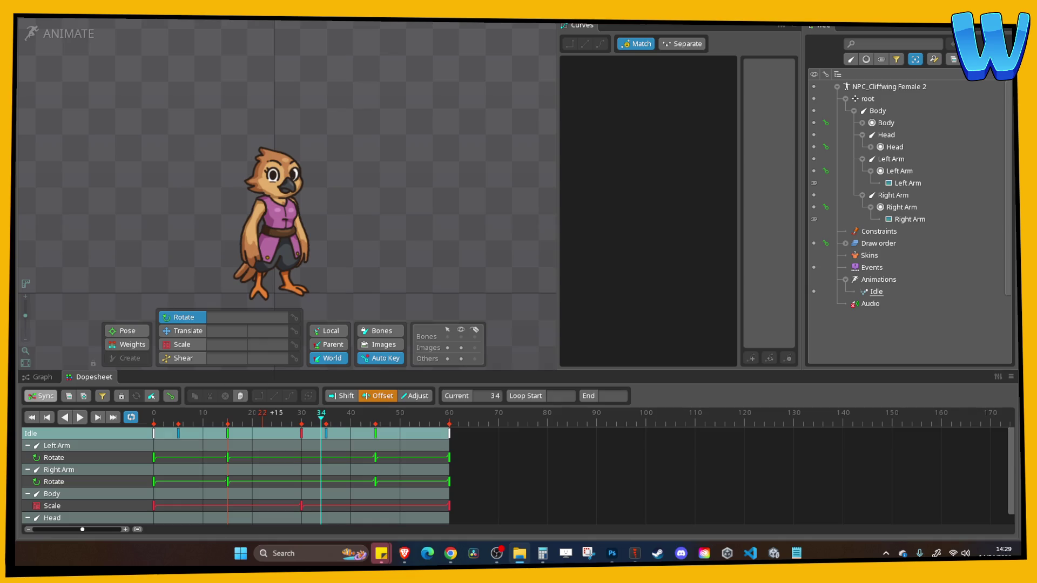
# Save the Spine project again and open the Spine/NPC/Cliffwing folder in Unity's Project window
pyautogui.hotkey('ctrl', 's')
pyautogui.click(774, 553)
pyautogui.scroll(3, 70, 446)
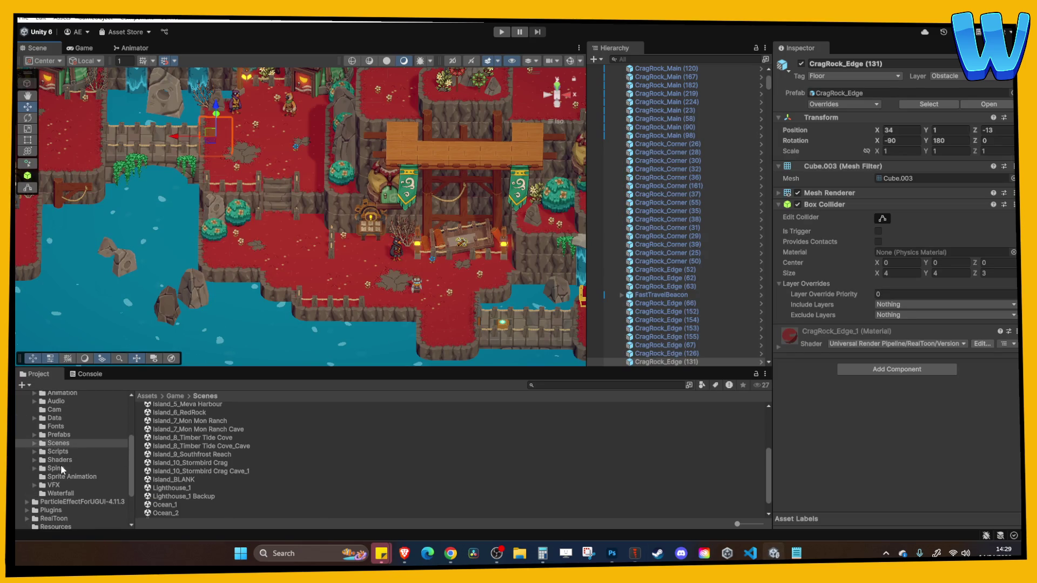
pyautogui.click(56, 469)
pyautogui.doubleClick(160, 431)
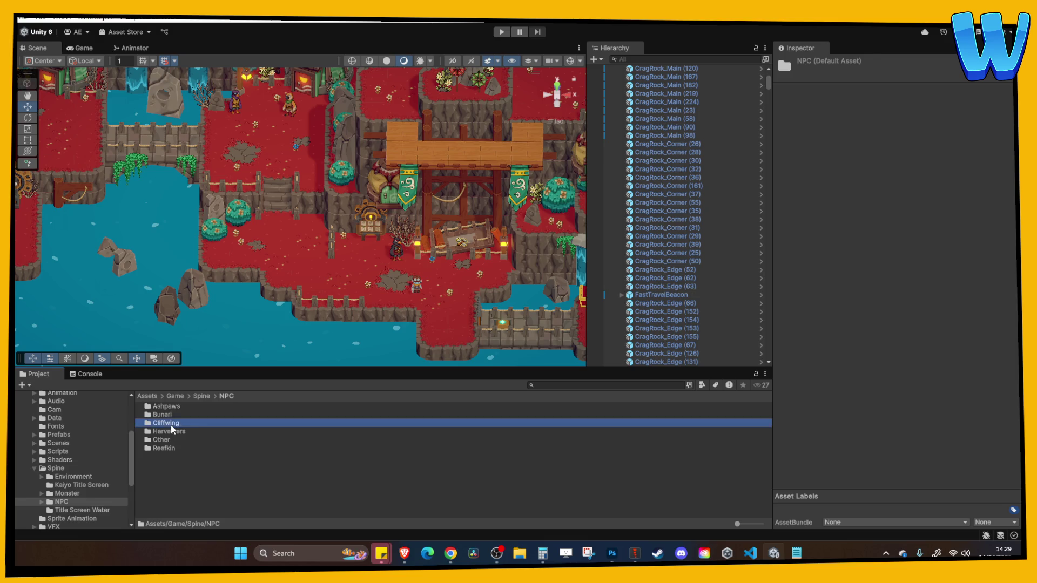
pyautogui.doubleClick(171, 423)
# Create a new folder named Cliff wing Female 2 inside Cliffwing and open it
pyautogui.rightClick(189, 463)
pyautogui.moveTo(238, 155)
pyautogui.click(419, 165)
pyautogui.write('C')
pyautogui.write('male 2')
pyautogui.press('Return')
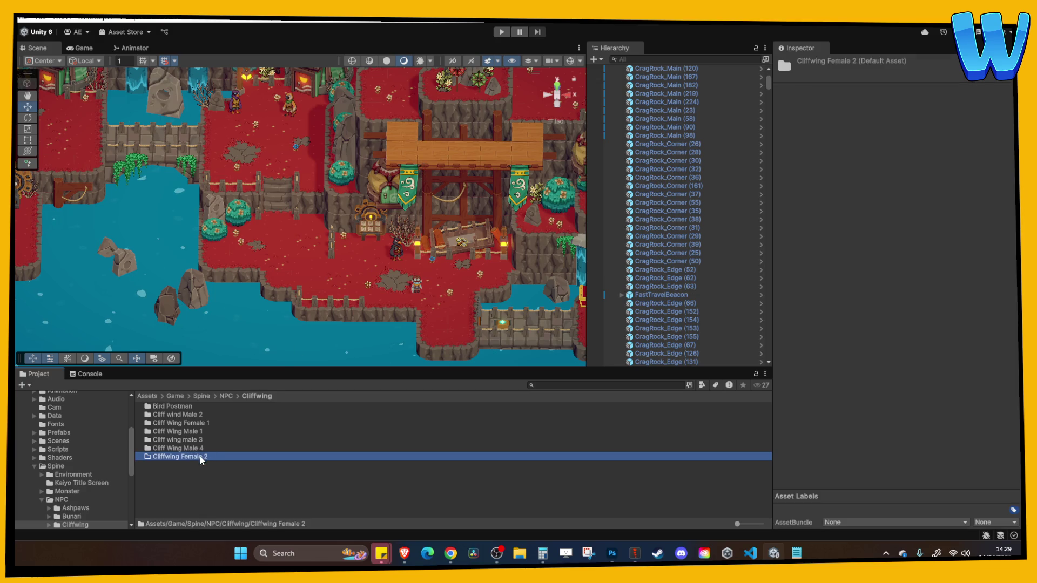
pyautogui.click(166, 458)
pyautogui.press('Return')
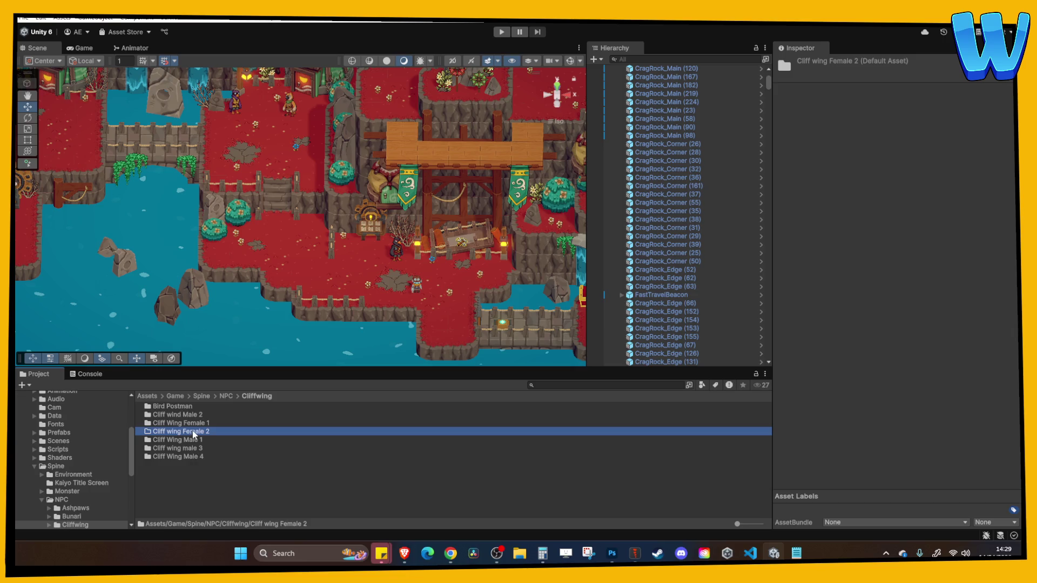
pyautogui.doubleClick(193, 434)
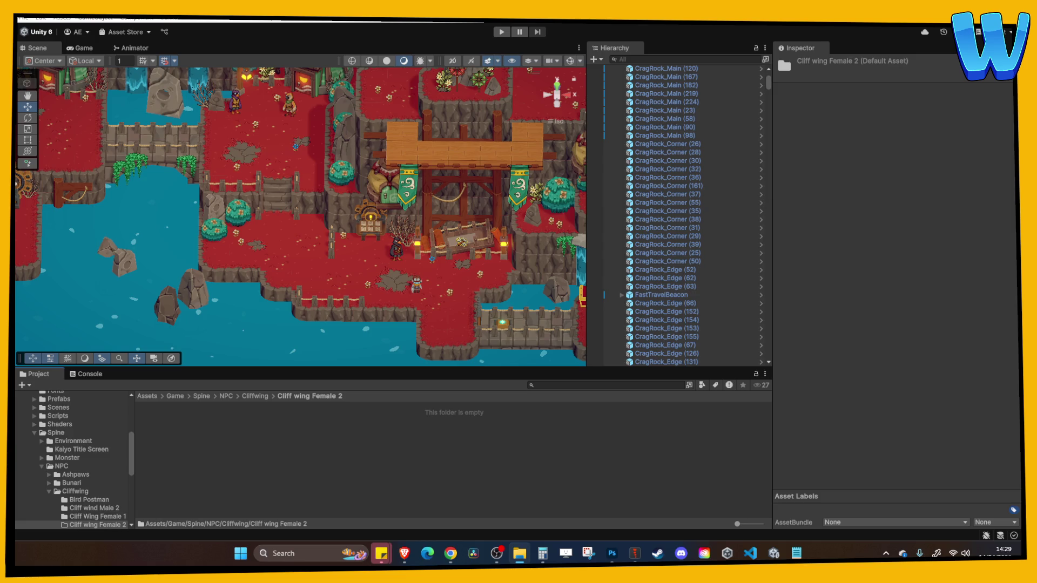
# Import the exported Spine files and set the texture to sRGB with Alpha Is Transparency
pyautogui.moveTo(188, 423); pyautogui.dragTo(186, 436)
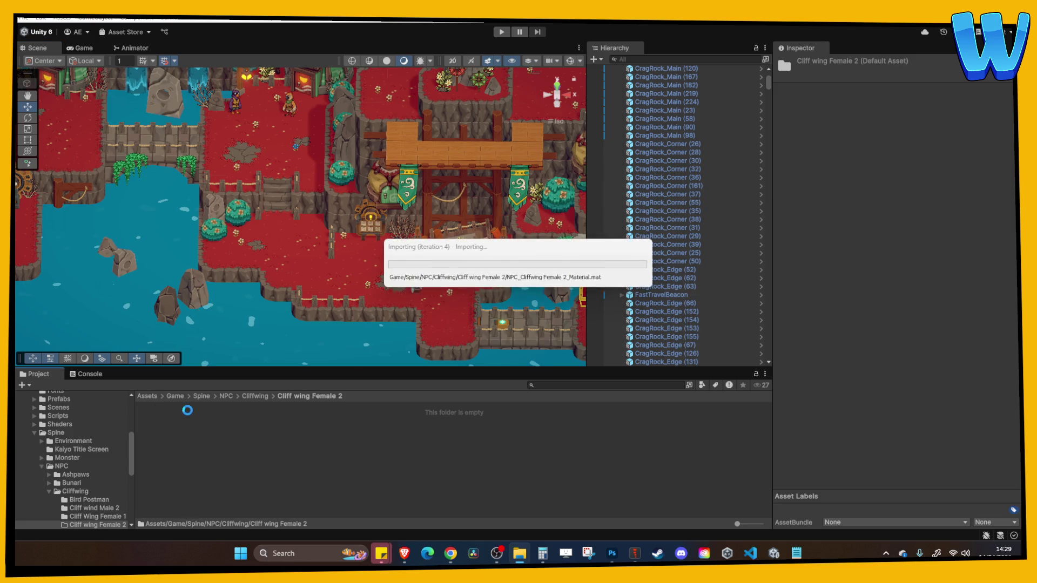
pyautogui.click(187, 407)
pyautogui.click(877, 121)
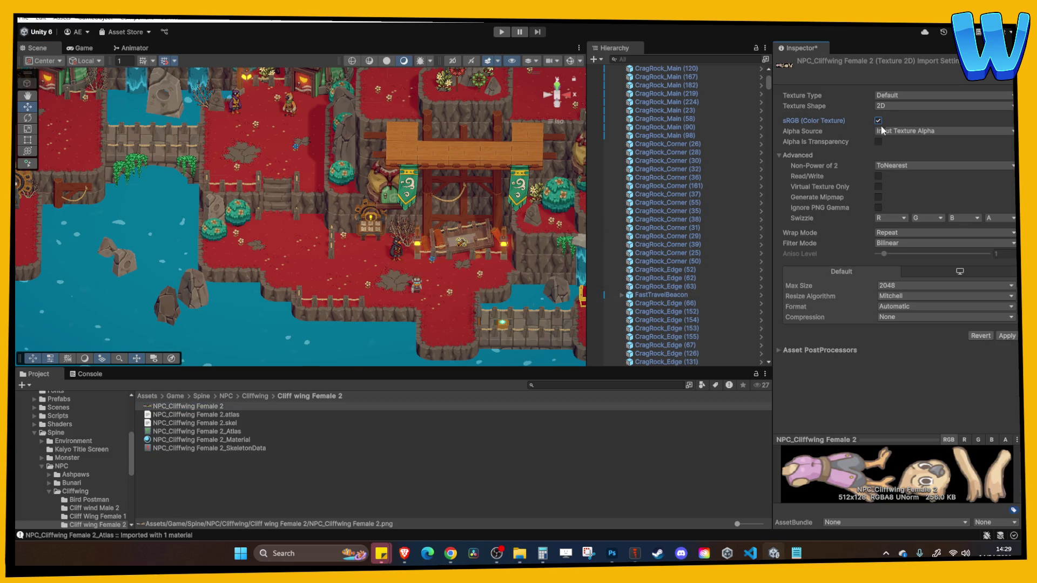
pyautogui.click(878, 142)
pyautogui.click(1006, 335)
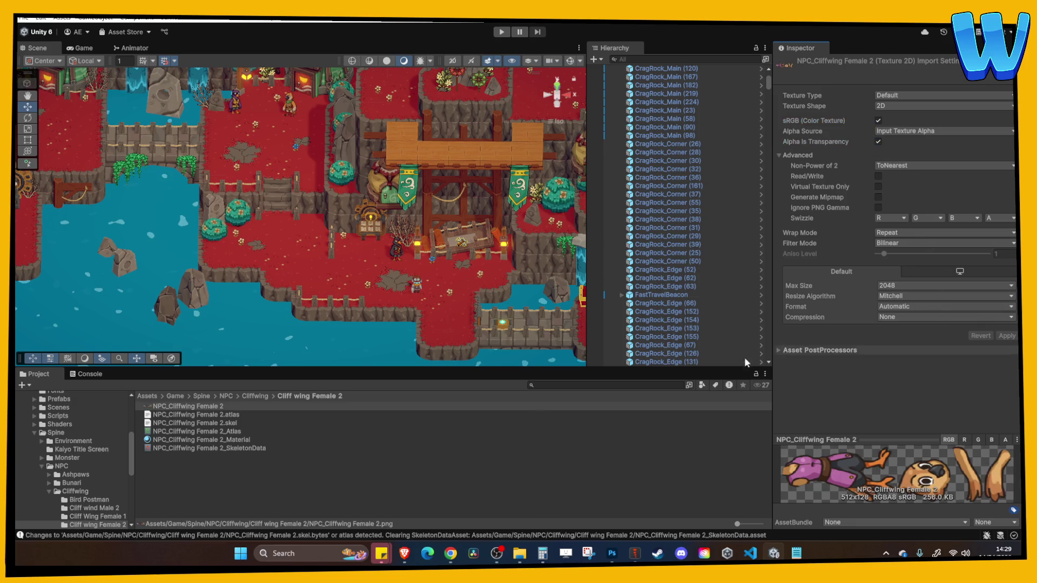
pyautogui.click(215, 440)
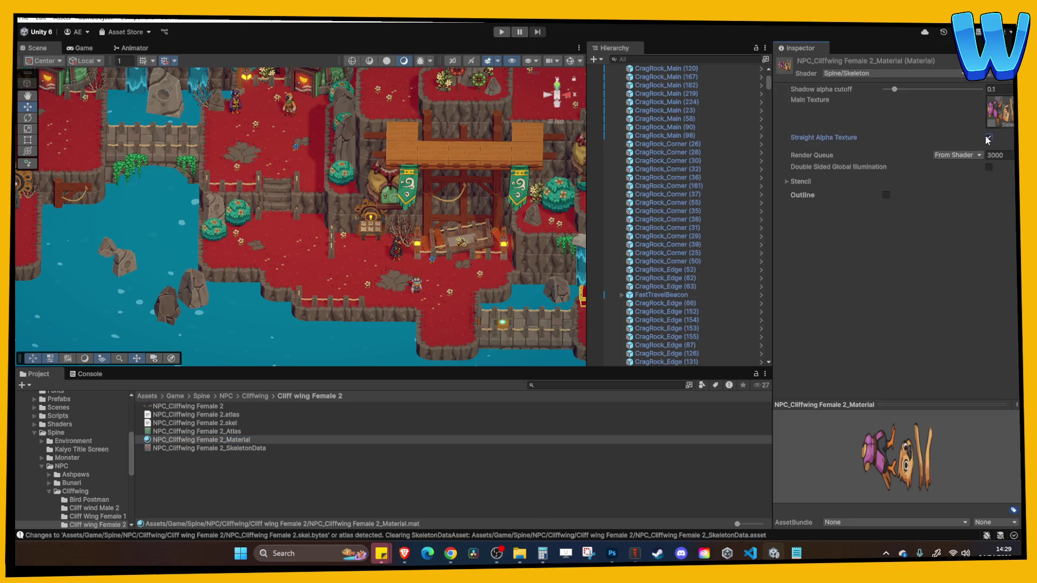
# Select NPC_CliffWingMale_3 in the scene and frame it in the view
pyautogui.click(389, 466)
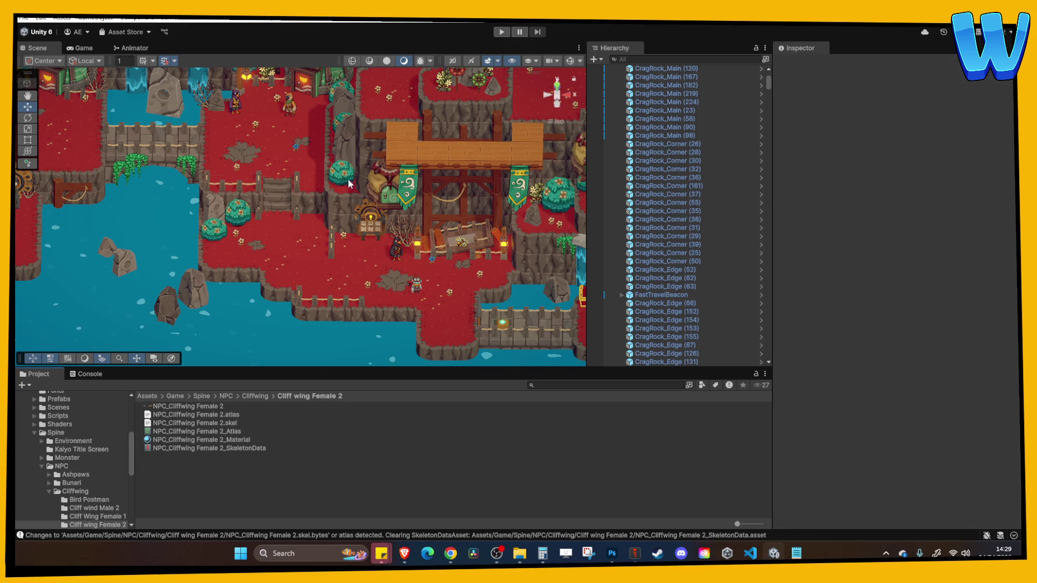
pyautogui.click(288, 110)
pyautogui.press('f')
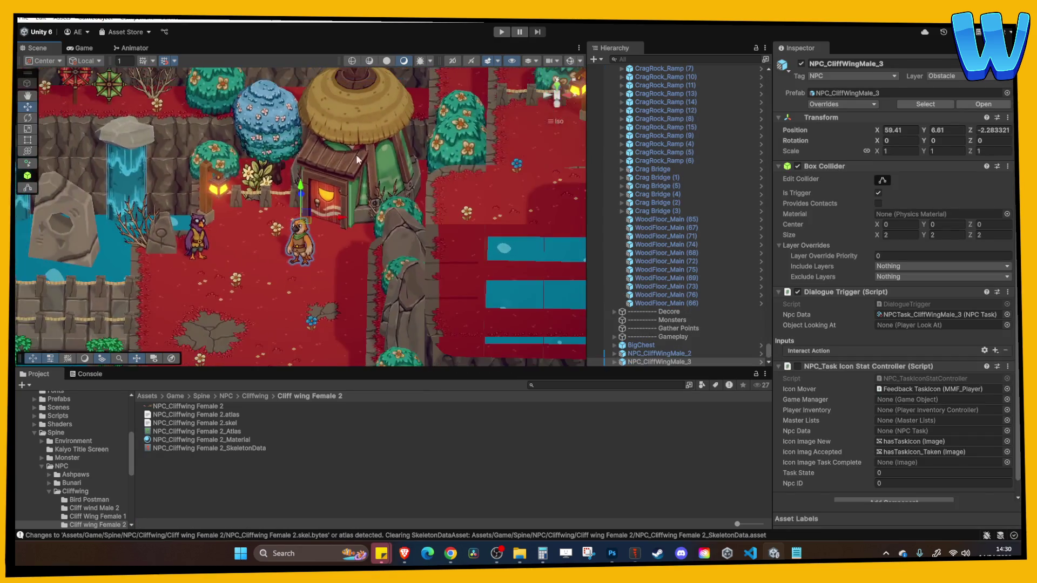
# Duplicate the NPC_CliffWingMale_3 prefab asset as NPC_CliffWing_Female 2 and open it in Prefab Mode
pyautogui.rightClick(654, 361)
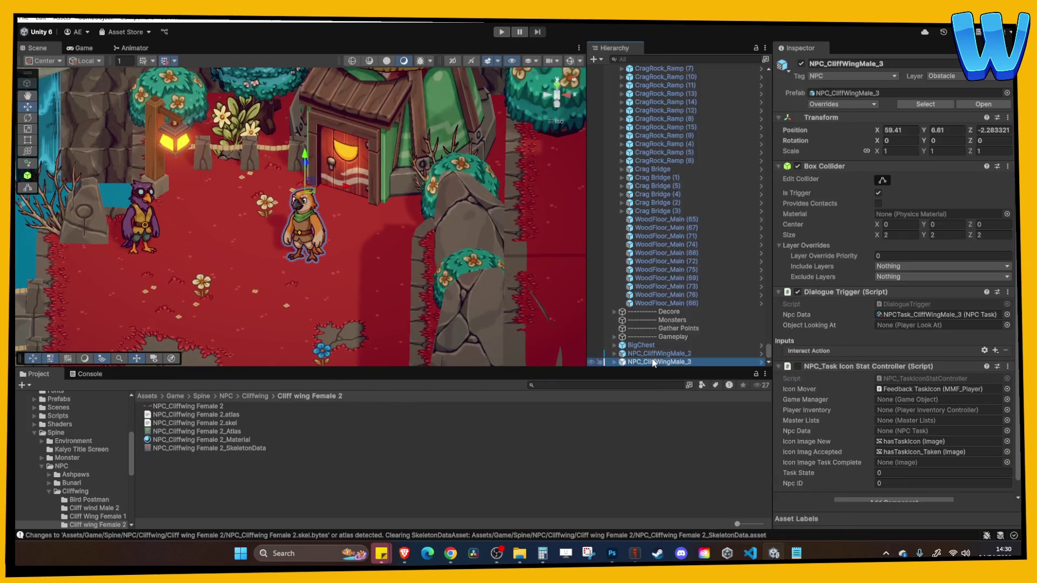
pyautogui.moveTo(727, 241)
pyautogui.click(858, 261)
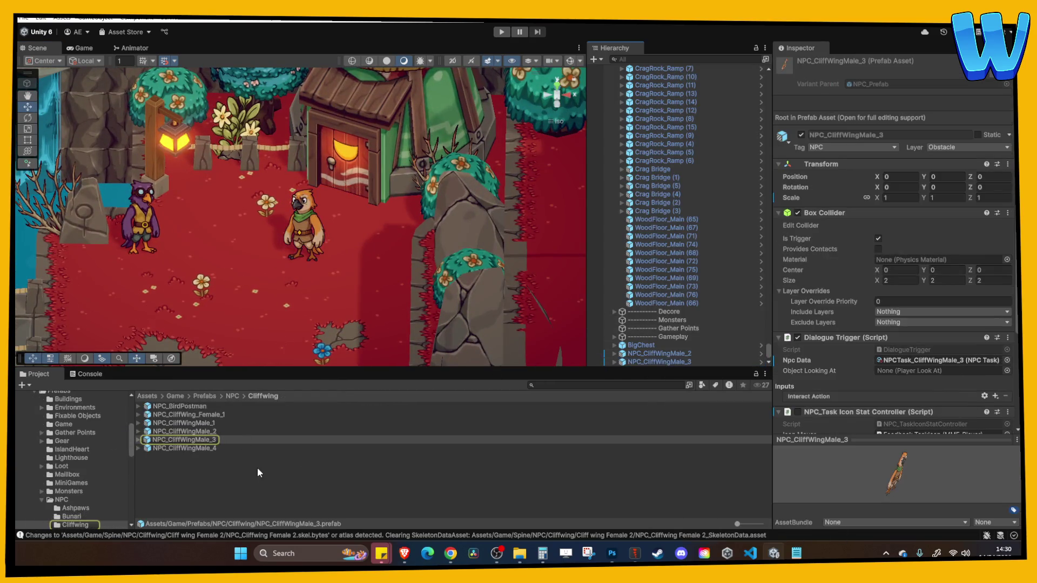
pyautogui.hotkey('ctrl', 'd')
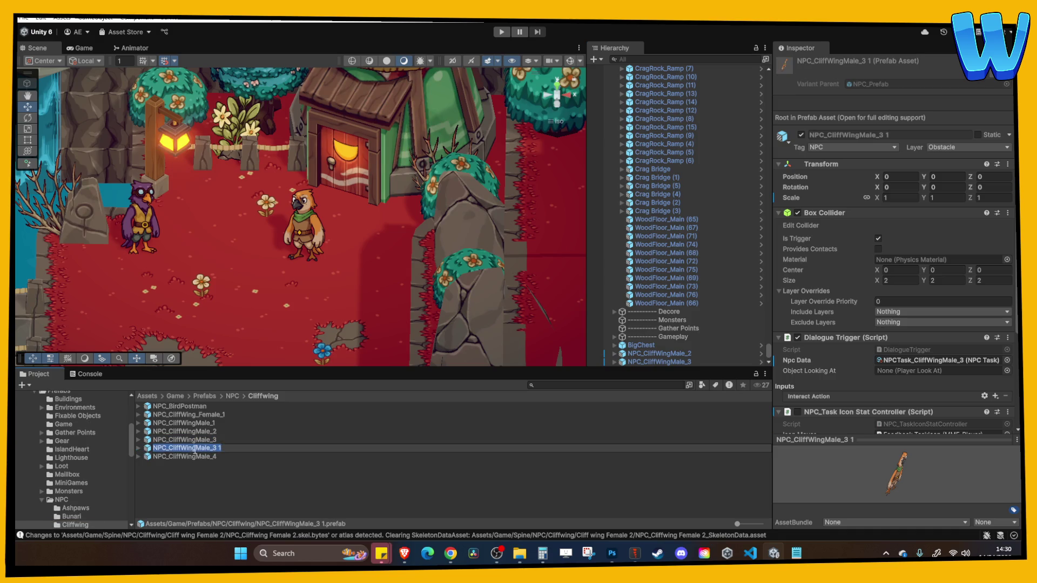
pyautogui.write('_Fm')
pyautogui.press('BackSpace')
pyautogui.write('emale 2')
pyautogui.press('Return')
pyautogui.doubleClick(218, 414)
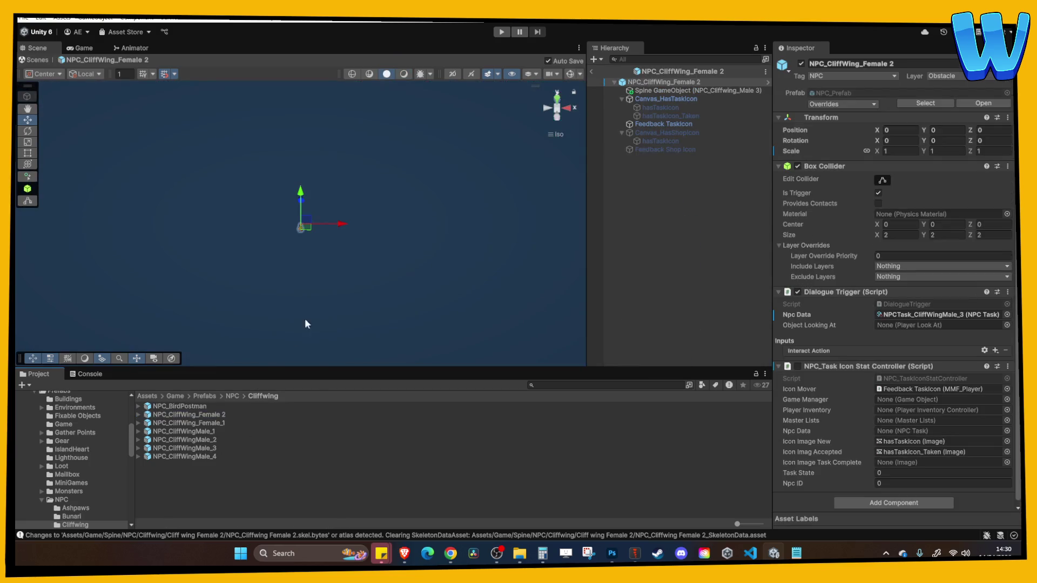
# Add the Female 2 SkeletonData to the prefab as a SkeletonAnimation rotated 20° on X
pyautogui.scroll(-3, 81, 465)
pyautogui.scroll(-5, 60, 469)
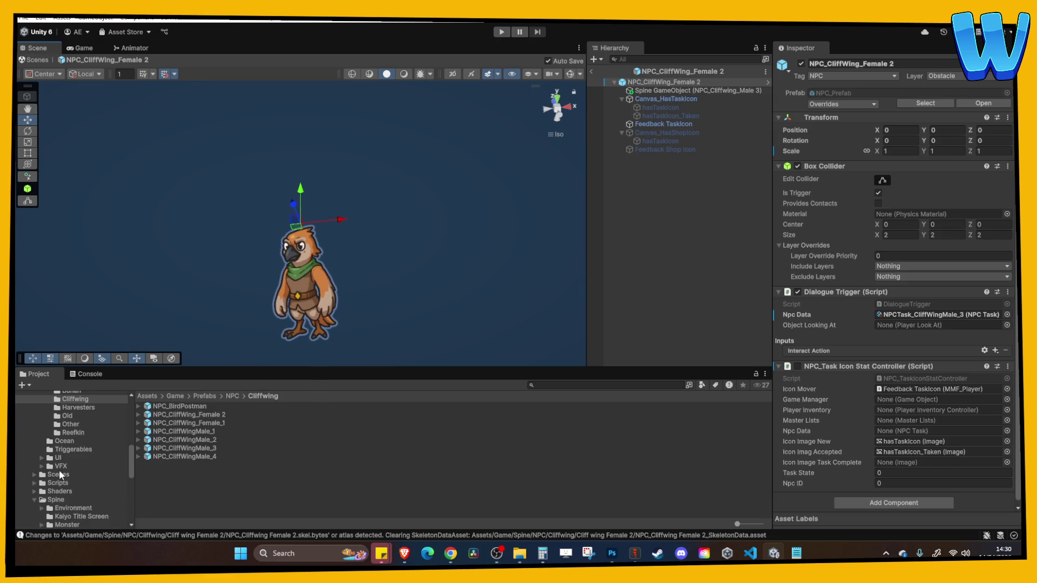
pyautogui.scroll(-6, 81, 478)
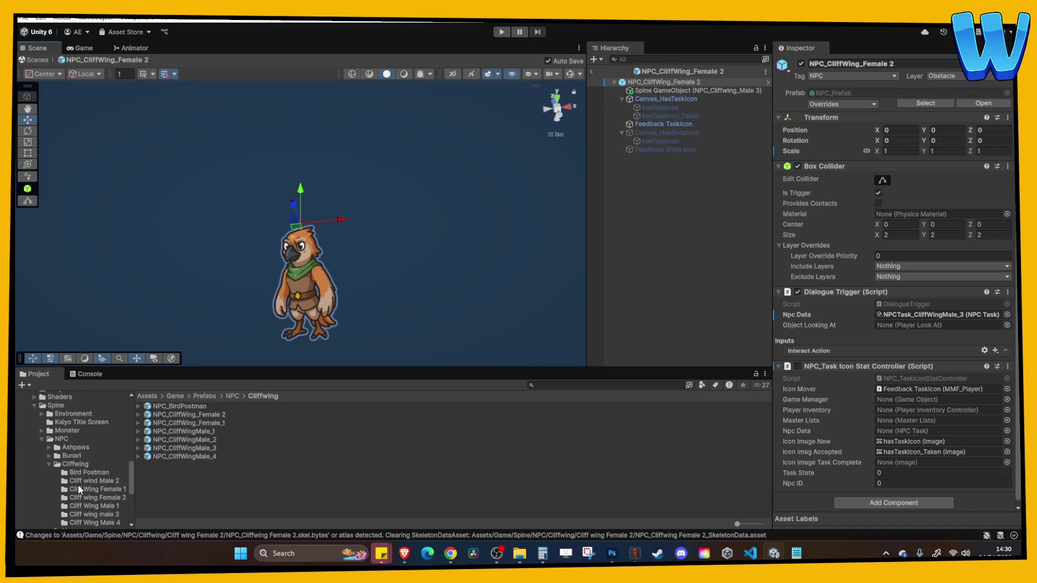
pyautogui.click(100, 466)
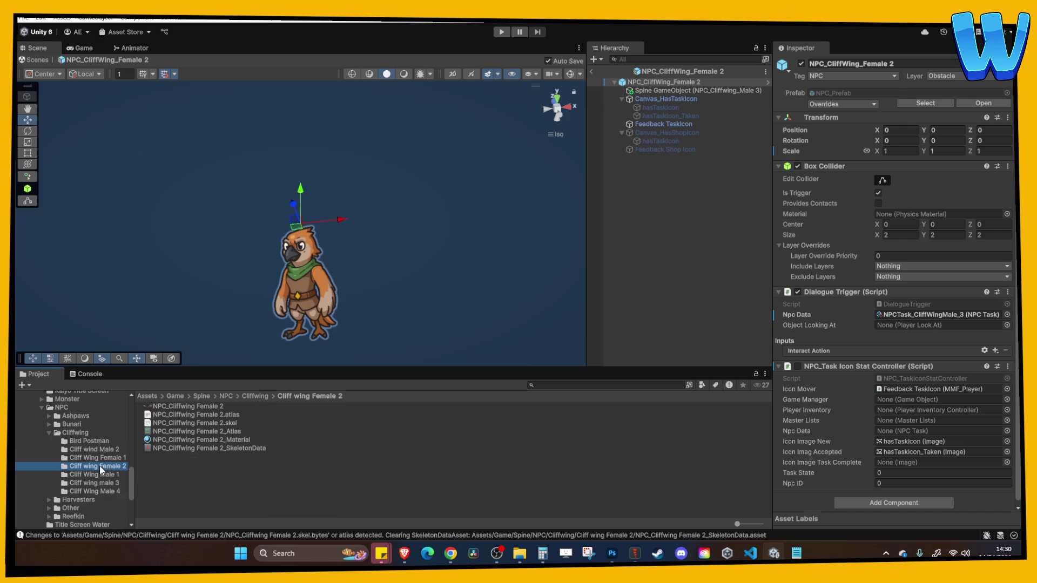
pyautogui.click(221, 449)
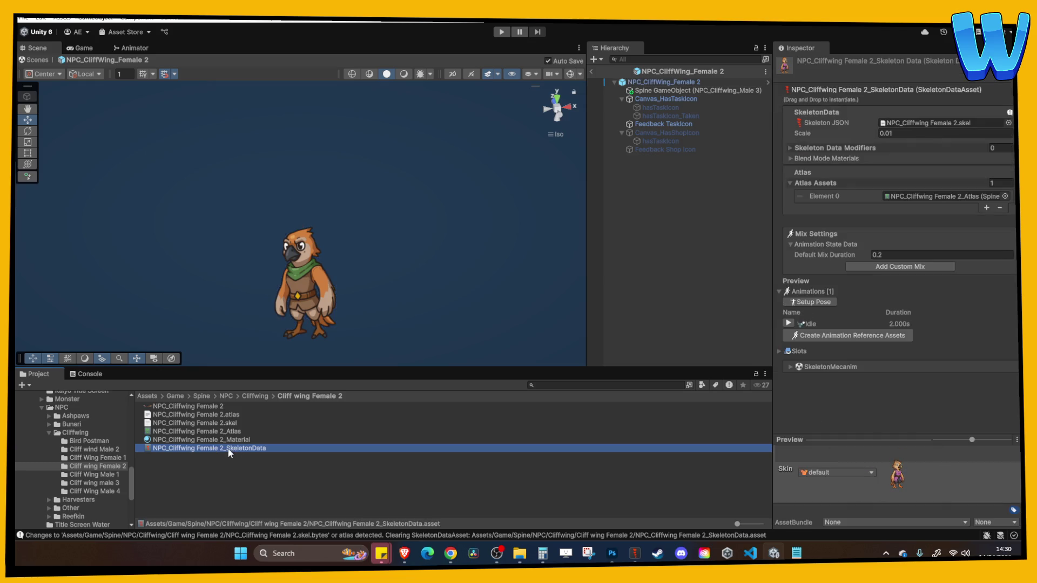
pyautogui.moveTo(575, 325); pyautogui.dragTo(678, 219)
pyautogui.click(694, 226)
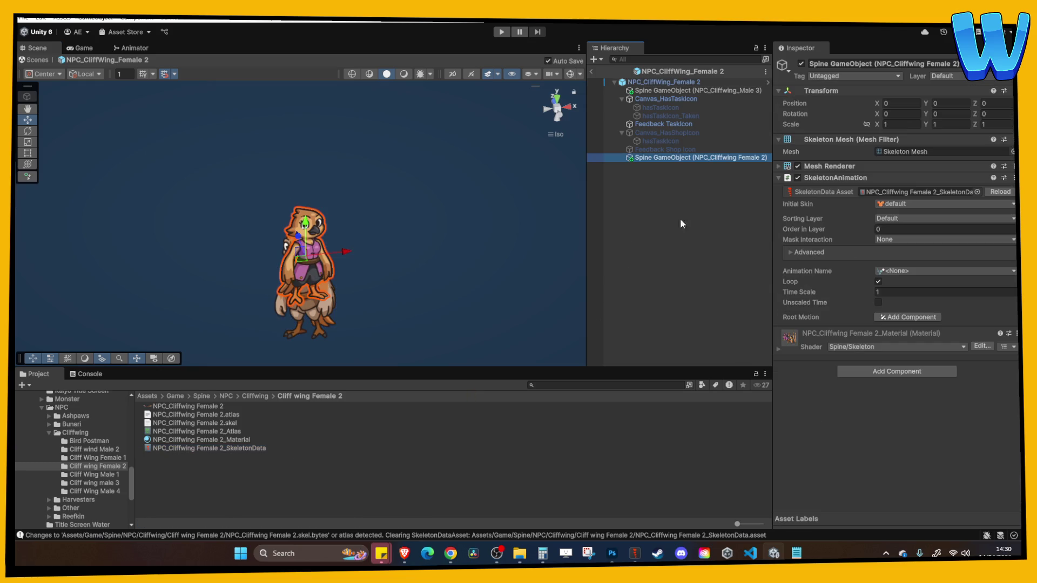
pyautogui.click(900, 114)
pyautogui.write('20')
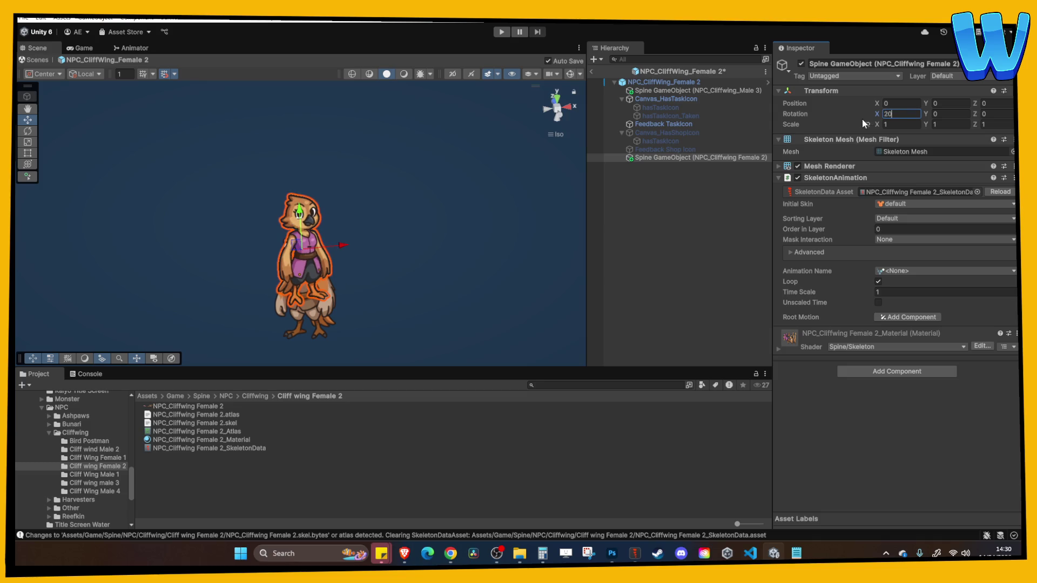
pyautogui.moveTo(105, 118)
pyautogui.mouseDown()
pyautogui.moveTo(136, 106)
pyautogui.moveTo(311, 207)
pyautogui.moveTo(155, 270)
pyautogui.mouseUp()
# Delete the old male Spine object, reparent the new skeleton under the root, and set animation to idle
pyautogui.click(729, 90)
pyautogui.press('Delete')
pyautogui.moveTo(700, 151)
pyautogui.mouseDown()
pyautogui.moveTo(697, 78)
pyautogui.moveTo(692, 90)
pyautogui.mouseUp()
pyautogui.click(910, 271)
pyautogui.click(920, 287)
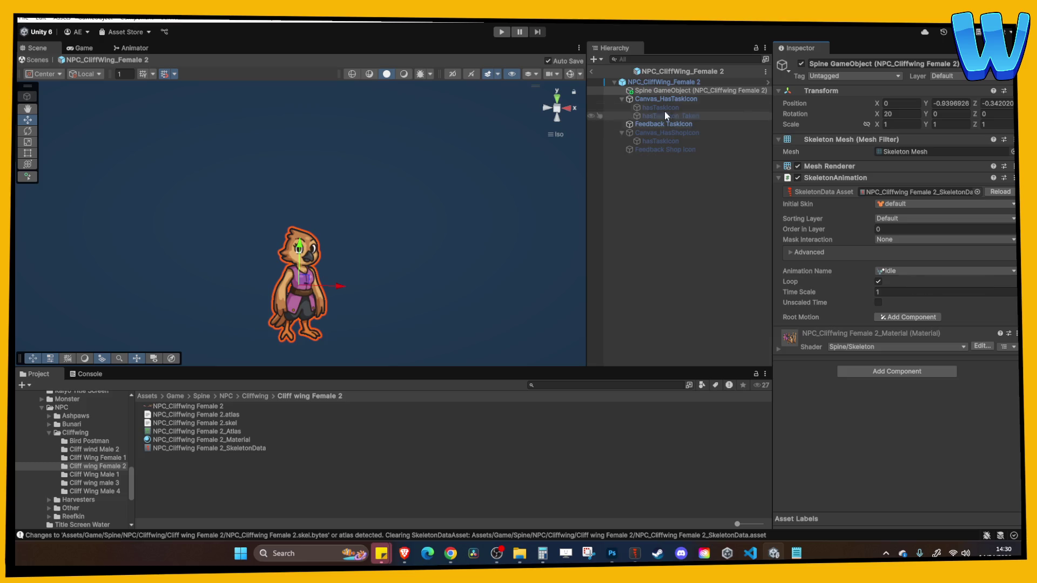
pyautogui.click(663, 82)
pyautogui.click(896, 315)
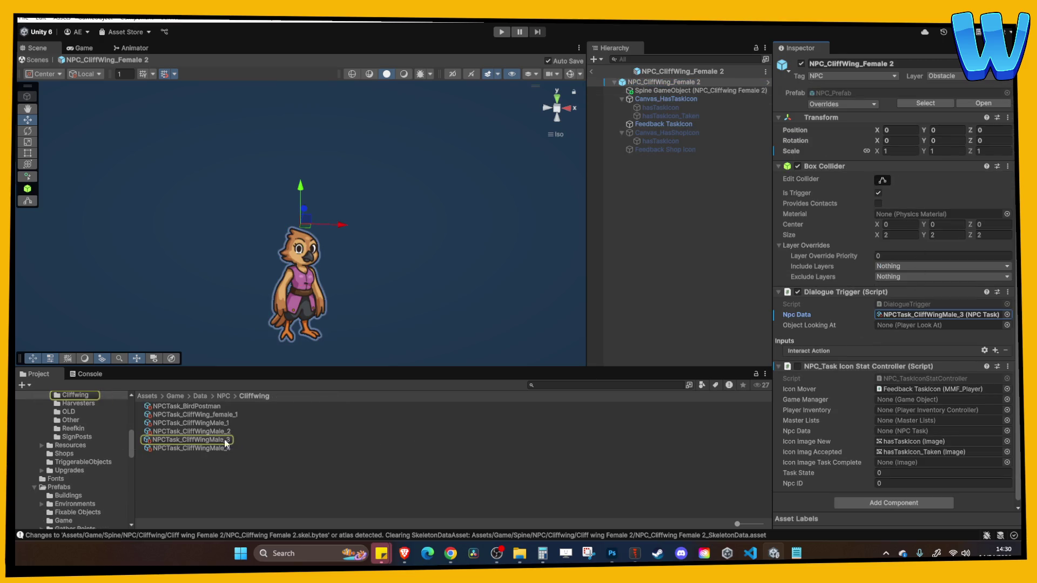
# Duplicate NPCTask_CliffWingMale_3 and rename the copy NPCTask_Cliffwing_Female 2
pyautogui.click(231, 440)
pyautogui.hotkey('ctrl', 'd')
pyautogui.click(217, 451)
pyautogui.press('BackSpace')
pyautogui.press('BackSpace')
pyautogui.press('BackSpace')
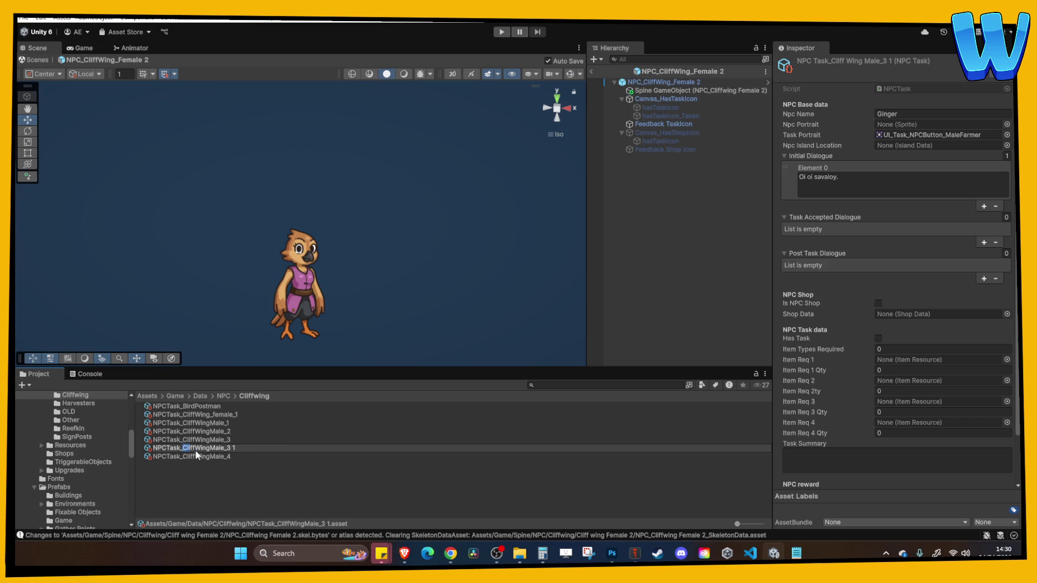
pyautogui.write('fwing_Female')
pyautogui.write(' 2')
pyautogui.press('Return')
# Set the task's Npc Name to Zephyr and its initial dialogue to "Hello little cyborg chap"
pyautogui.click(891, 114)
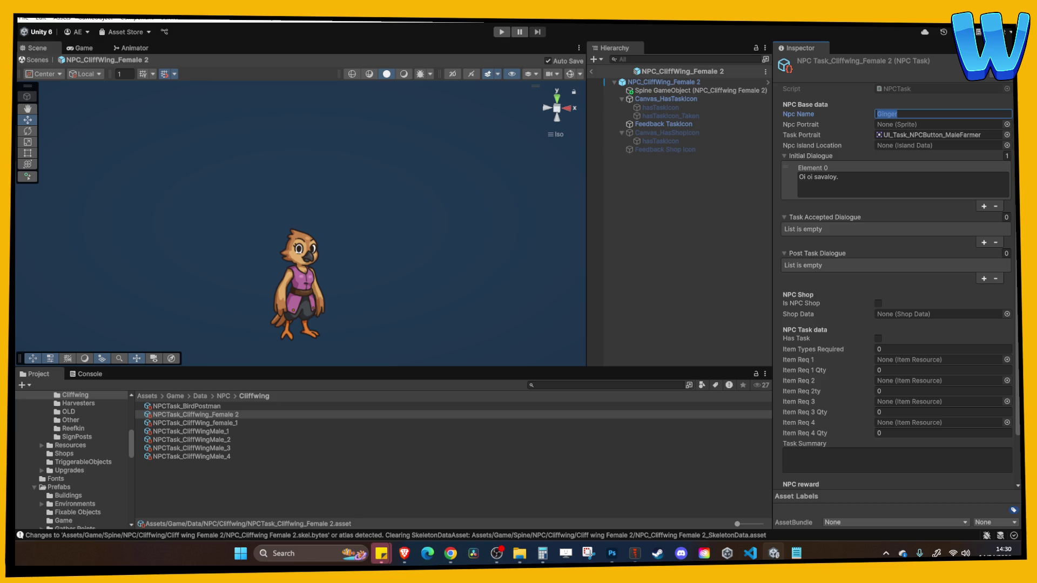
pyautogui.hotkey('alt', 'Tab')
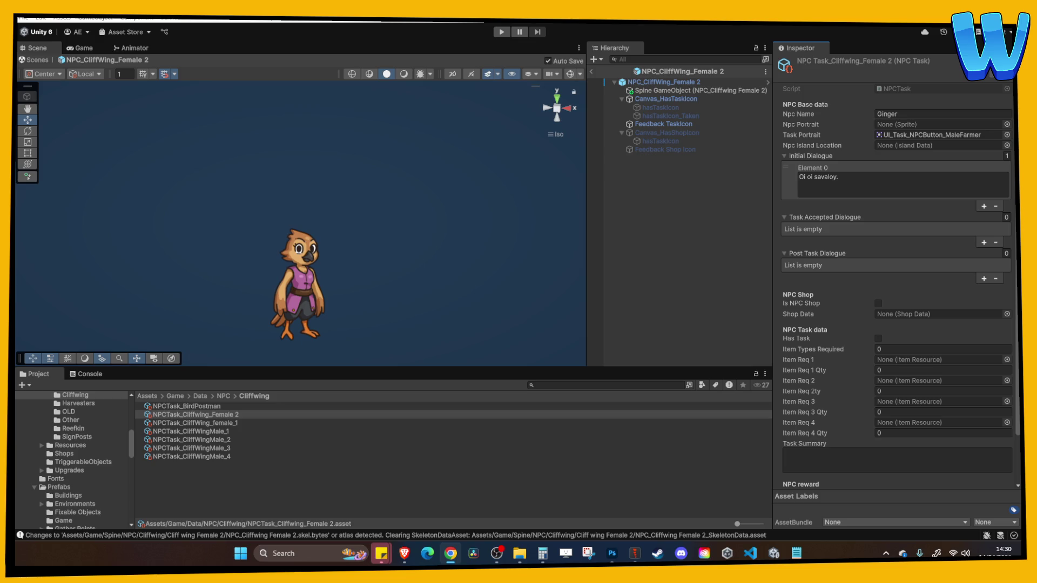
pyautogui.click(896, 115)
pyautogui.write('Zephyr')
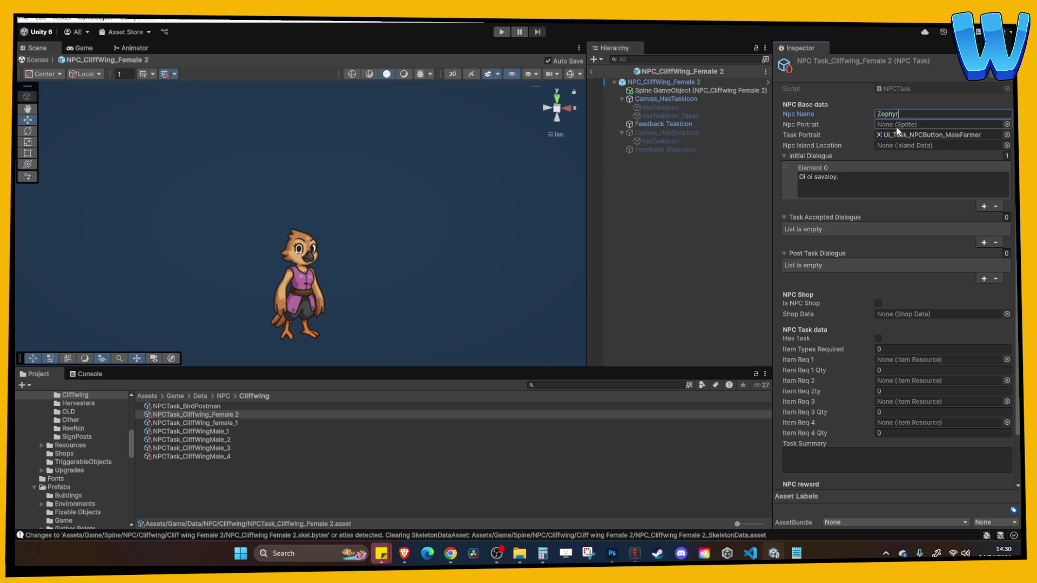
pyautogui.click(888, 181)
pyautogui.write('Hello little cyborg chap')
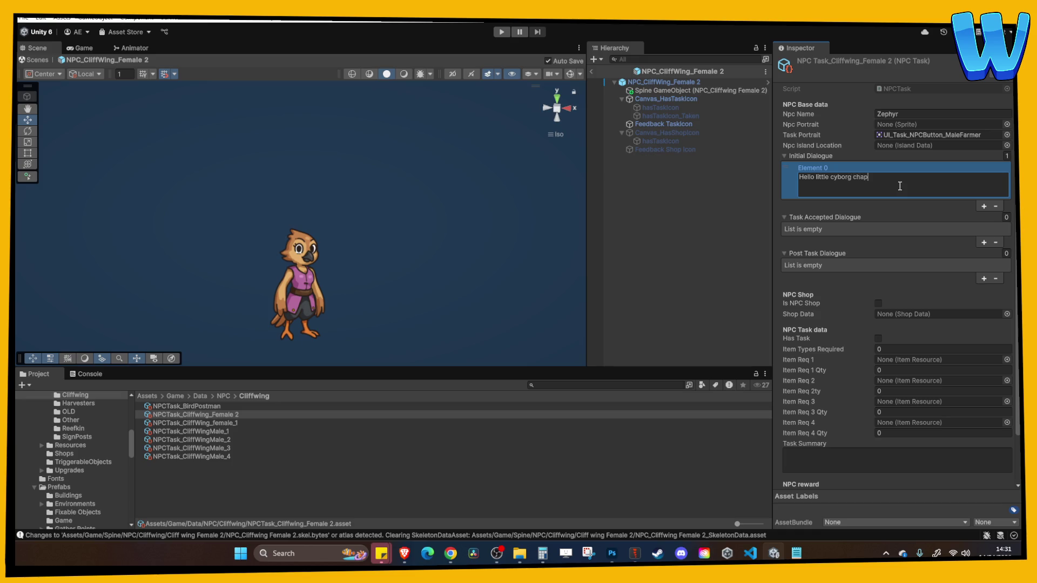
# Assign NPCTask_Cliffwing_Female 2 to the prefab's Dialogue Trigger Npc Data field
pyautogui.click(663, 81)
pyautogui.moveTo(187, 448)
pyautogui.mouseDown()
pyautogui.moveTo(891, 297)
pyautogui.moveTo(924, 315)
pyautogui.mouseUp()
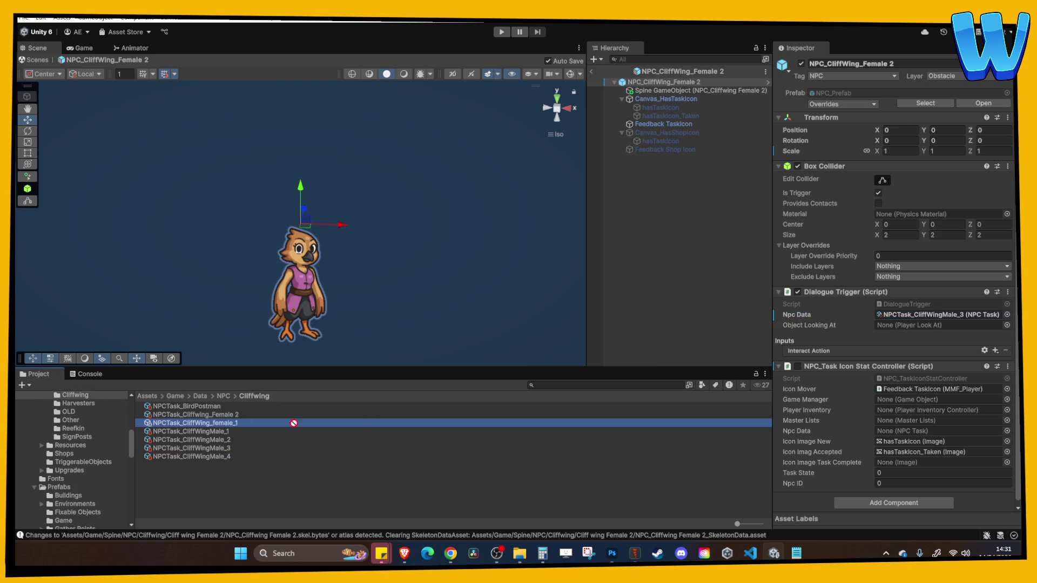
pyautogui.moveTo(196, 414); pyautogui.dragTo(907, 315)
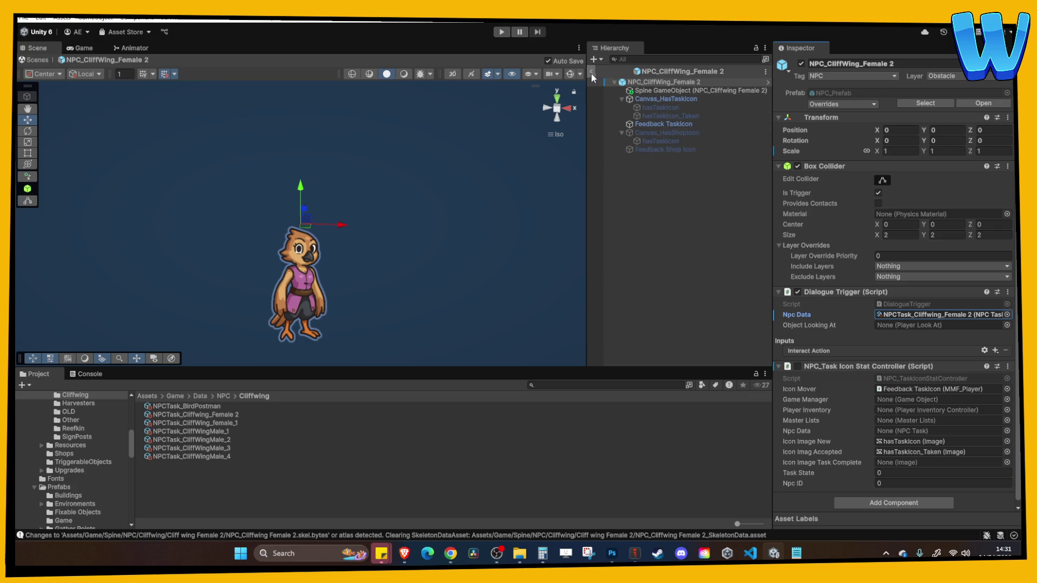
# Exit Prefab Mode and place an NPC_CliffWing_Female 2 instance beside the other bird villagers
pyautogui.click(591, 71)
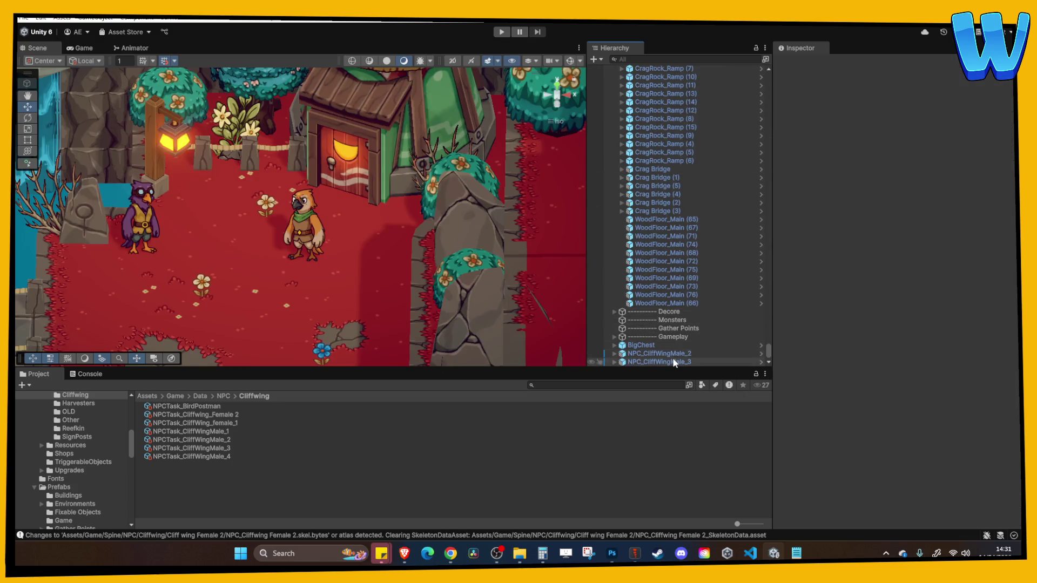
pyautogui.rightClick(673, 362)
pyautogui.moveTo(738, 241)
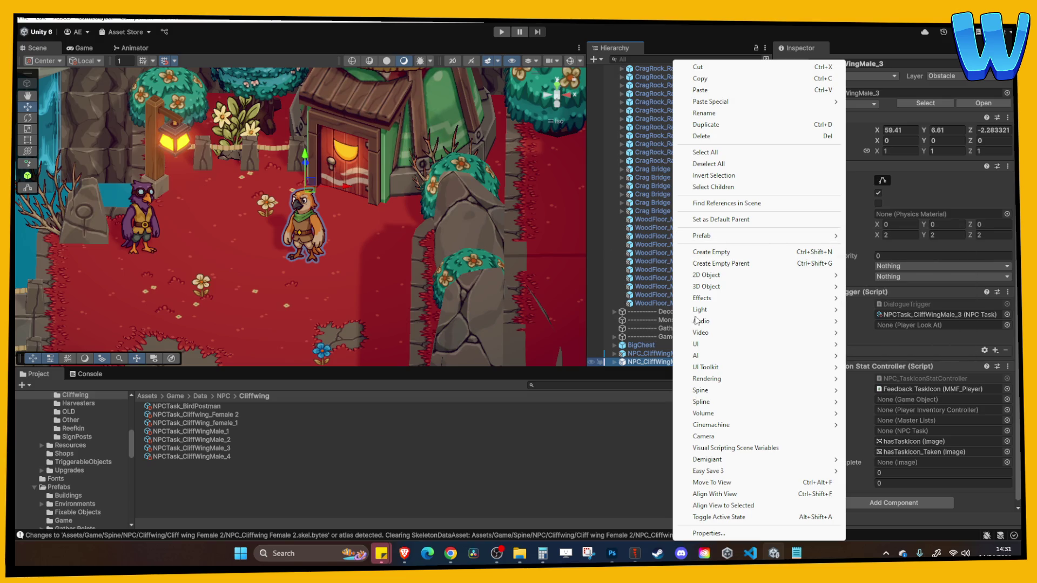
pyautogui.moveTo(810, 236)
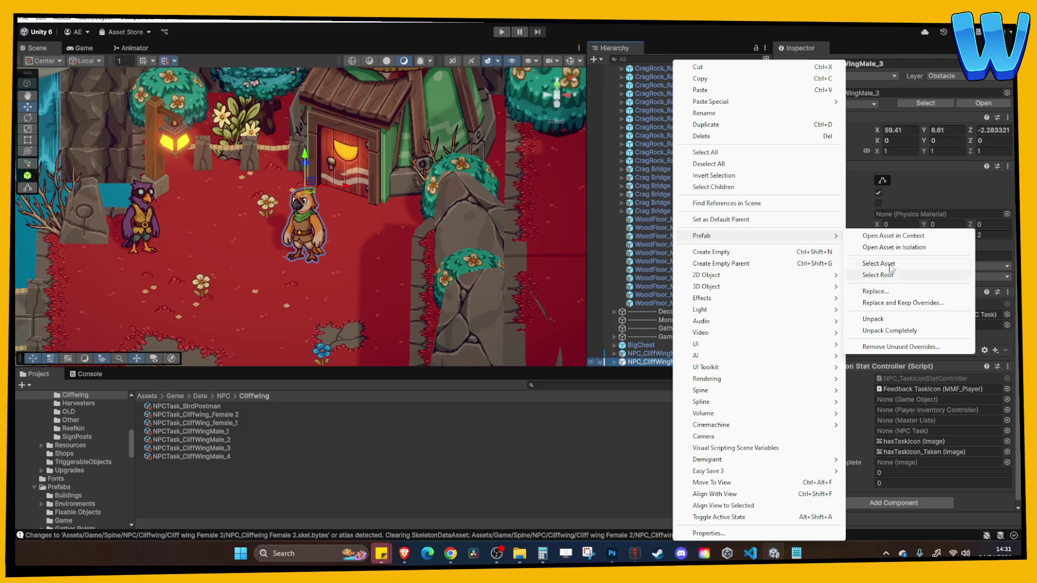
pyautogui.click(896, 269)
pyautogui.moveTo(221, 414)
pyautogui.mouseDown()
pyautogui.moveTo(246, 232)
pyautogui.moveTo(216, 252)
pyautogui.moveTo(216, 233)
pyautogui.mouseUp()
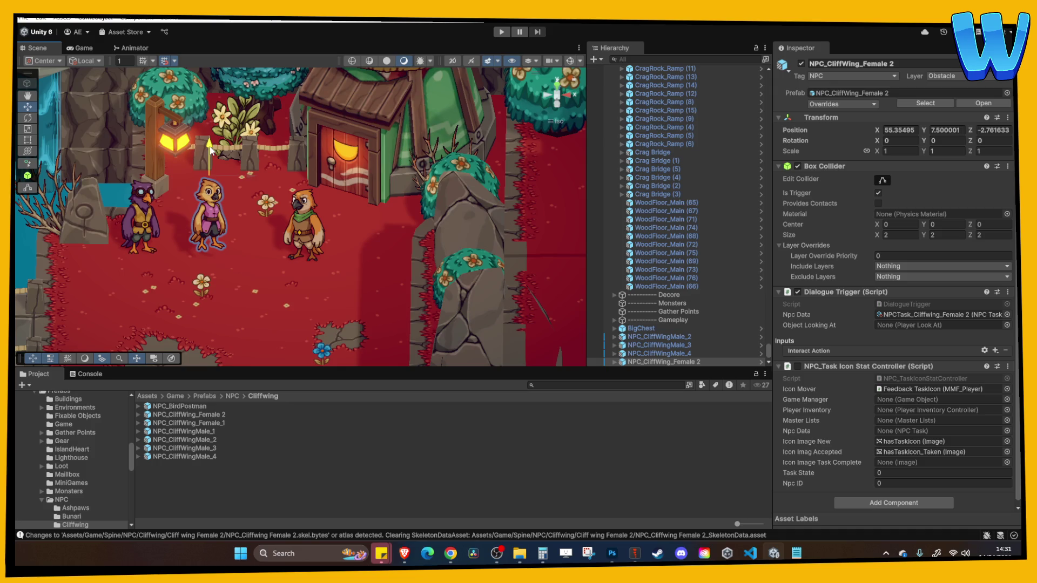
# Orbit around the village to check the new villager, then run the game
pyautogui.scroll(-5, 225, 193)
pyautogui.scroll(5, 225, 193)
pyautogui.moveTo(225, 193)
pyautogui.mouseDown()
pyautogui.moveTo(259, 238)
pyautogui.moveTo(313, 191)
pyautogui.moveTo(356, 185)
pyautogui.mouseUp()
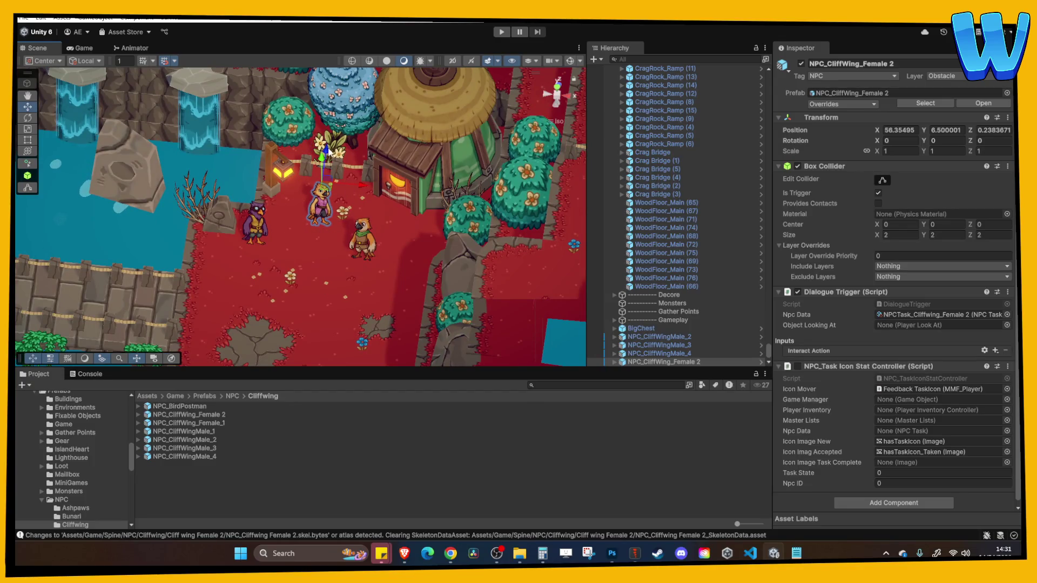
pyautogui.click(332, 139)
pyautogui.moveTo(332, 139)
pyautogui.mouseDown()
pyautogui.moveTo(354, 177)
pyautogui.moveTo(340, 193)
pyautogui.moveTo(410, 135)
pyautogui.mouseUp()
pyautogui.click(501, 31)
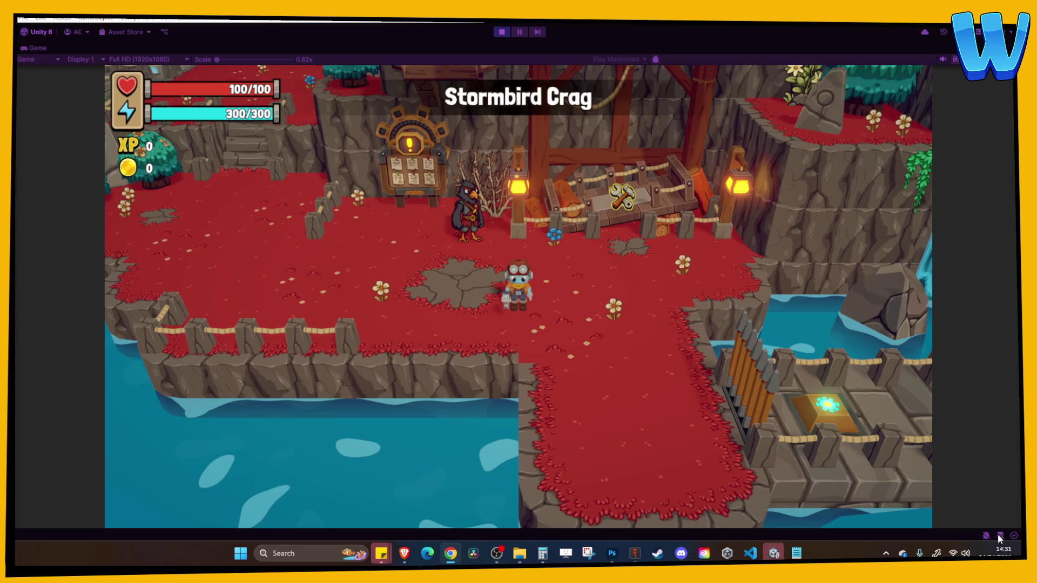
# Walk the player up the stone stairs into the village and talk to Zephyr, Ginger and Jimmy
pyautogui.press('a')
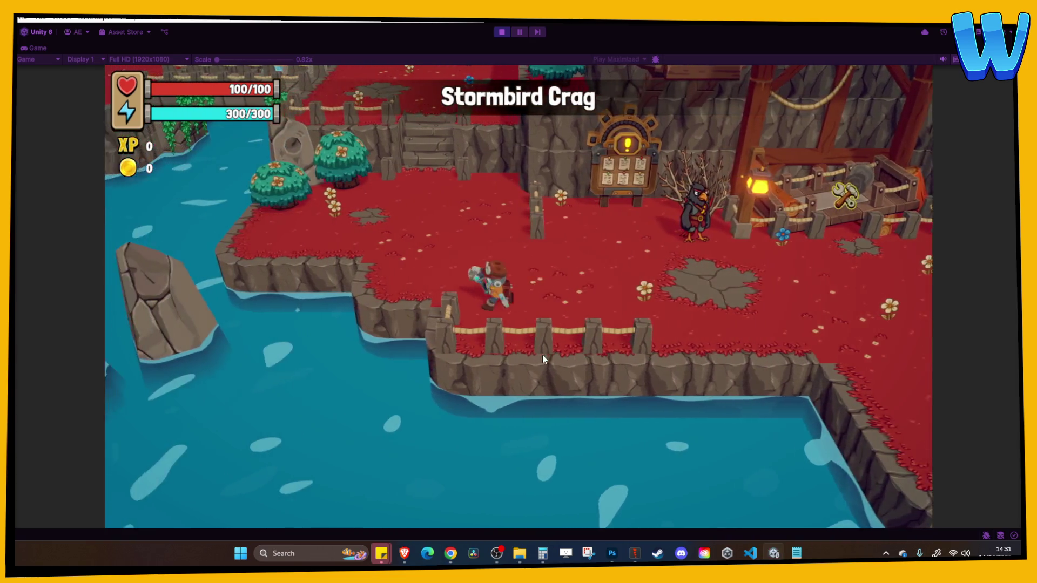
pyautogui.press('w')
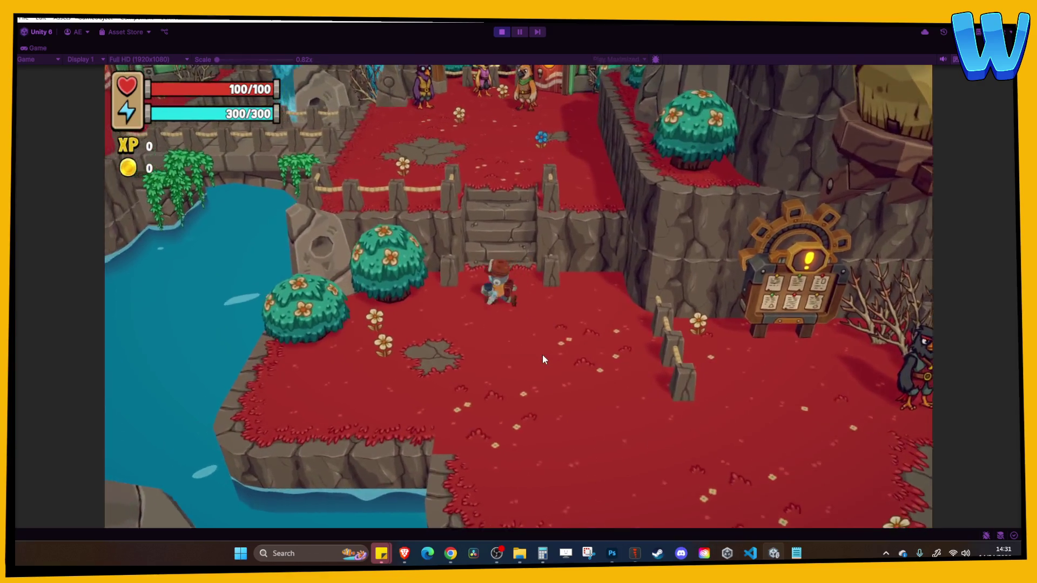
pyautogui.press('w')
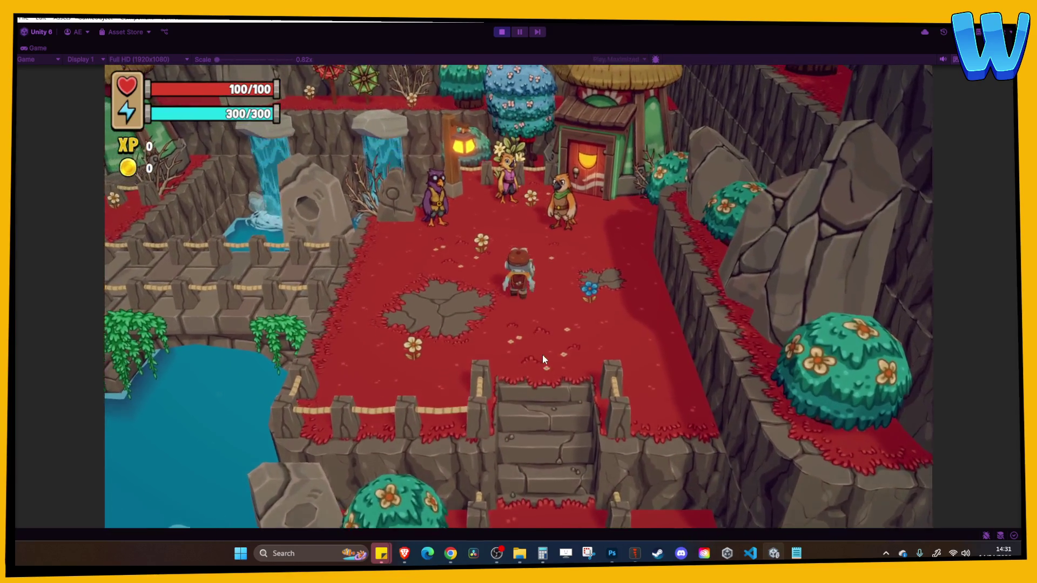
pyautogui.press('w')
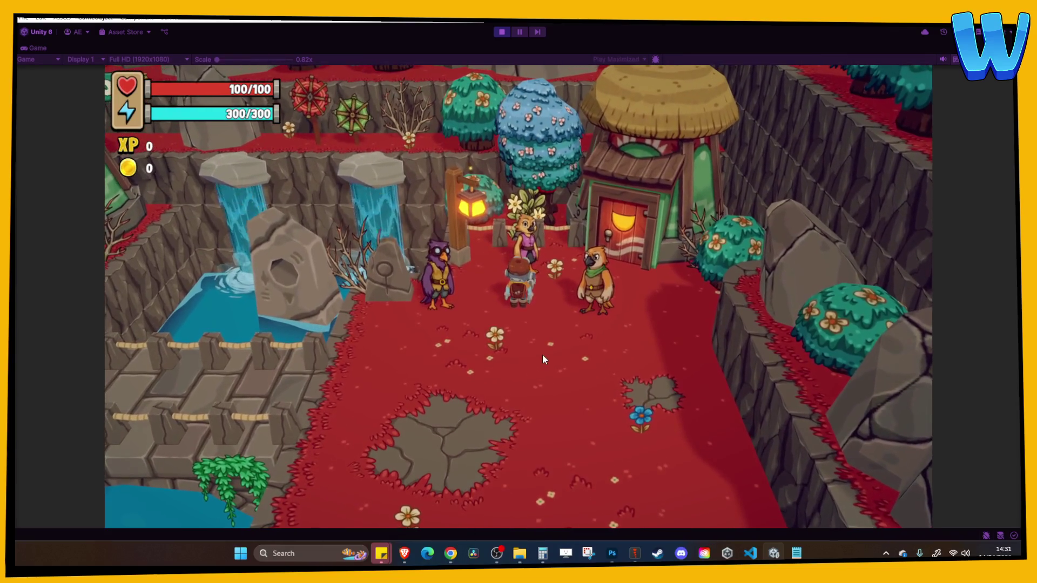
pyautogui.press('e')
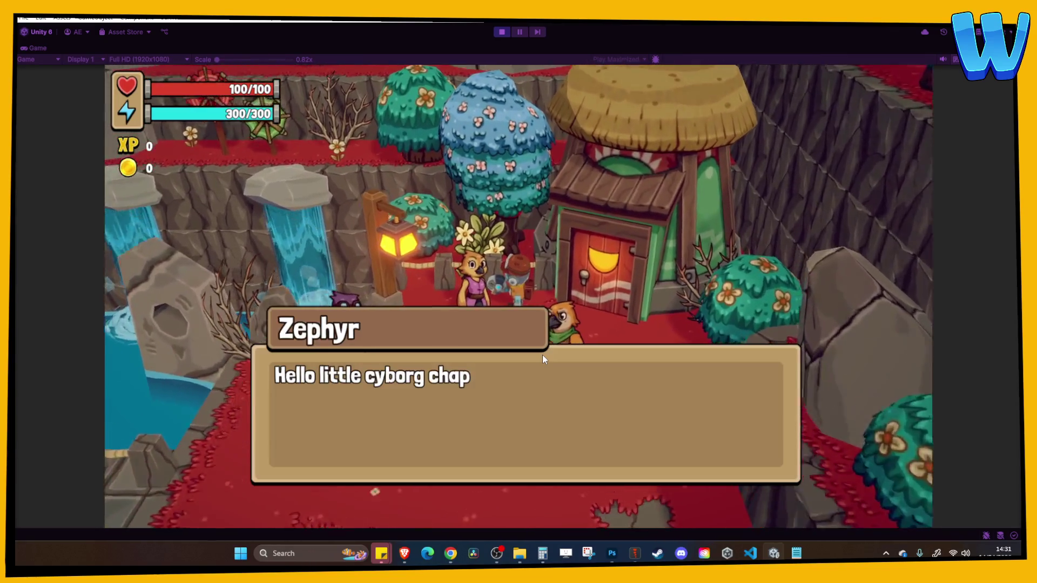
pyautogui.press('e')
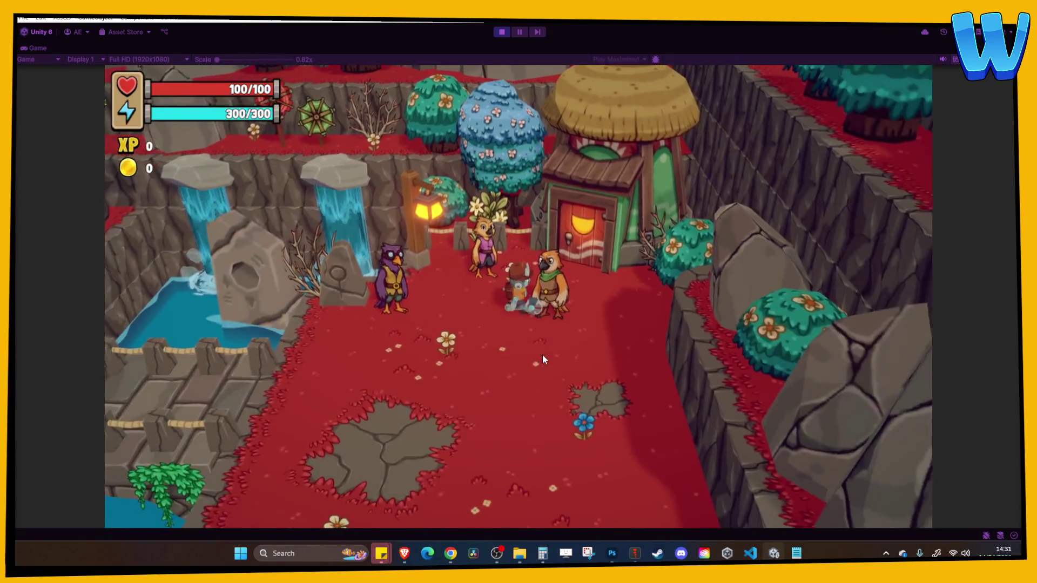
pyautogui.press('e')
pyautogui.press('a')
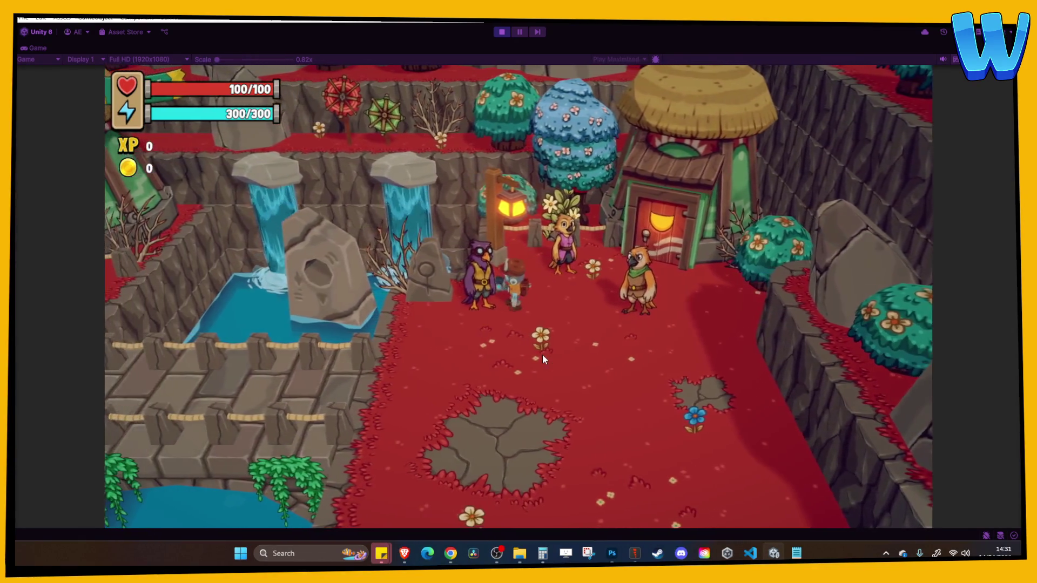
pyautogui.press('e')
pyautogui.press('e')
pyautogui.press('d')
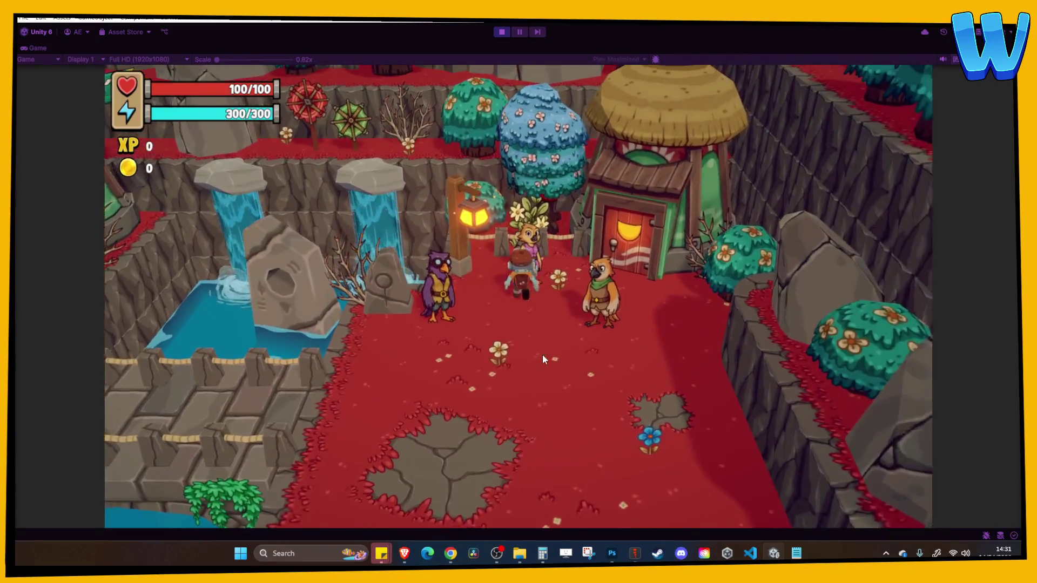
pyautogui.press('e')
pyautogui.press('e')
# Cross the stone bridge and talk to Dusty by the hut, then to Skie
pyautogui.press('s')
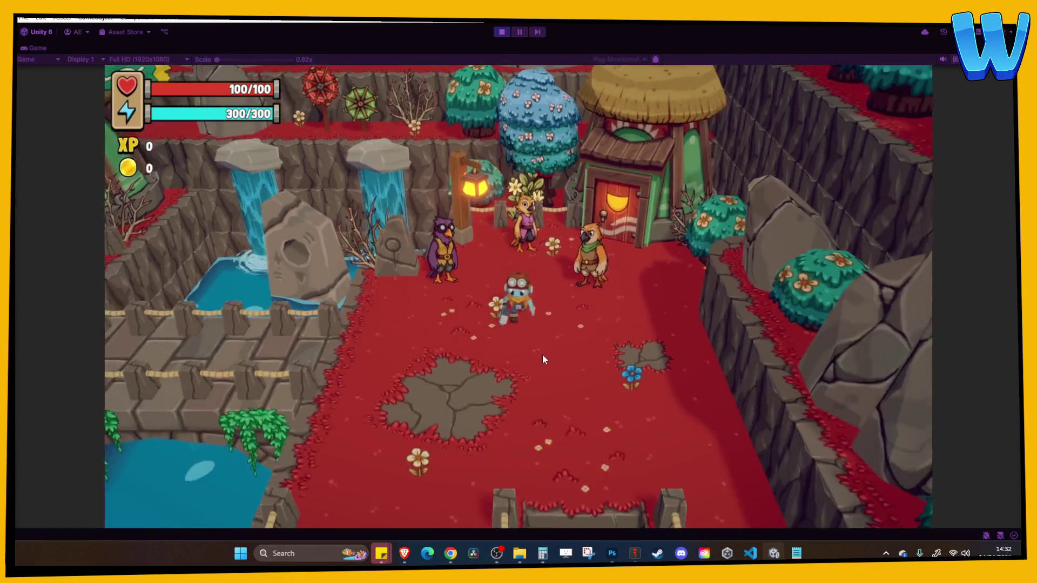
pyautogui.press('a')
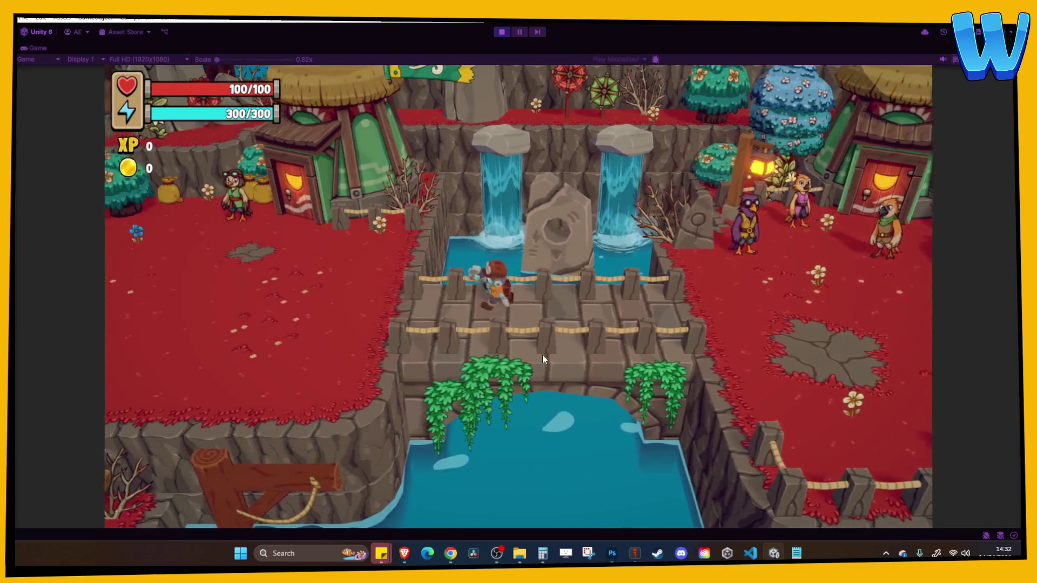
pyautogui.press('a')
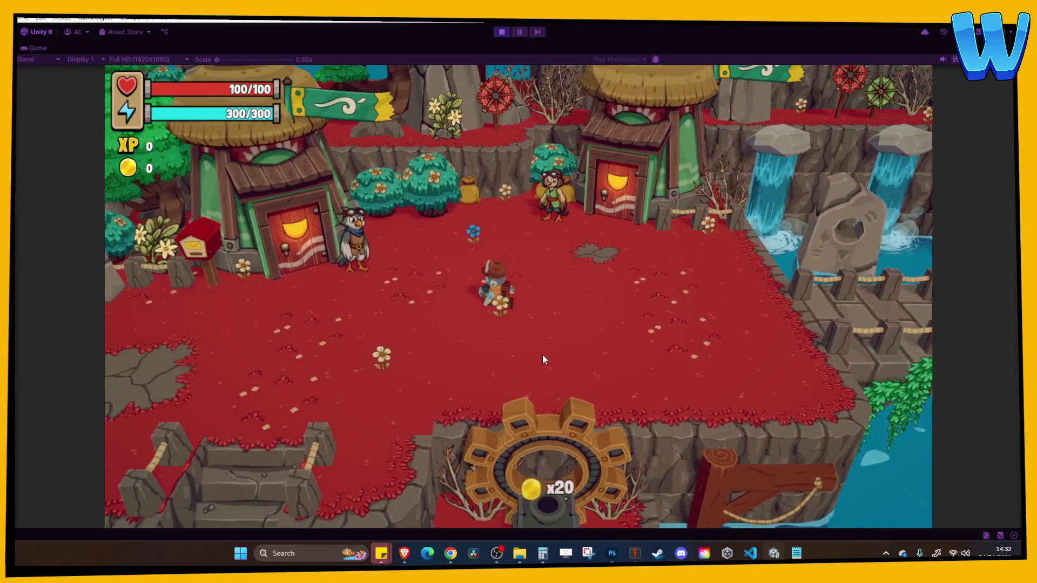
pyautogui.press('e')
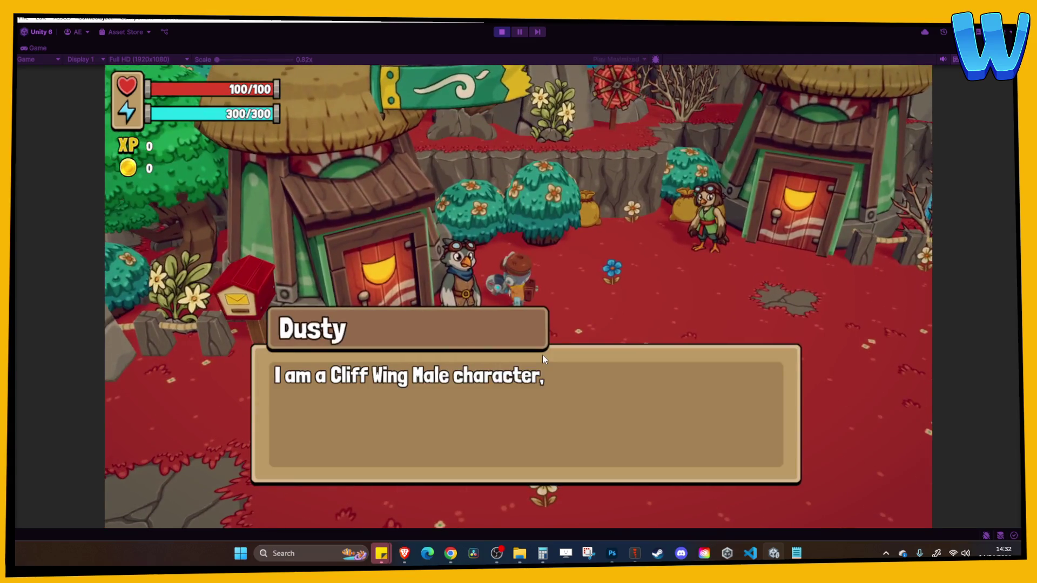
pyautogui.press('e')
pyautogui.press('d')
pyautogui.press('w')
pyautogui.press('e')
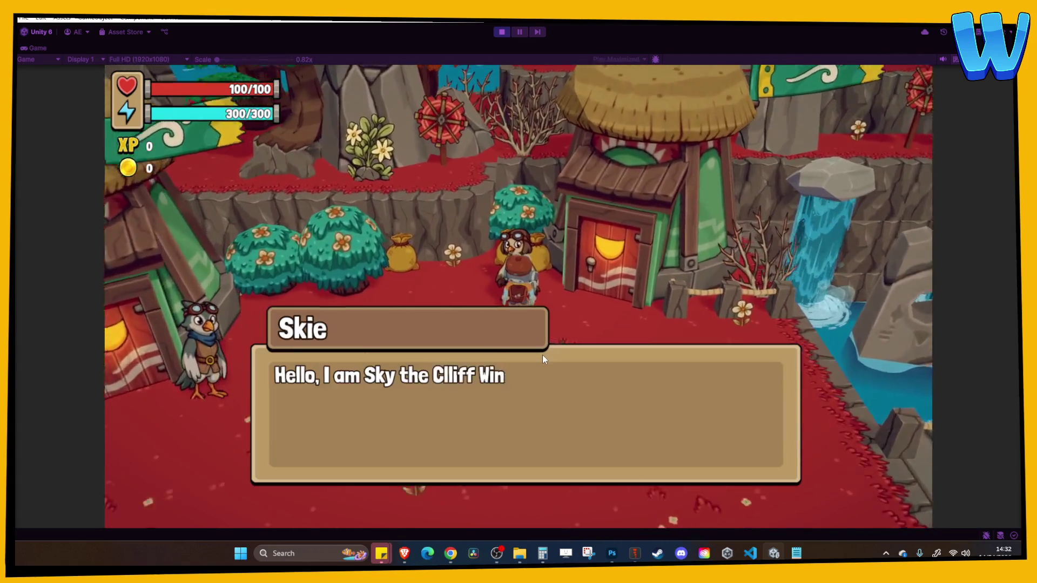
pyautogui.press('e')
# Walk back over the bridge, down the stairs and across the red field to talk to Rufus
pyautogui.press('d')
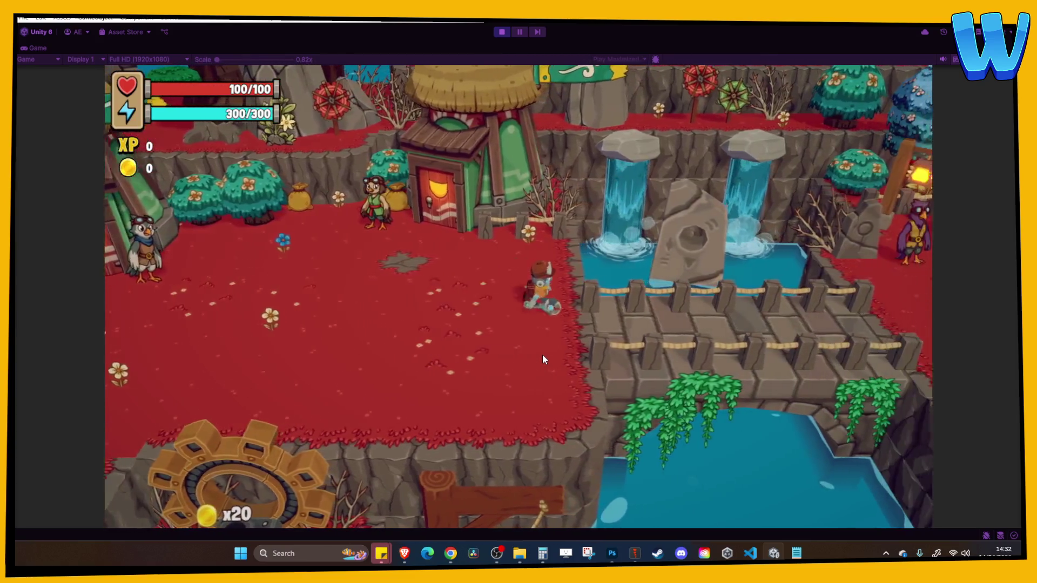
pyautogui.press('d')
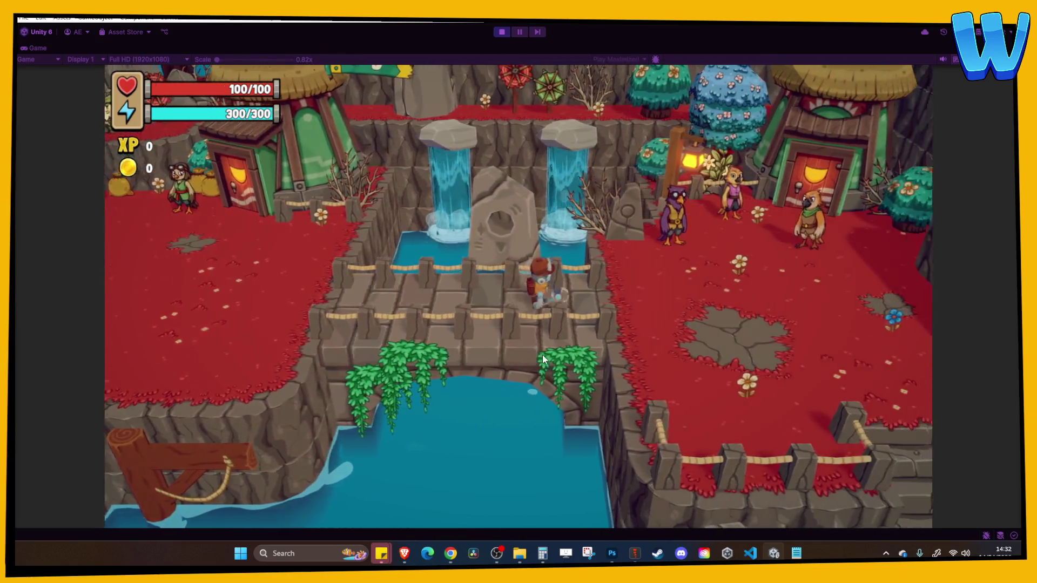
pyautogui.press('s')
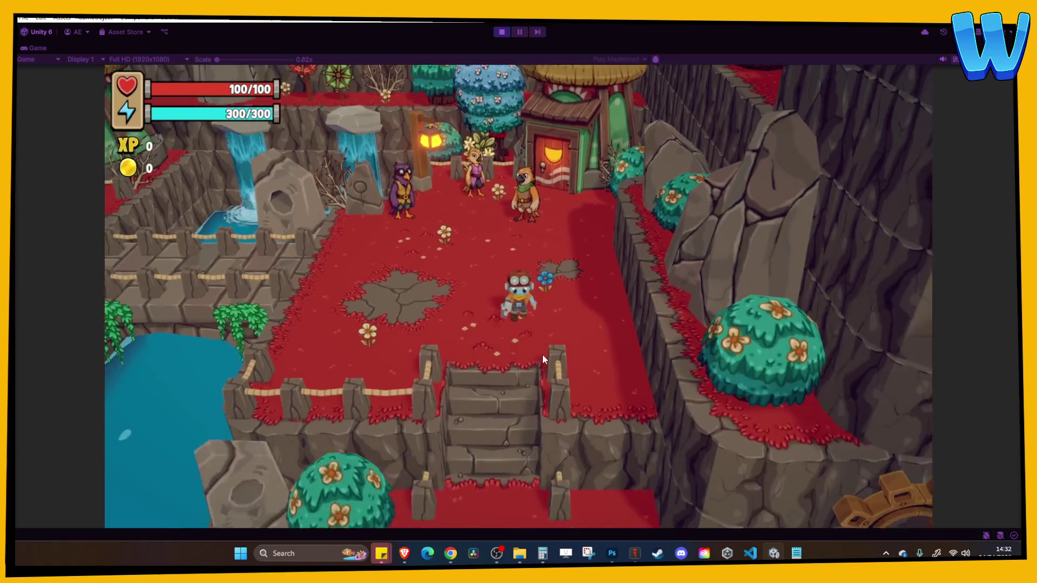
pyautogui.press('s')
pyautogui.press('d')
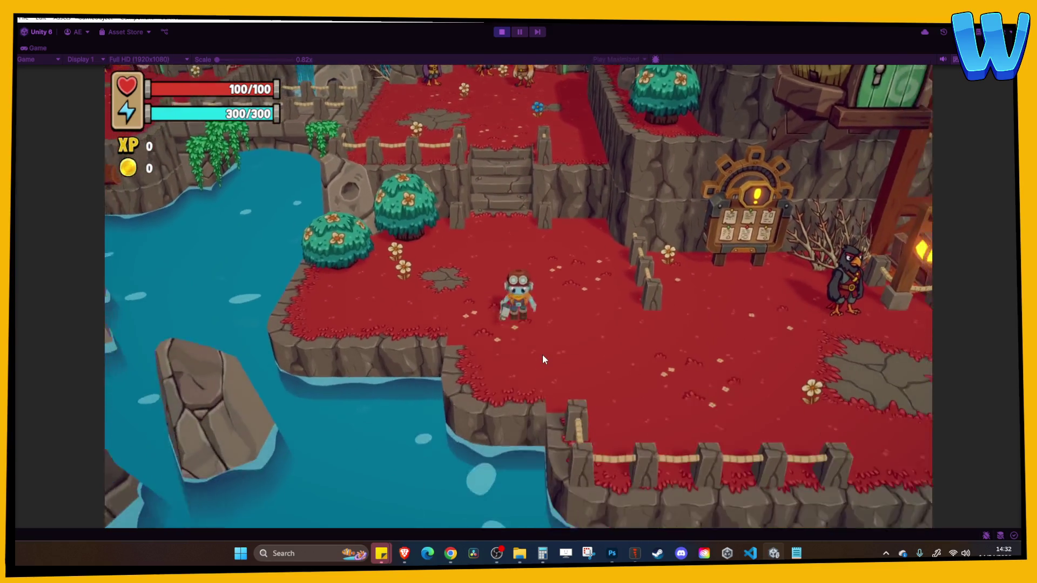
pyautogui.press('d')
pyautogui.press('e')
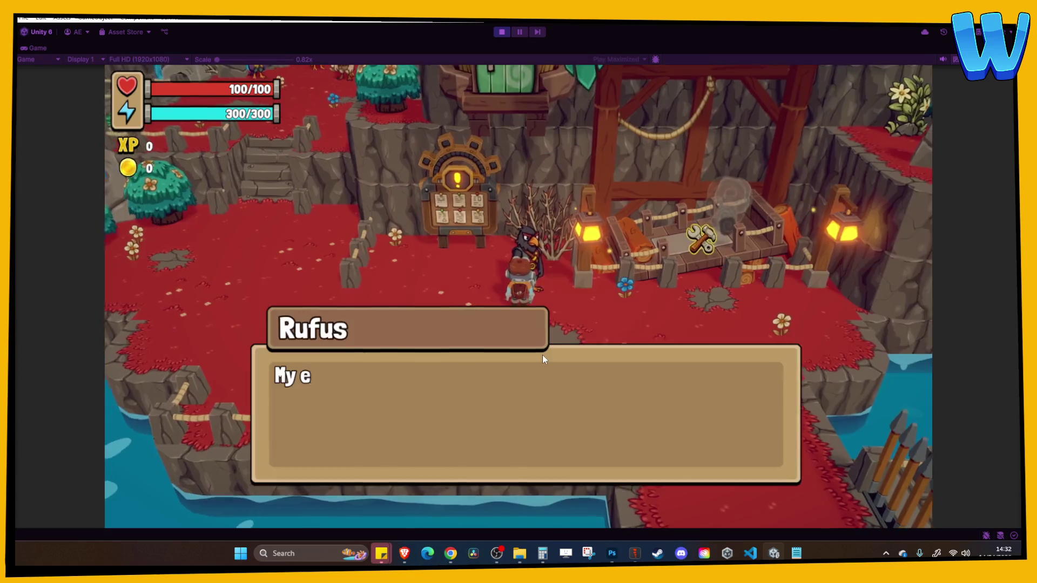
pyautogui.press('e')
# Walk to the elevator platform, check the inventory screen, then stop Play mode
pyautogui.press('d')
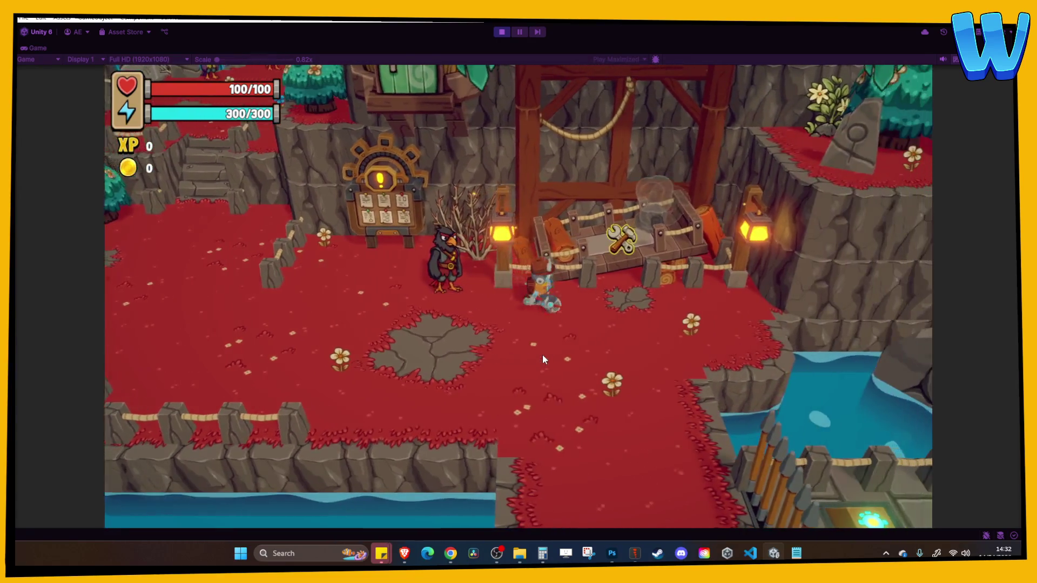
pyautogui.press('s')
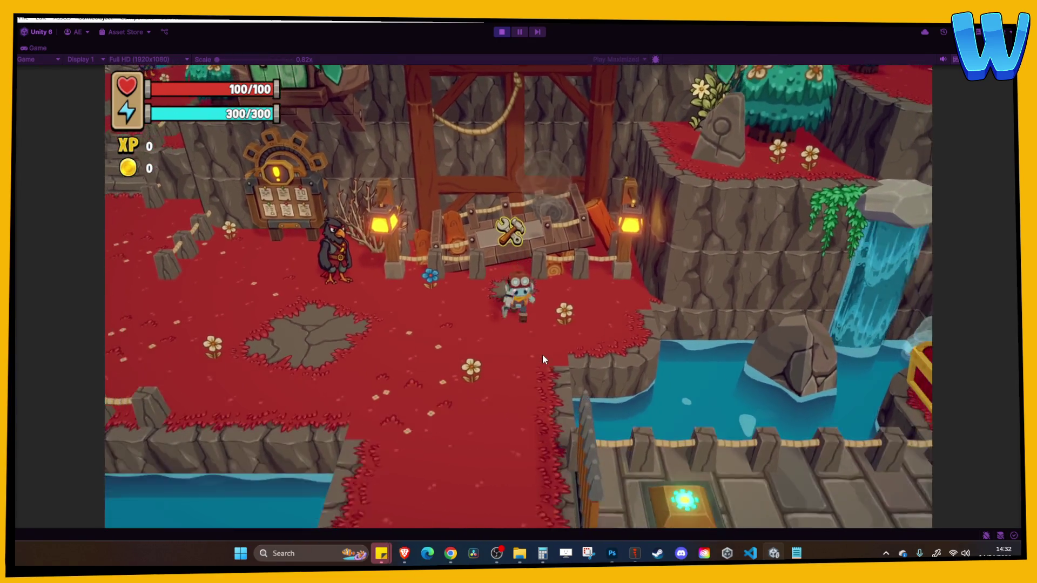
pyautogui.press('i')
pyautogui.press('i')
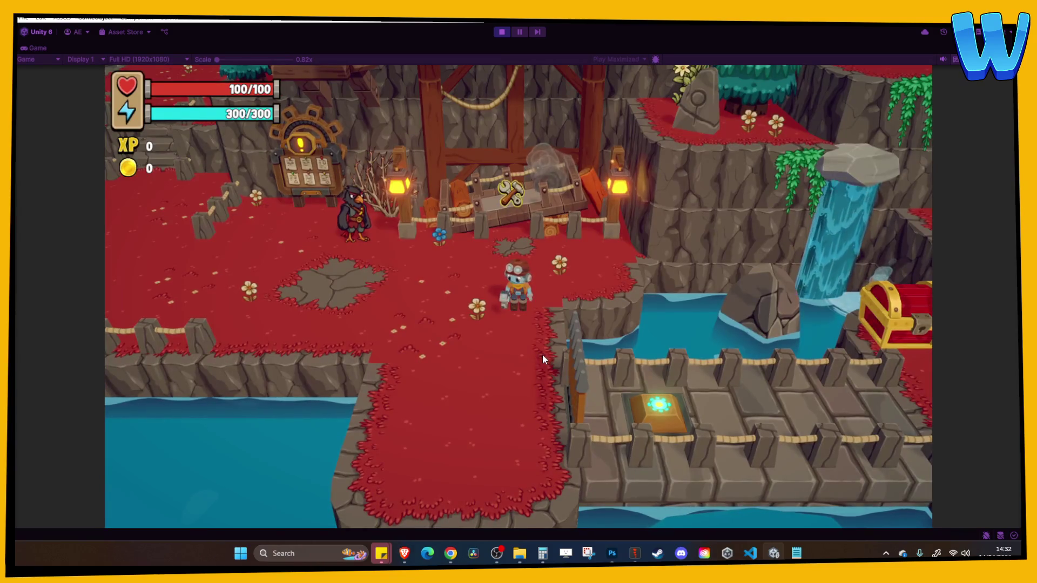
pyautogui.click(501, 32)
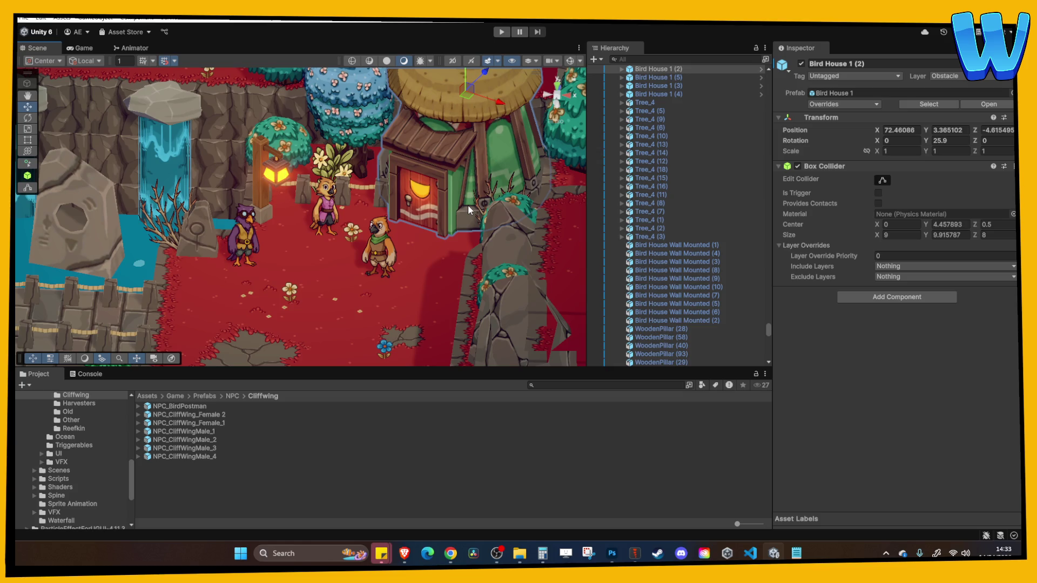
# Select the CragRock_Corner (53) rock piece and frame it in the Scene view
pyautogui.scroll(-4, 378, 313)
pyautogui.click(401, 277)
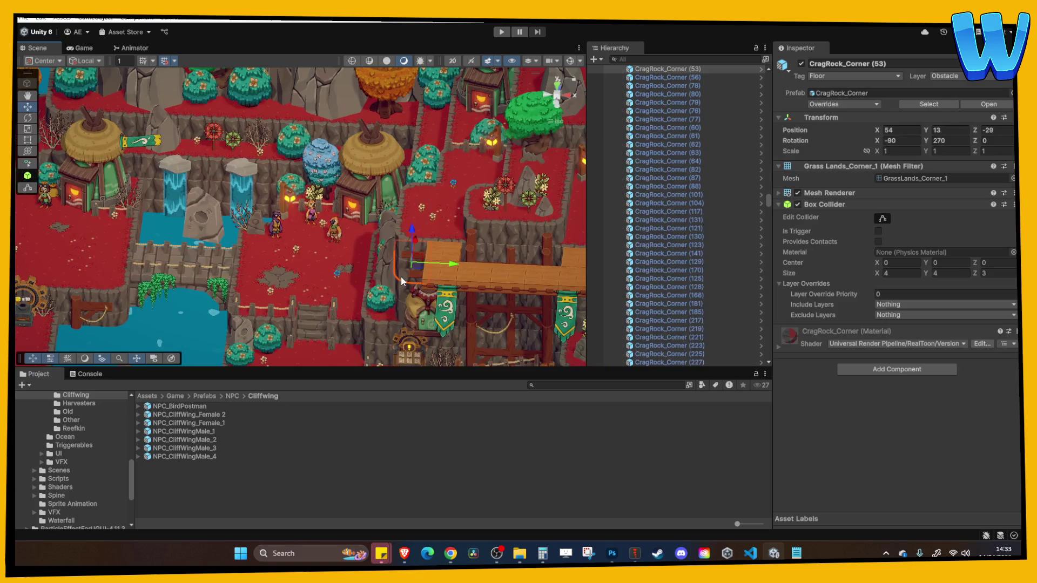
pyautogui.press('f')
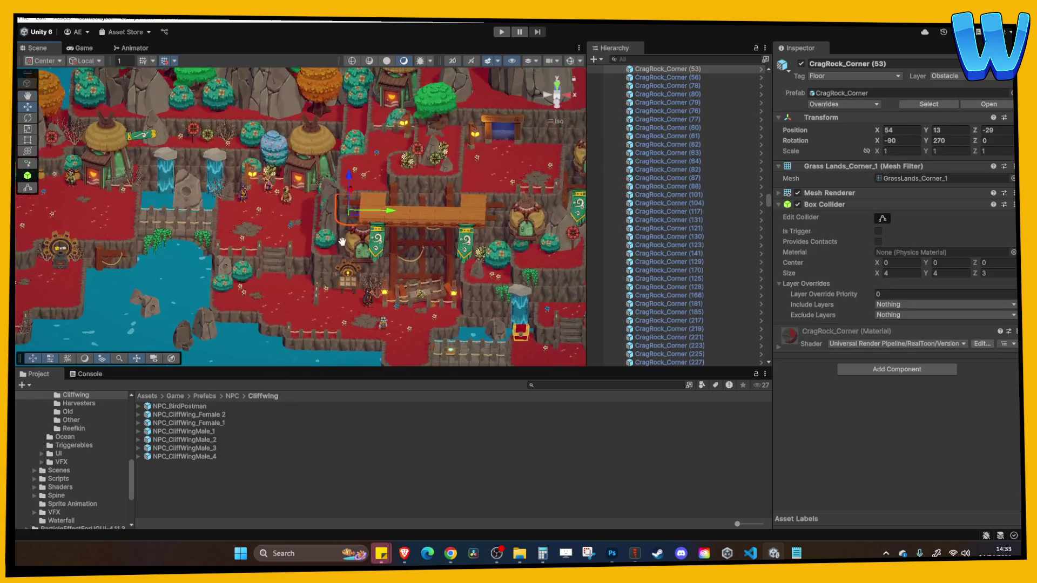
pyautogui.scroll(-3, 338, 242)
pyautogui.scroll(5, 270, 236)
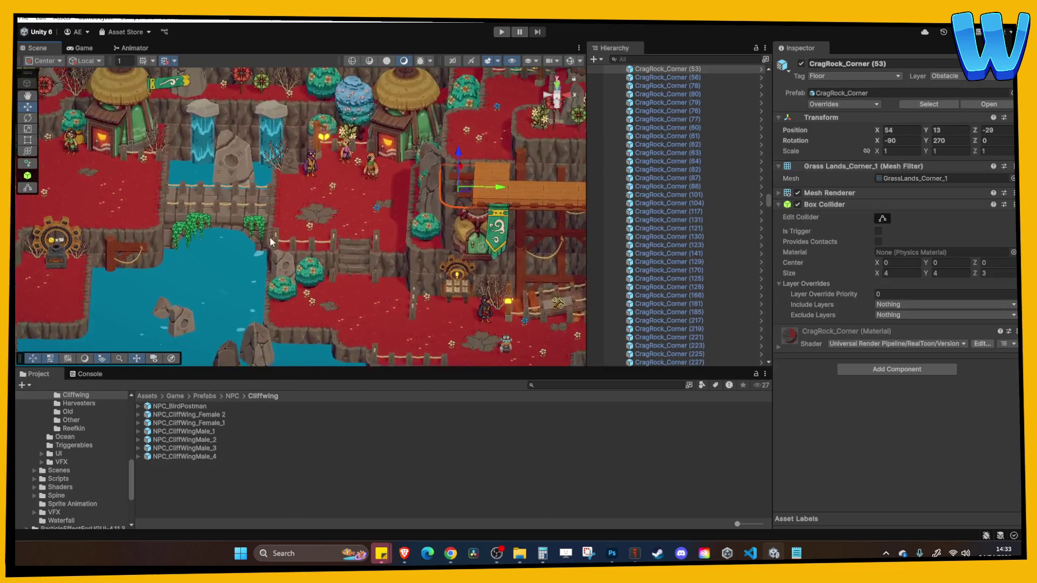
pyautogui.scroll(-3, 270, 237)
pyautogui.scroll(5, 396, 238)
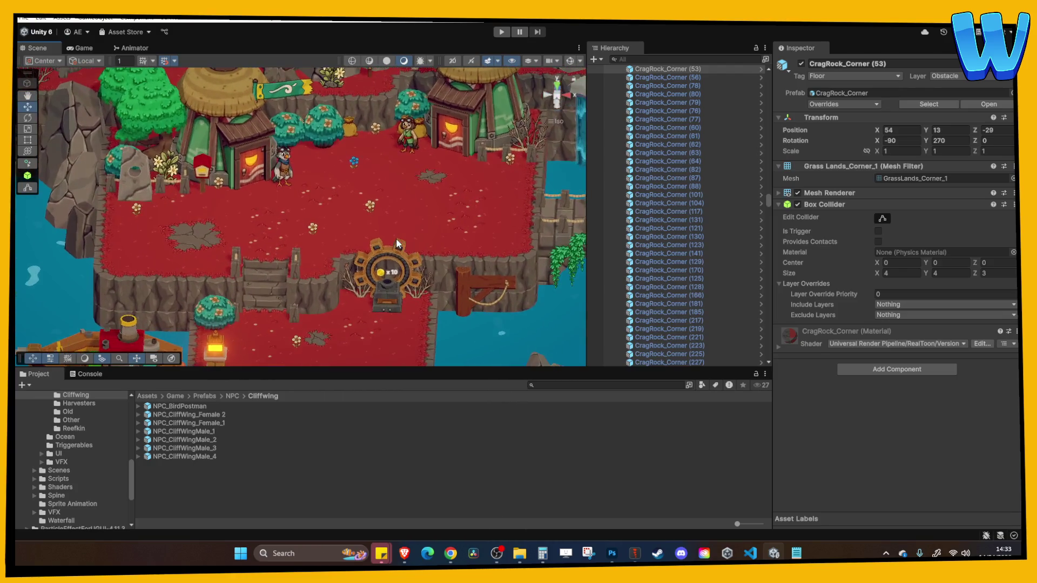
pyautogui.scroll(-3, 396, 238)
pyautogui.scroll(3, 271, 242)
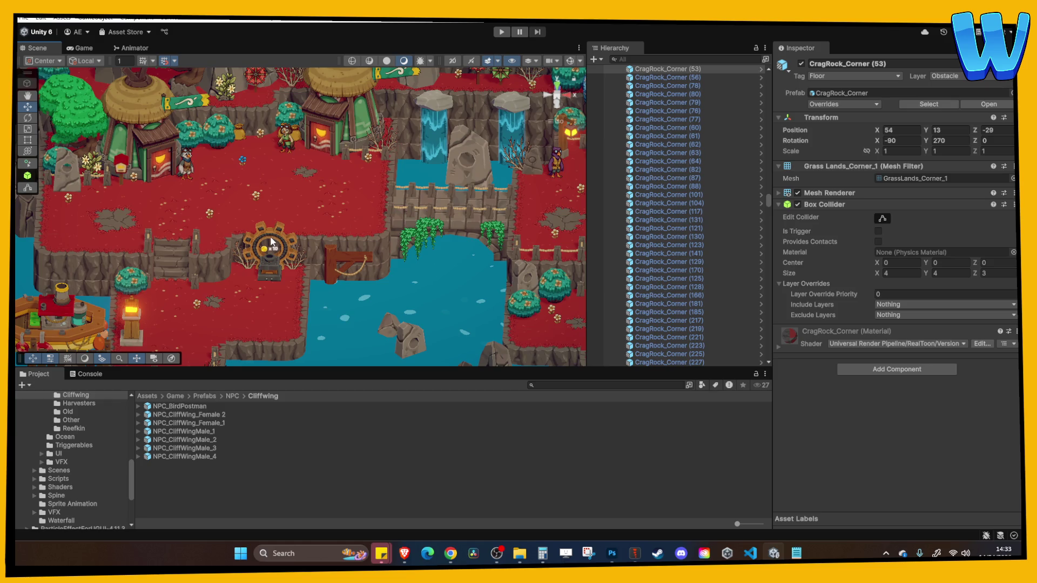
# Pan across the level to the water area with red platforms and the huts and waterfalls
pyautogui.moveTo(402, 259)
pyautogui.mouseDown()
pyautogui.moveTo(328, 231)
pyautogui.moveTo(257, 231)
pyautogui.moveTo(402, 205)
pyautogui.moveTo(303, 196)
pyautogui.moveTo(152, 216)
pyautogui.moveTo(174, 231)
pyautogui.moveTo(315, 198)
pyautogui.moveTo(244, 195)
pyautogui.moveTo(275, 225)
pyautogui.moveTo(324, 195)
pyautogui.mouseUp()
pyautogui.scroll(-5, 377, 163)
pyautogui.moveTo(376, 163); pyautogui.dragTo(362, 227)
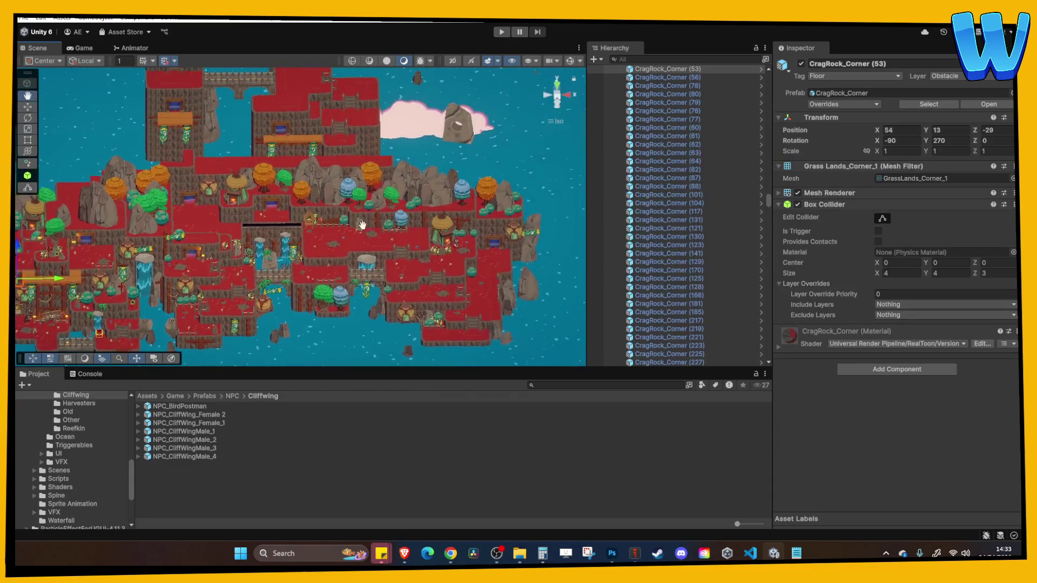
pyautogui.scroll(5, 315, 277)
pyautogui.scroll(-5, 319, 285)
pyautogui.moveTo(318, 285)
pyautogui.mouseDown()
pyautogui.moveTo(277, 199)
pyautogui.moveTo(324, 206)
pyautogui.mouseUp()
pyautogui.moveTo(406, 222); pyautogui.dragTo(512, 226)
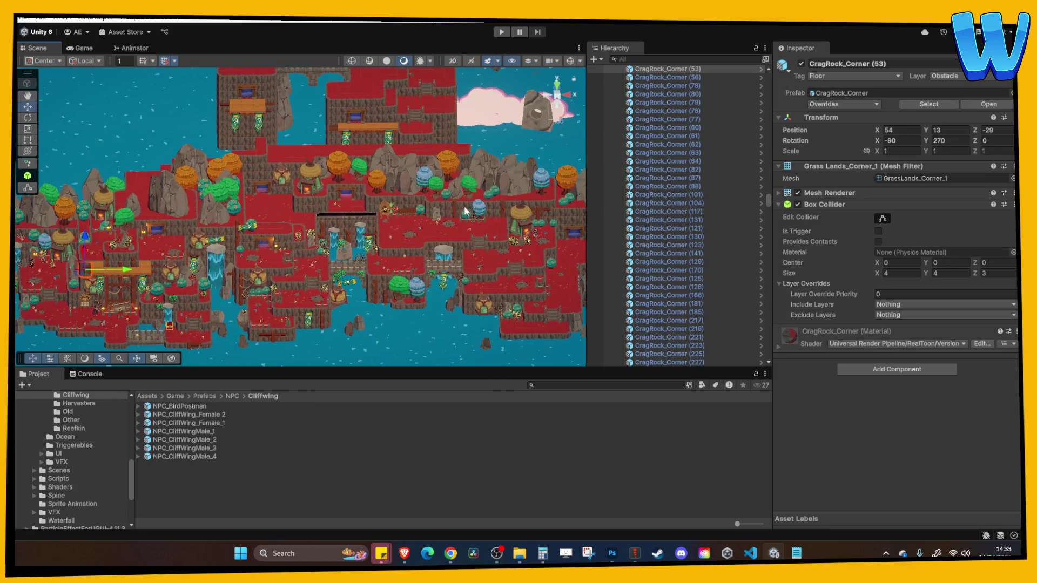
pyautogui.scroll(5, 371, 266)
pyautogui.moveTo(371, 266)
pyautogui.mouseDown()
pyautogui.moveTo(409, 163)
pyautogui.moveTo(191, 194)
pyautogui.moveTo(291, 193)
pyautogui.moveTo(398, 222)
pyautogui.mouseUp()
pyautogui.scroll(-5, 385, 204)
pyautogui.moveTo(394, 182); pyautogui.dragTo(352, 180)
# Zoom in and out over the huts and pan the Scene view across them
pyautogui.scroll(5, 324, 189)
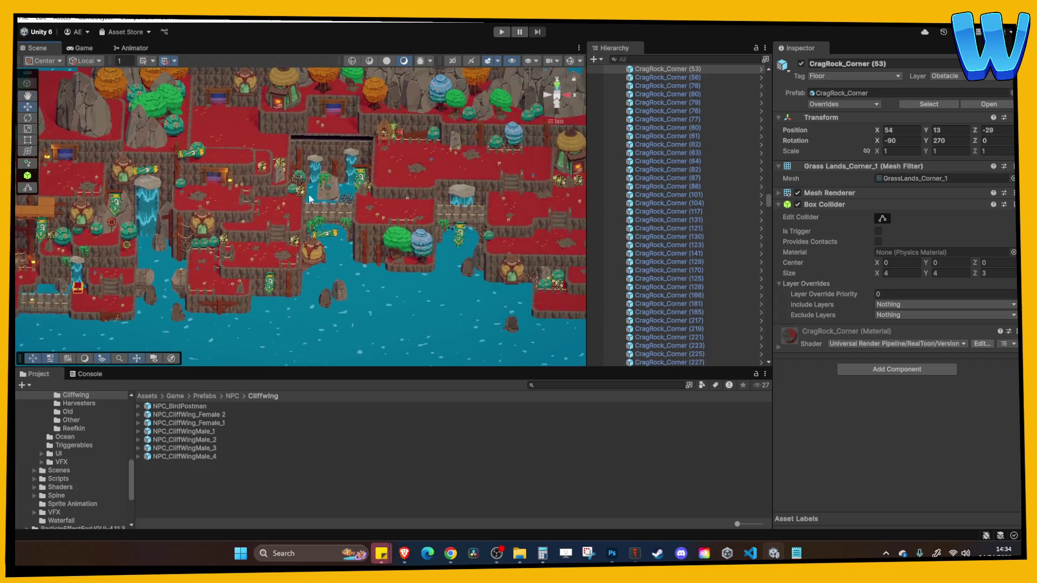
pyautogui.scroll(-3, 304, 200)
pyautogui.scroll(4, 379, 193)
pyautogui.scroll(-3, 379, 190)
pyautogui.scroll(3, 284, 202)
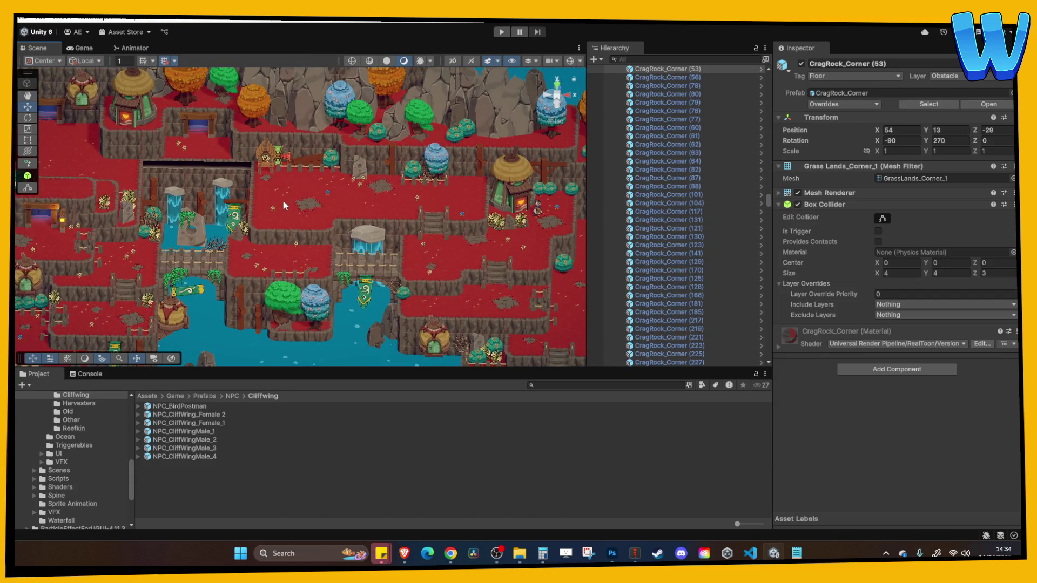
pyautogui.scroll(-3, 283, 200)
pyautogui.scroll(3, 255, 159)
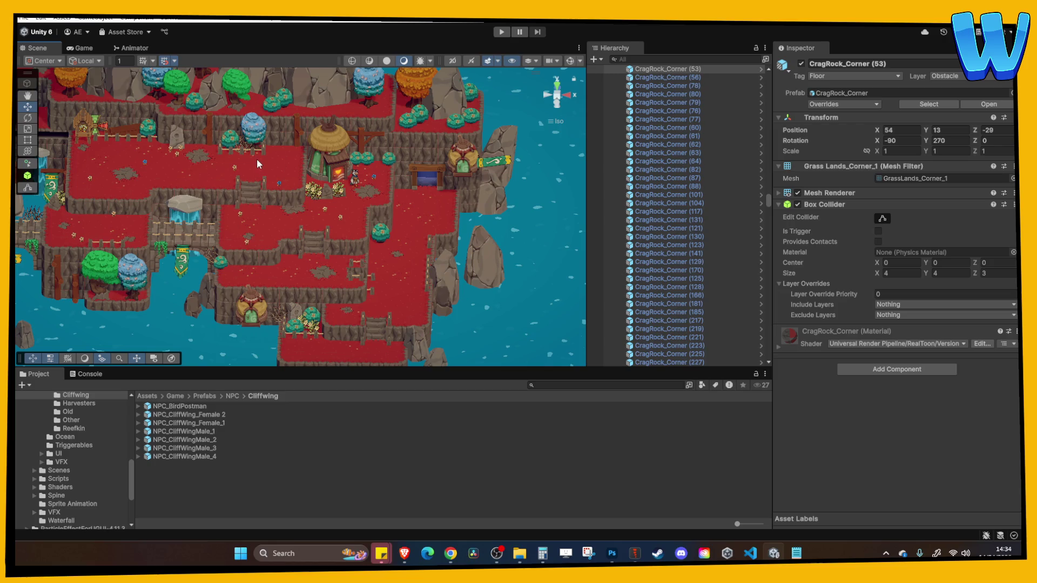
pyautogui.scroll(-3, 274, 159)
pyautogui.scroll(3, 334, 177)
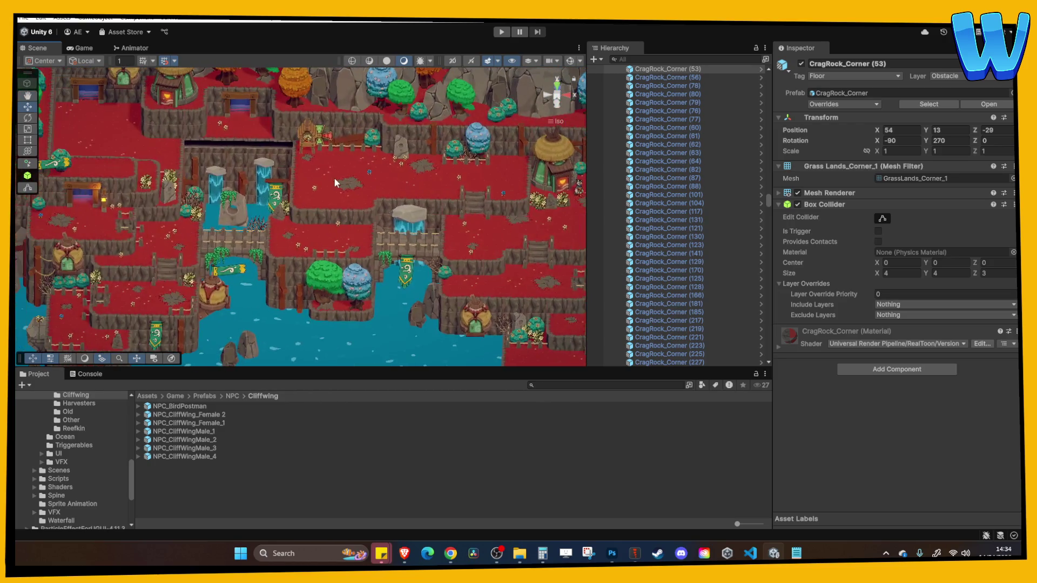
pyautogui.scroll(-2, 332, 170)
pyautogui.scroll(4, 380, 213)
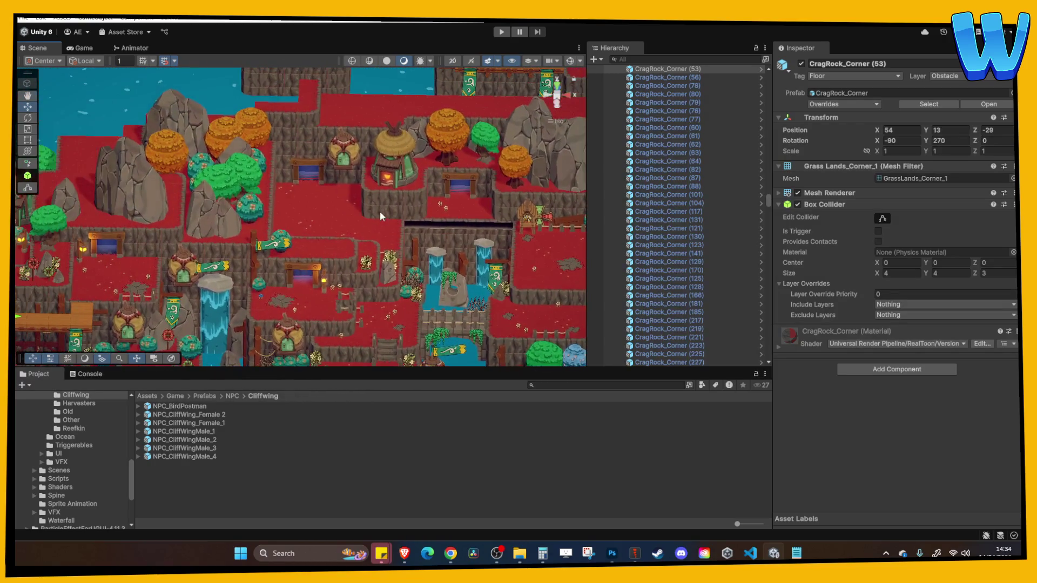
pyautogui.moveTo(337, 181); pyautogui.dragTo(283, 178)
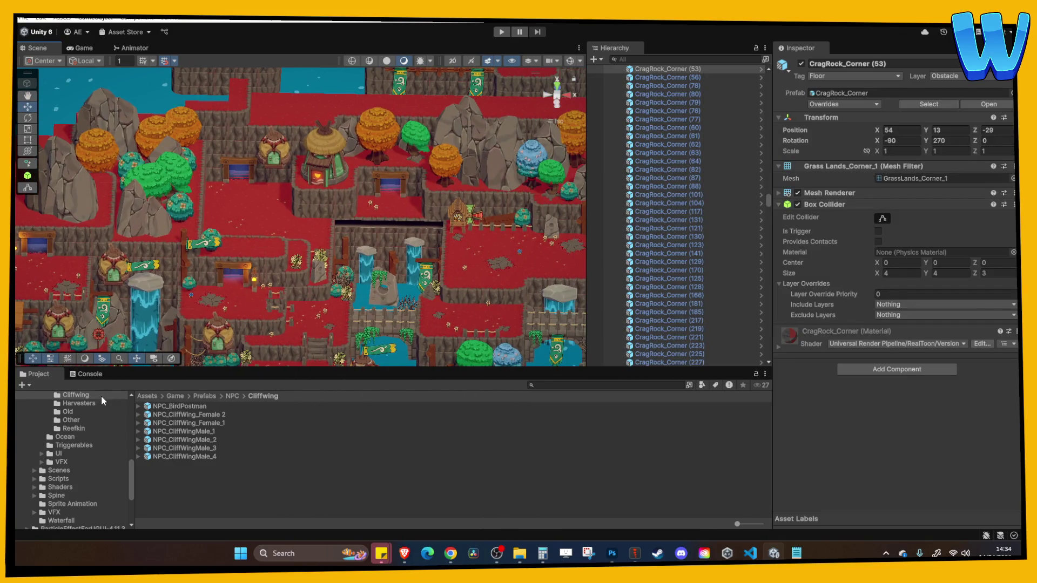
pyautogui.scroll(-5, 97, 437)
pyautogui.scroll(6, 81, 454)
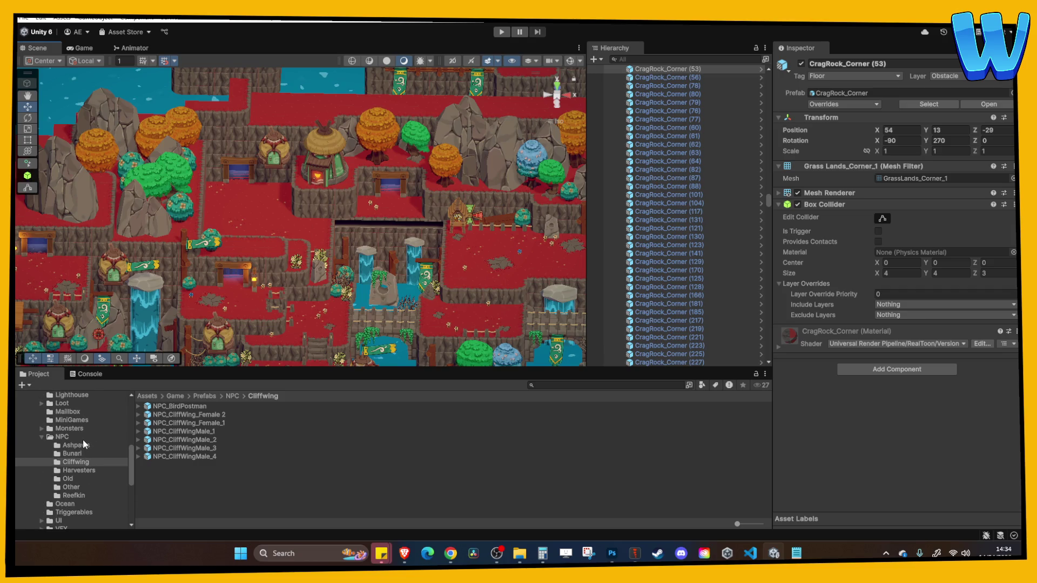
pyautogui.scroll(-5, 82, 439)
# Open the Island_10_Stormbird Crag Cave_1 scene from the Scenes folder
pyautogui.click(58, 452)
pyautogui.click(64, 443)
pyautogui.click(203, 471)
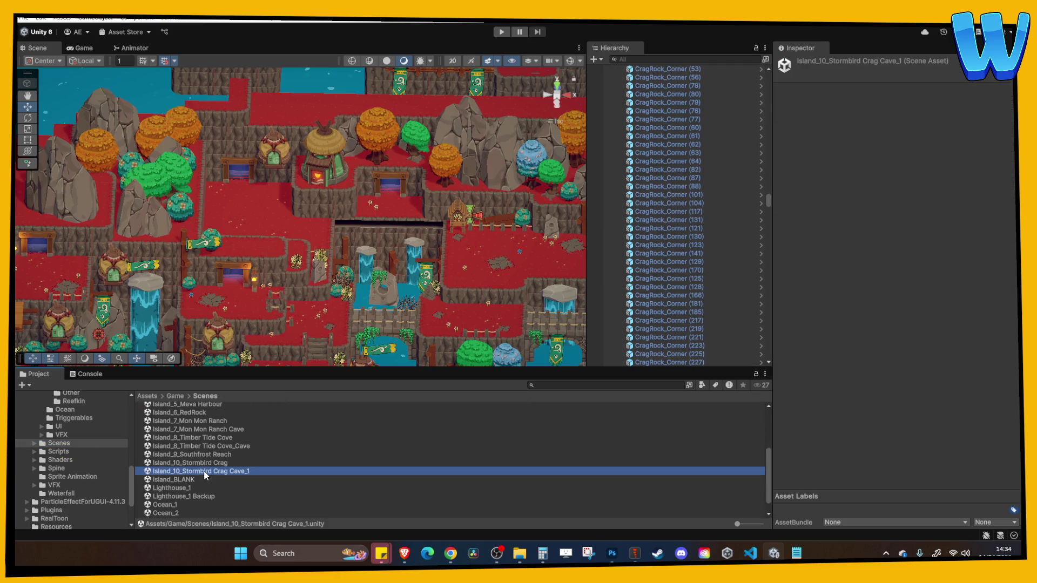
pyautogui.doubleClick(203, 460)
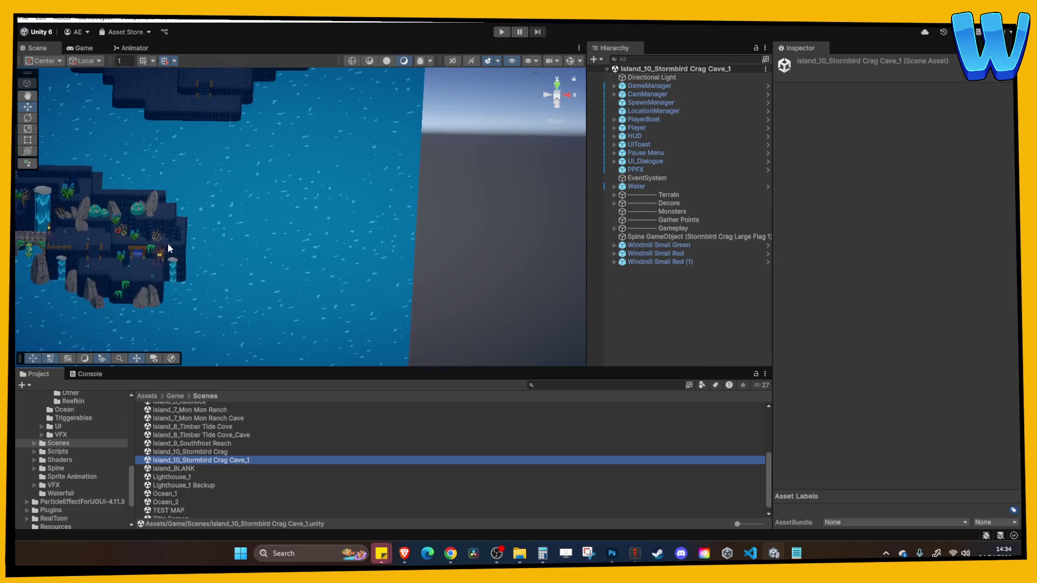
# Pan and zoom the cave map to centre the bridge and waterfall, then select the Island_10_Stormbird Crag scene file
pyautogui.moveTo(195, 252); pyautogui.dragTo(328, 284)
pyautogui.scroll(6, 328, 284)
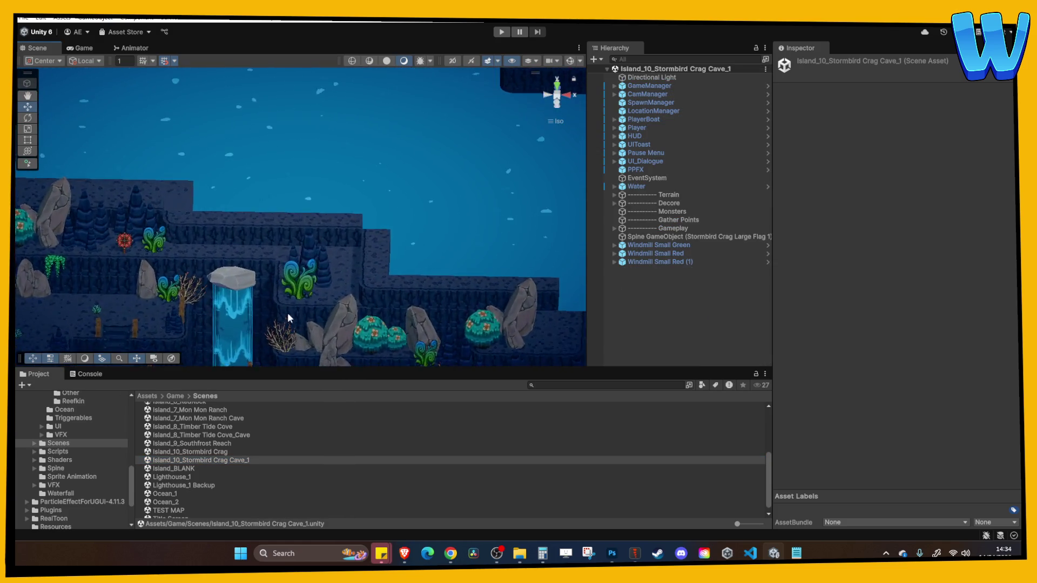
pyautogui.moveTo(287, 317); pyautogui.dragTo(338, 187)
pyautogui.scroll(5, 364, 220)
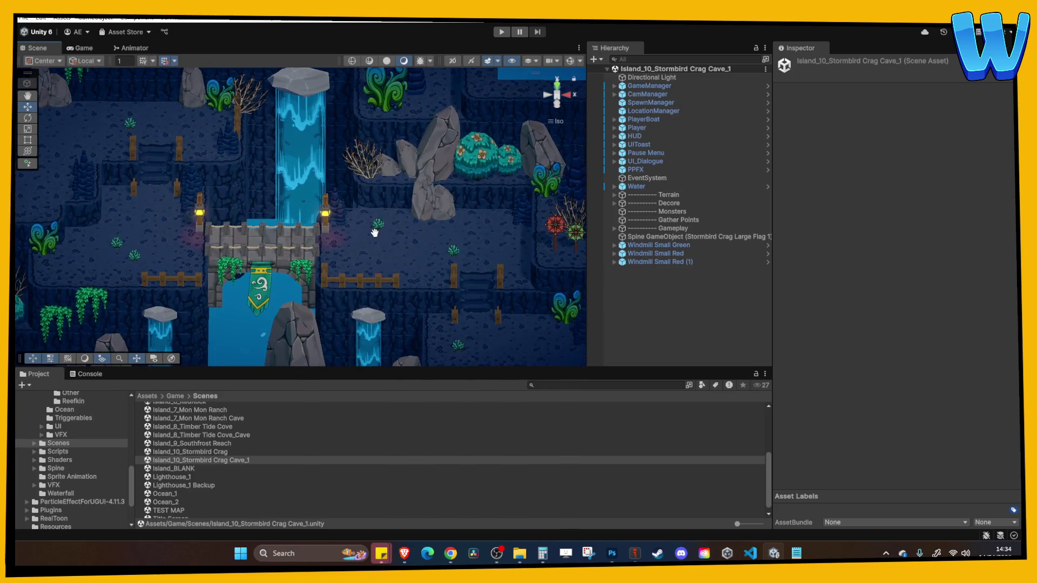
pyautogui.scroll(-3, 372, 234)
pyautogui.scroll(3, 277, 226)
pyautogui.moveTo(276, 225)
pyautogui.mouseDown()
pyautogui.moveTo(287, 227)
pyautogui.moveTo(271, 177)
pyautogui.moveTo(414, 209)
pyautogui.mouseUp()
pyautogui.moveTo(247, 202)
pyautogui.mouseDown()
pyautogui.moveTo(340, 195)
pyautogui.moveTo(392, 232)
pyautogui.moveTo(282, 257)
pyautogui.mouseUp()
pyautogui.moveTo(344, 230)
pyautogui.mouseDown()
pyautogui.moveTo(263, 195)
pyautogui.moveTo(360, 227)
pyautogui.moveTo(398, 225)
pyautogui.moveTo(231, 194)
pyautogui.moveTo(433, 215)
pyautogui.mouseUp()
pyautogui.click(223, 451)
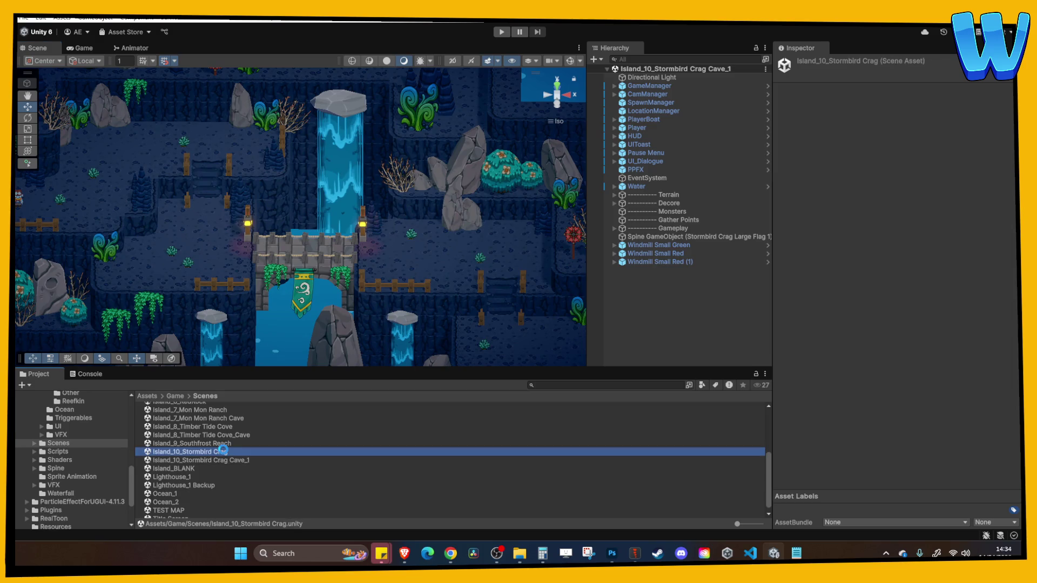
pyautogui.doubleClick(222, 451)
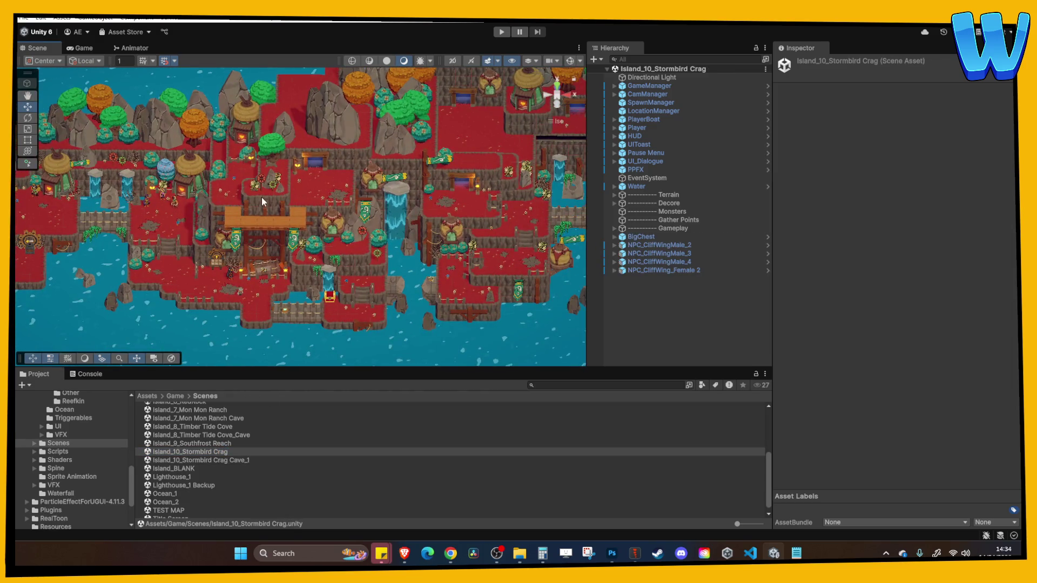
pyautogui.moveTo(311, 162)
pyautogui.mouseDown()
pyautogui.moveTo(261, 166)
pyautogui.moveTo(305, 178)
pyautogui.moveTo(307, 204)
pyautogui.moveTo(182, 204)
pyautogui.mouseUp()
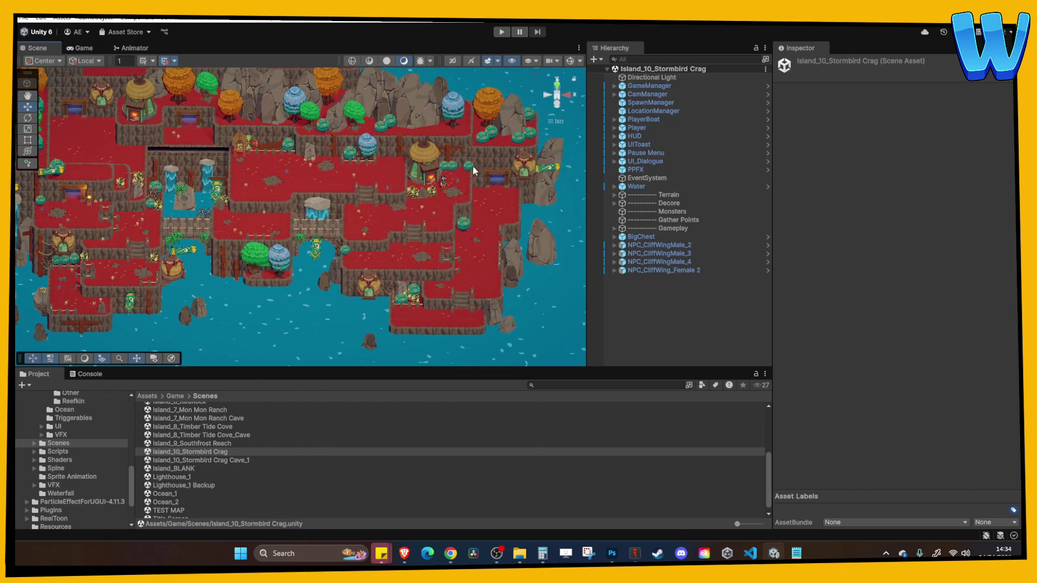
pyautogui.moveTo(284, 167)
pyautogui.mouseDown()
pyautogui.moveTo(435, 190)
pyautogui.moveTo(446, 175)
pyautogui.mouseUp()
pyautogui.moveTo(245, 113); pyautogui.dragTo(218, 281)
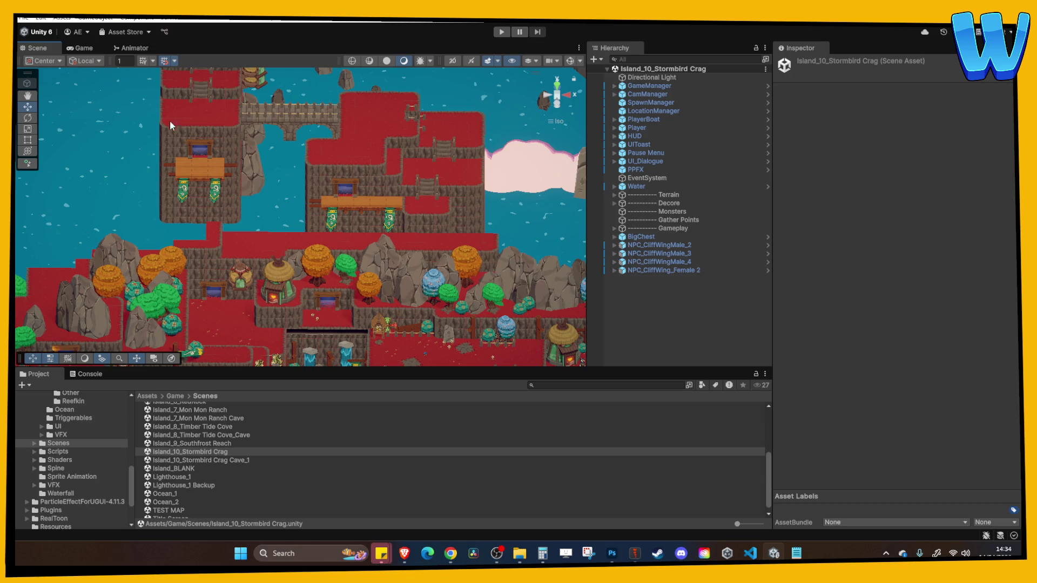
pyautogui.click(236, 460)
pyautogui.doubleClick(236, 460)
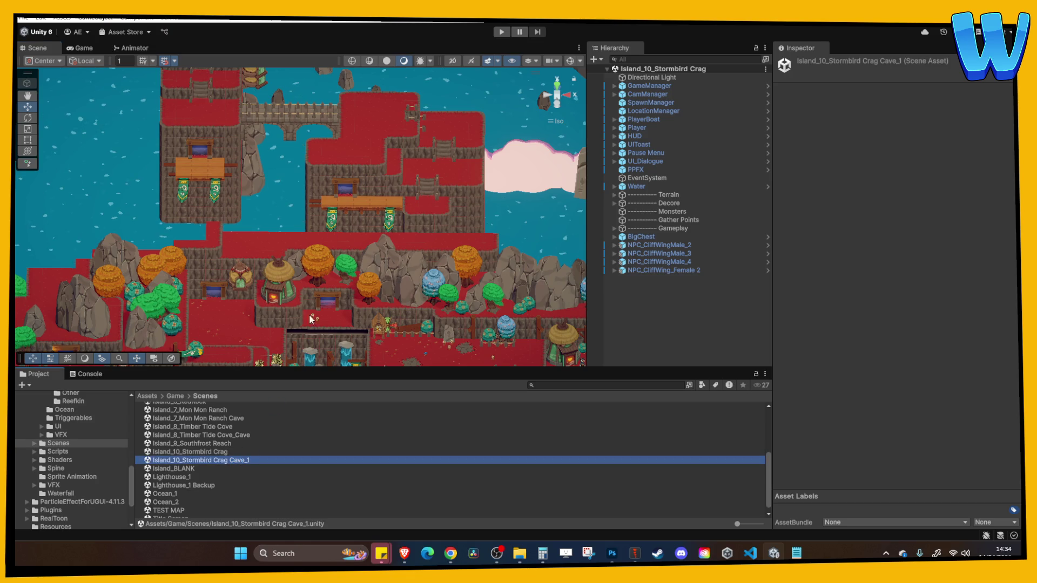
pyautogui.scroll(5, 363, 239)
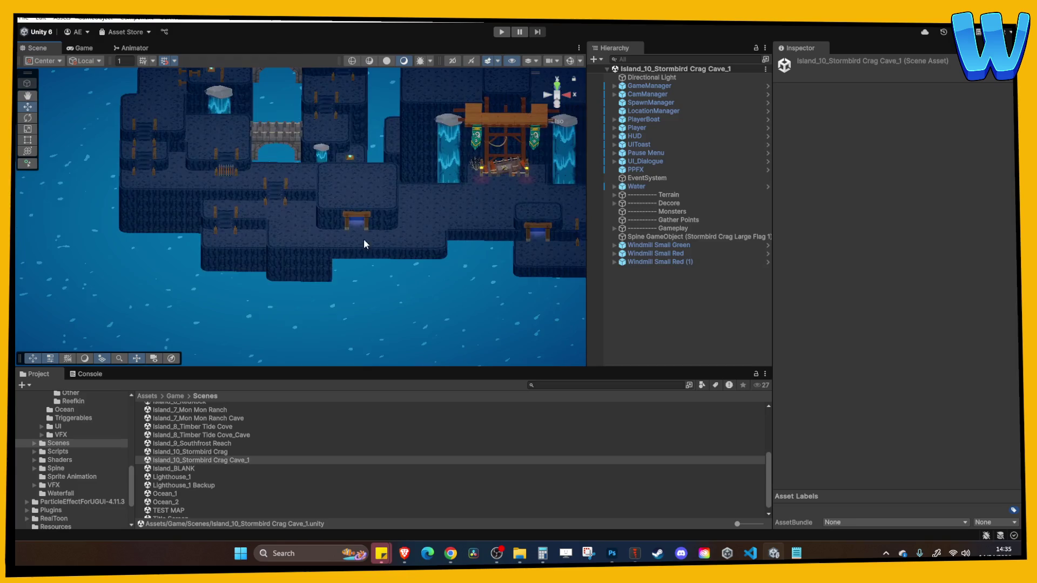
pyautogui.scroll(2, 350, 247)
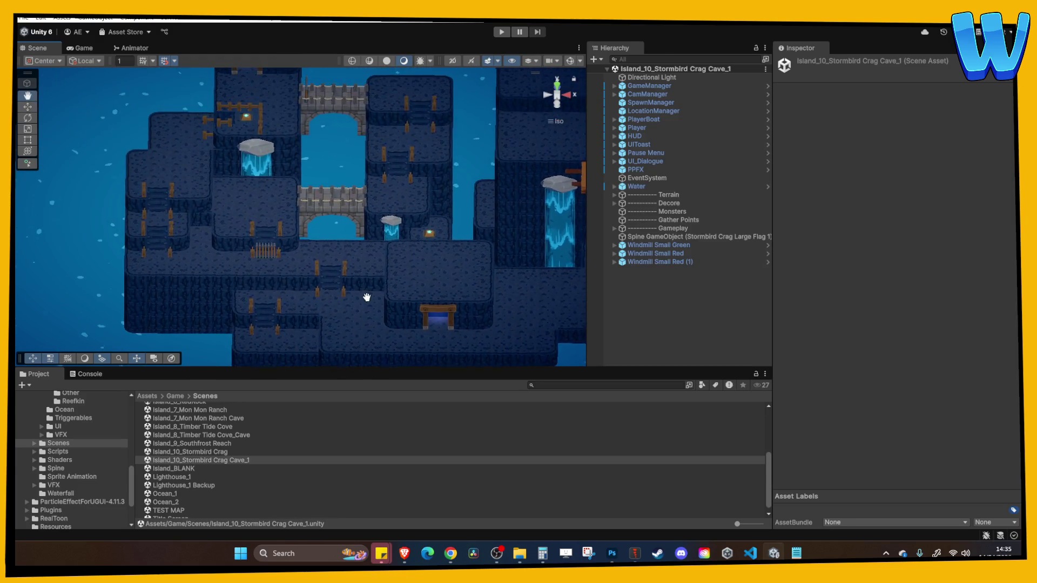
pyautogui.scroll(3, 290, 173)
pyautogui.scroll(-3, 343, 195)
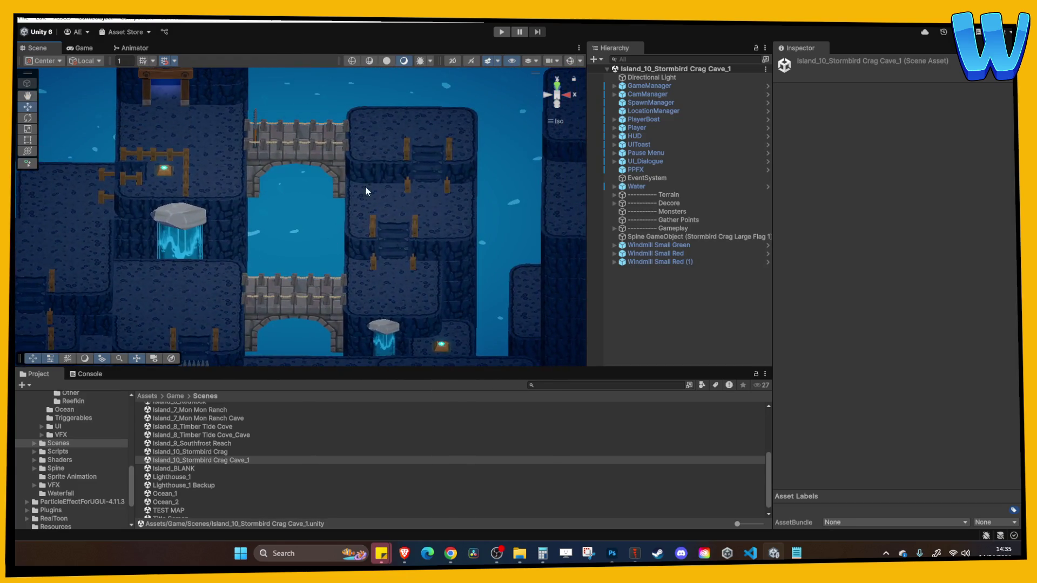
pyautogui.moveTo(419, 273)
pyautogui.mouseDown()
pyautogui.moveTo(293, 183)
pyautogui.moveTo(221, 188)
pyautogui.mouseUp()
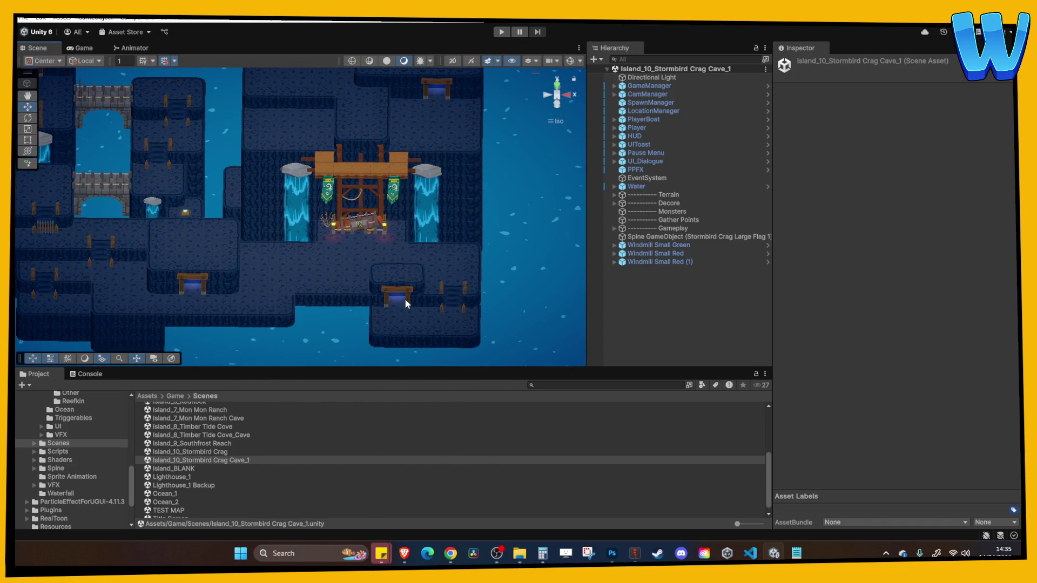
pyautogui.moveTo(405, 302); pyautogui.dragTo(428, 215)
pyautogui.scroll(3, 422, 226)
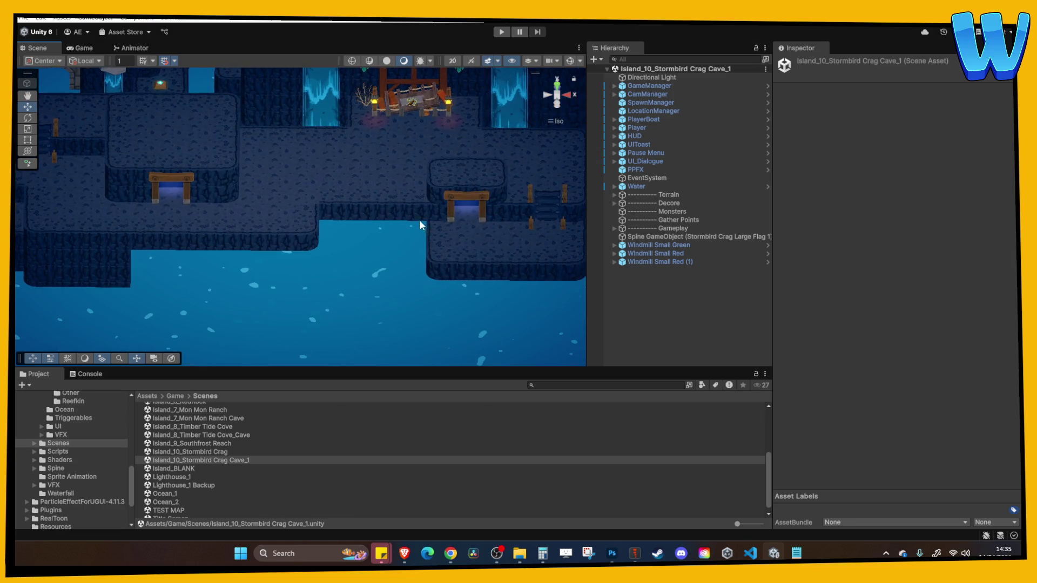
pyautogui.scroll(-2, 422, 224)
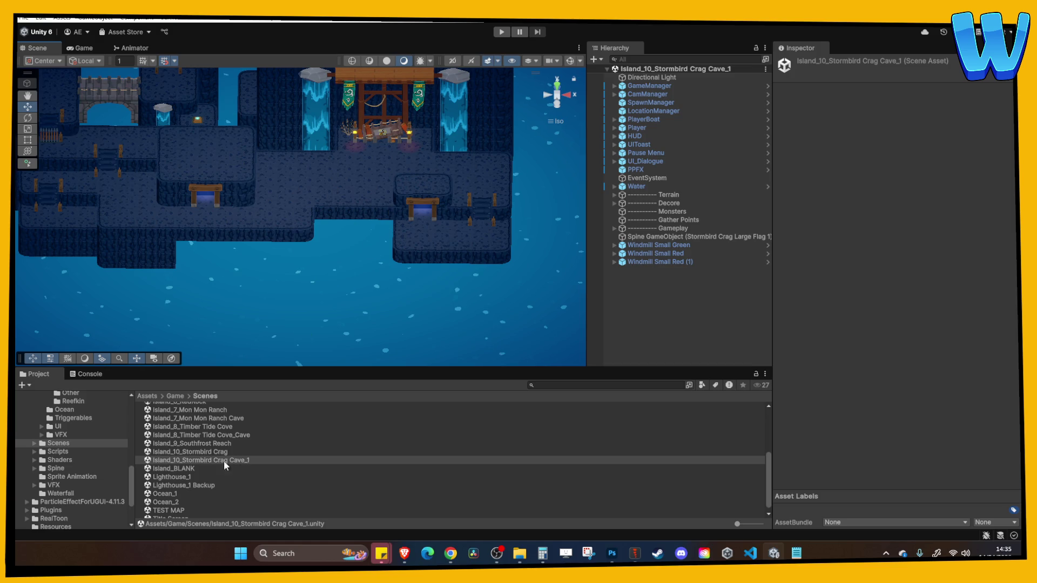
# Open the Ocean_1 scene and pan and zoom around its islands and compass
pyautogui.doubleClick(164, 493)
pyautogui.scroll(-10, 287, 293)
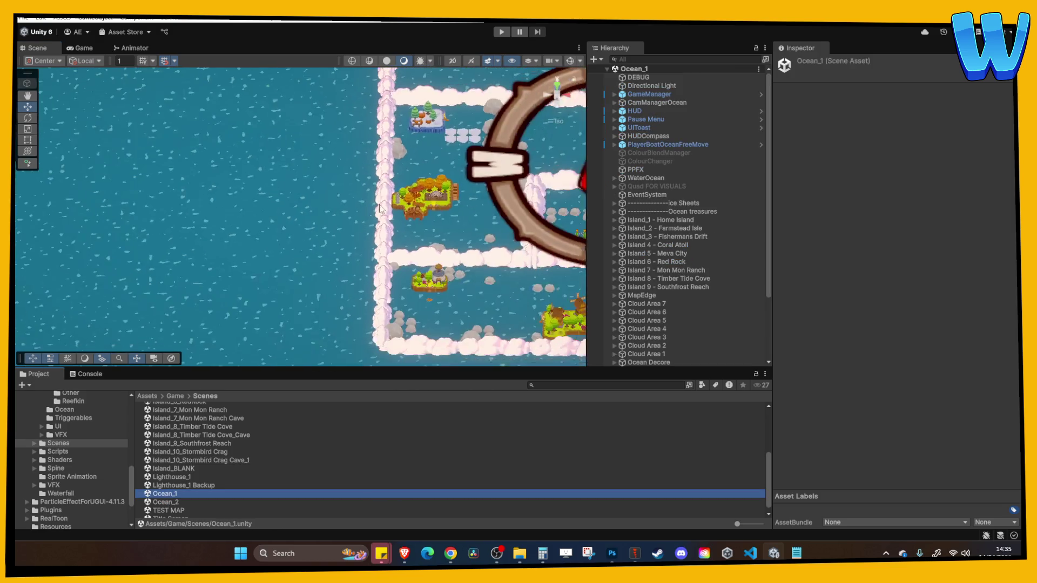
pyautogui.hscroll(5, 334, 229)
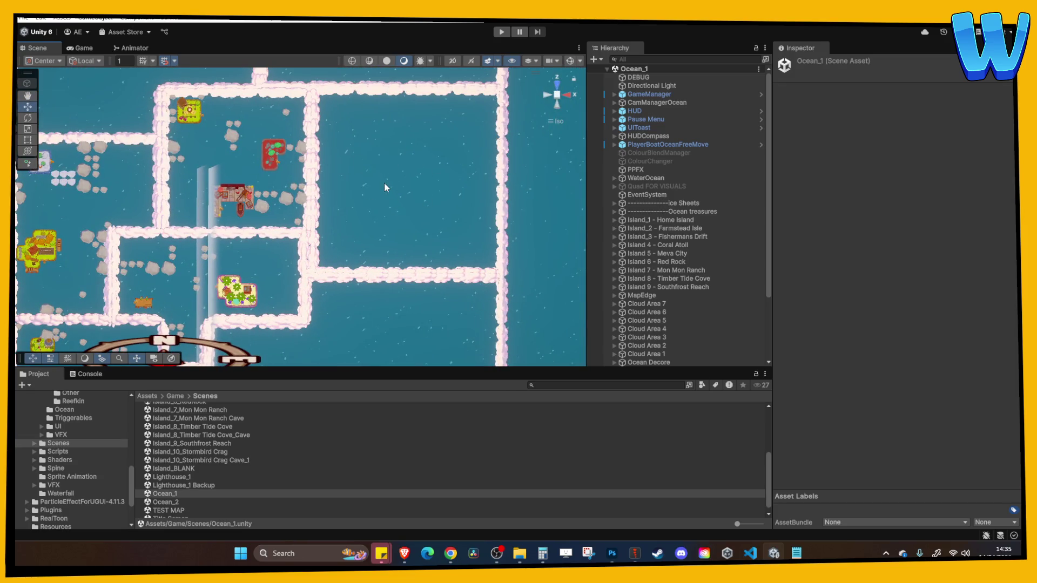
pyautogui.hscroll(-3, 388, 204)
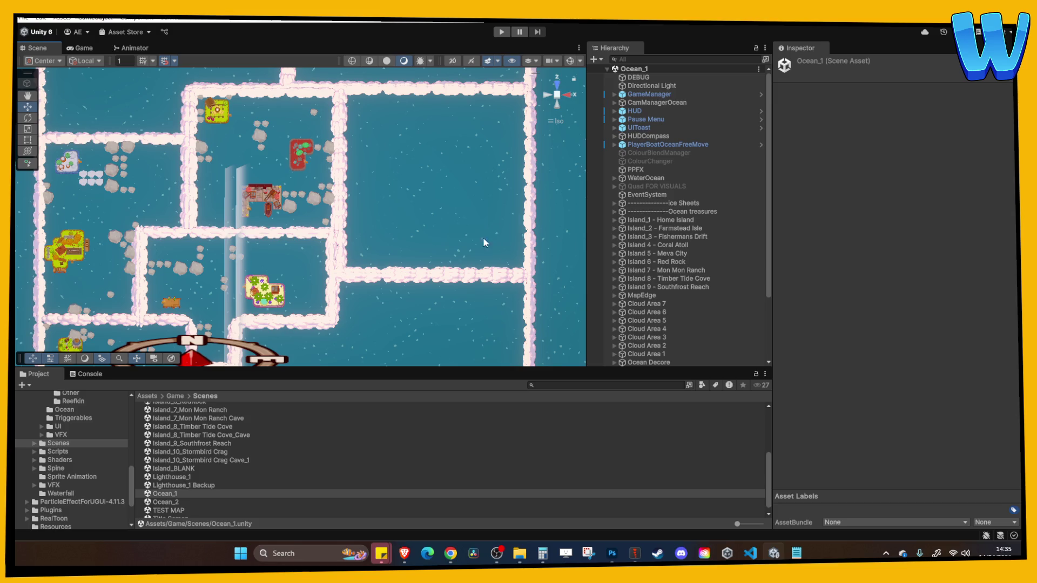
pyautogui.moveTo(456, 223)
pyautogui.mouseDown()
pyautogui.moveTo(398, 196)
pyautogui.moveTo(419, 221)
pyautogui.mouseUp()
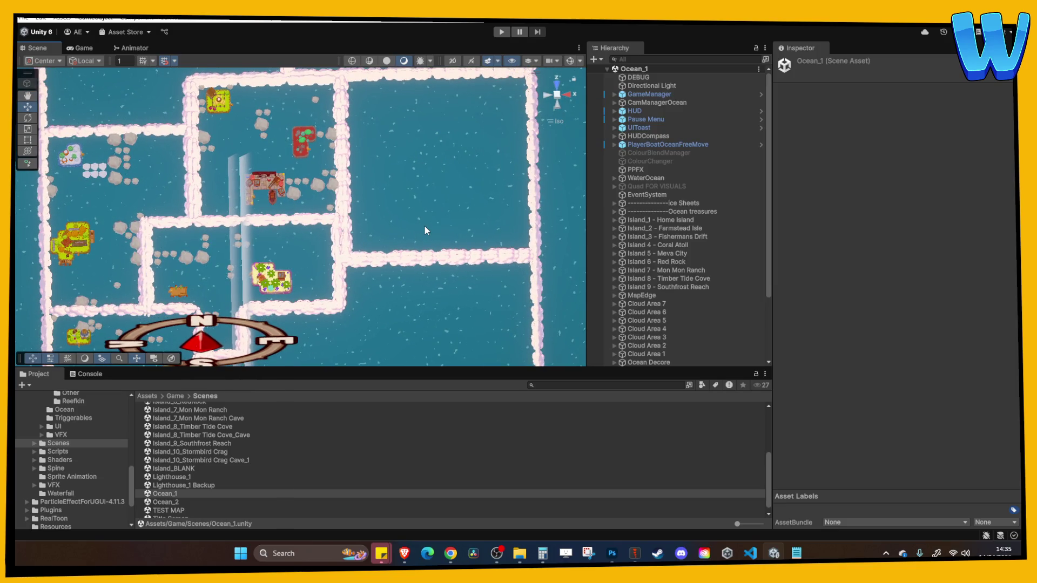
pyautogui.moveTo(392, 216)
pyautogui.mouseDown()
pyautogui.moveTo(318, 189)
pyautogui.moveTo(345, 202)
pyautogui.moveTo(388, 199)
pyautogui.moveTo(381, 185)
pyautogui.mouseUp()
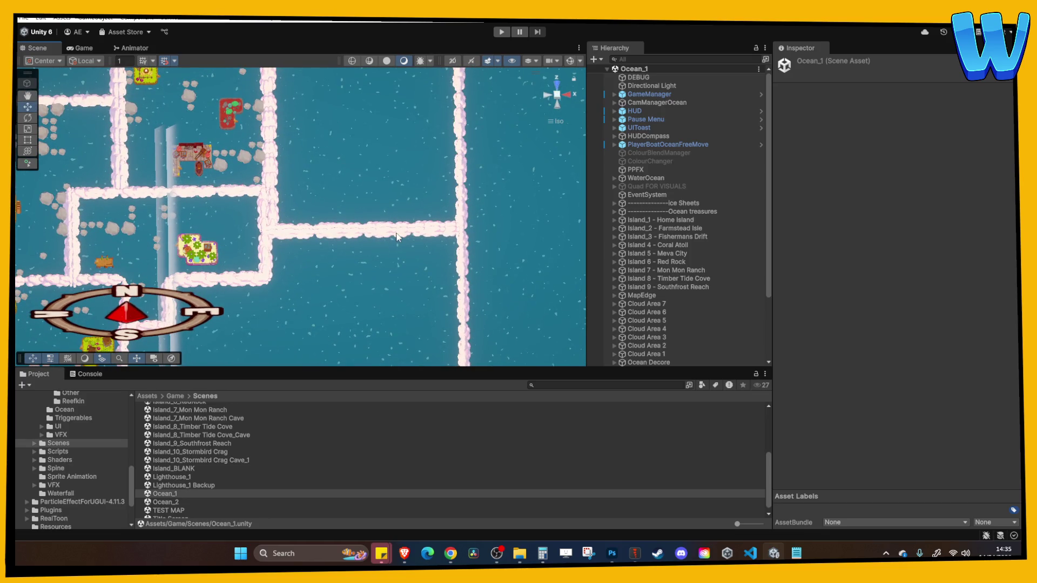
pyautogui.moveTo(369, 223)
pyautogui.mouseDown()
pyautogui.moveTo(381, 292)
pyautogui.moveTo(377, 189)
pyautogui.mouseUp()
pyautogui.moveTo(323, 167)
pyautogui.mouseDown()
pyautogui.moveTo(407, 215)
pyautogui.moveTo(408, 146)
pyautogui.moveTo(396, 187)
pyautogui.moveTo(357, 170)
pyautogui.moveTo(387, 169)
pyautogui.moveTo(400, 96)
pyautogui.moveTo(388, 125)
pyautogui.mouseUp()
pyautogui.scroll(-4, 383, 172)
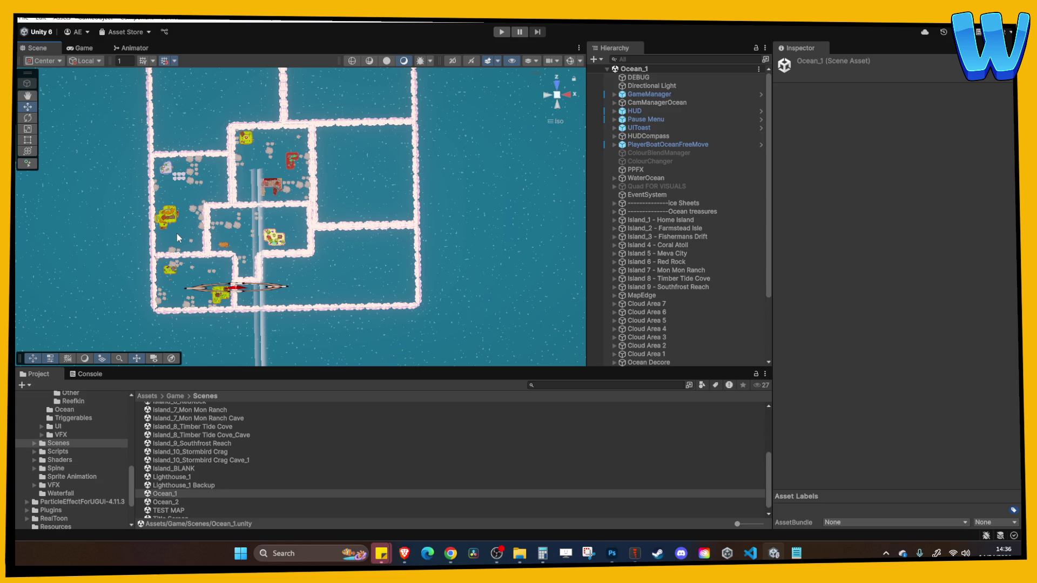
pyautogui.scroll(3, 337, 207)
pyautogui.scroll(-2, 338, 207)
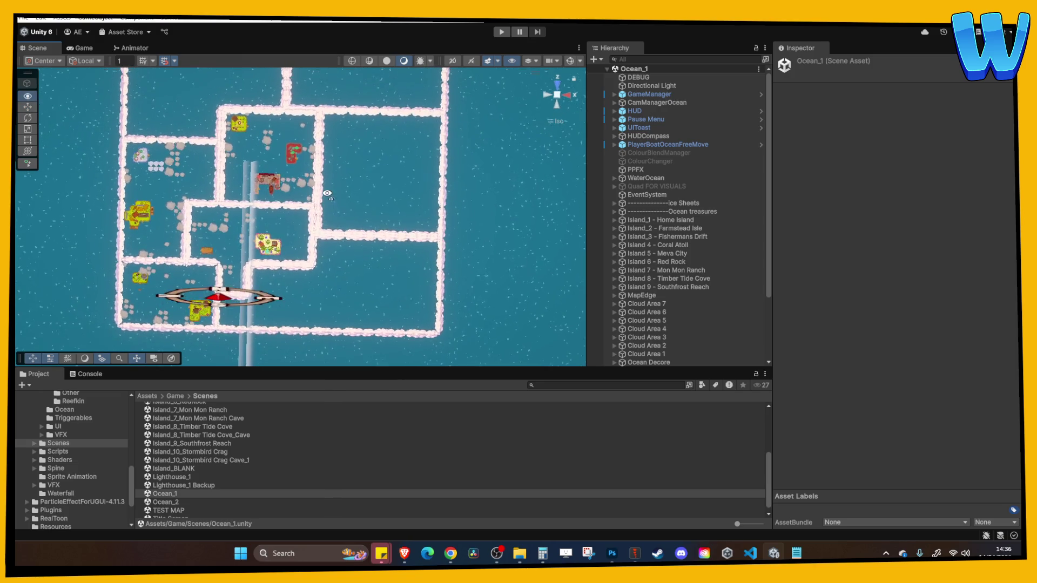
pyautogui.scroll(2, 338, 204)
pyautogui.scroll(-2, 340, 197)
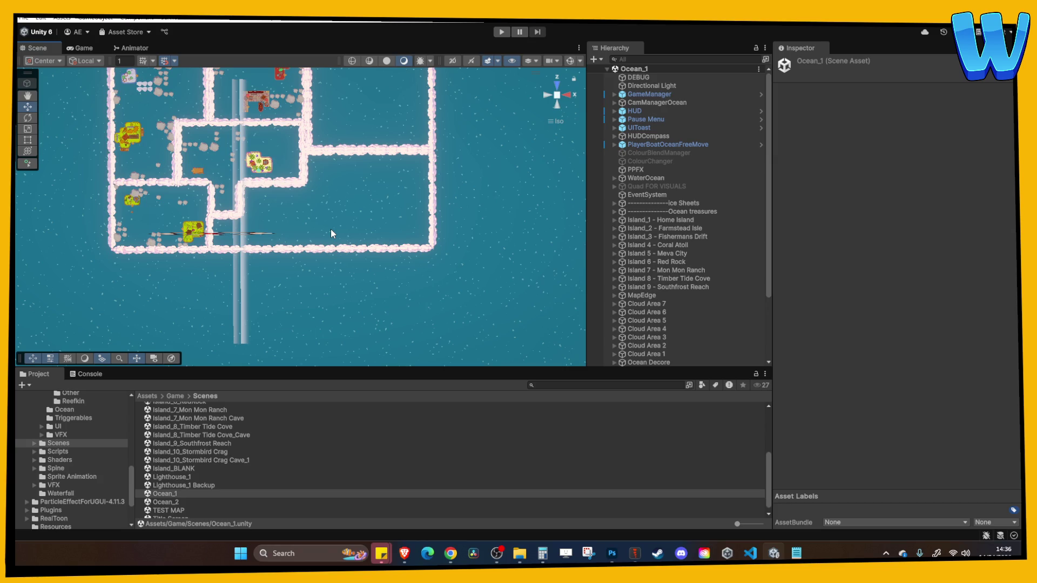
pyautogui.scroll(3, 326, 231)
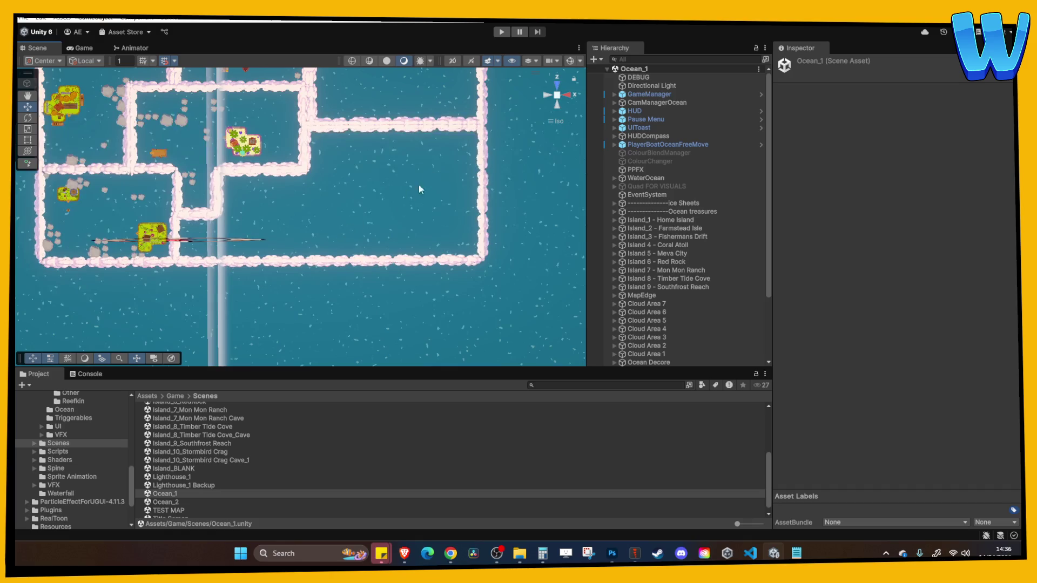
pyautogui.moveTo(334, 120)
pyautogui.mouseDown()
pyautogui.moveTo(345, 204)
pyautogui.moveTo(268, 153)
pyautogui.mouseUp()
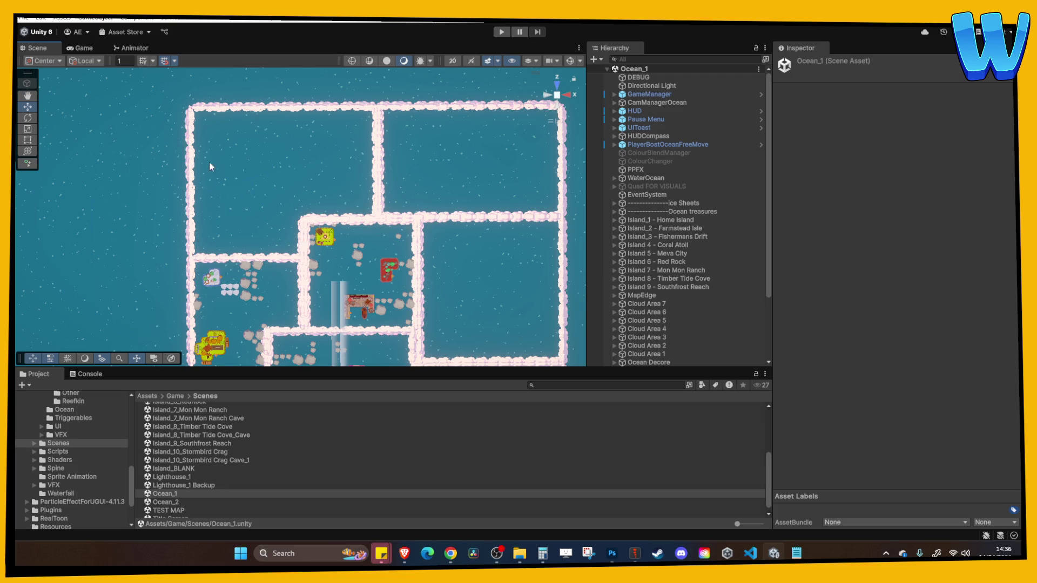
# Shift the ocean map view to bring the cloud walls and compass object into view, then open Oceanborne Notes.txt
pyautogui.press('Right')
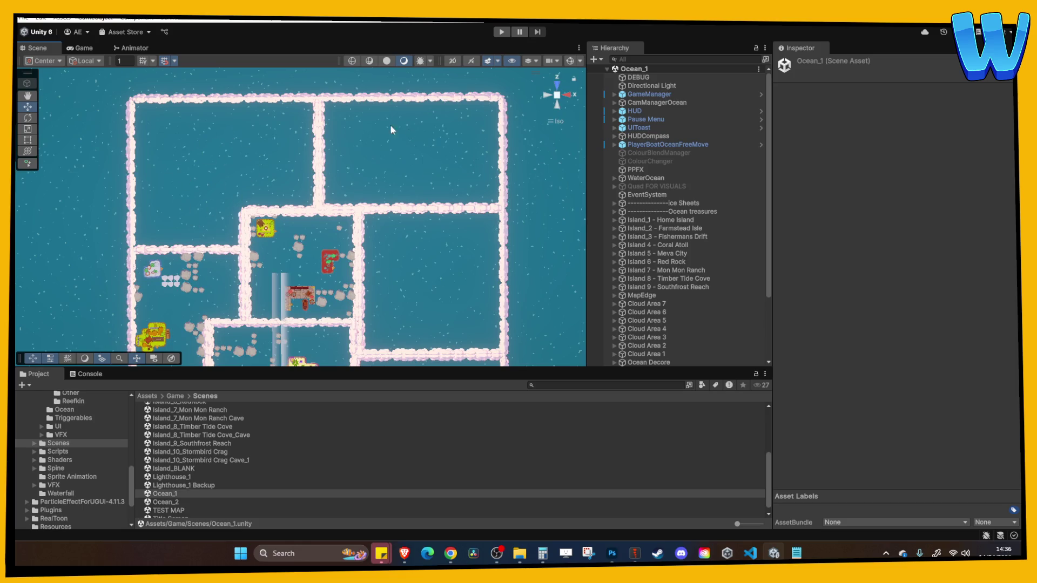
pyautogui.press('Right')
pyautogui.press('Up')
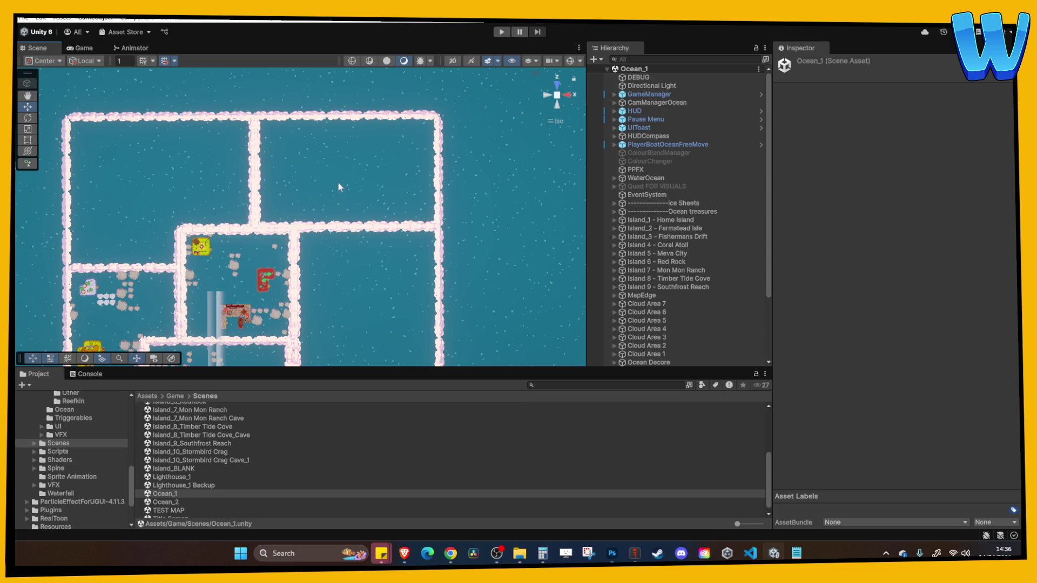
pyautogui.press('Left')
pyautogui.press('Down')
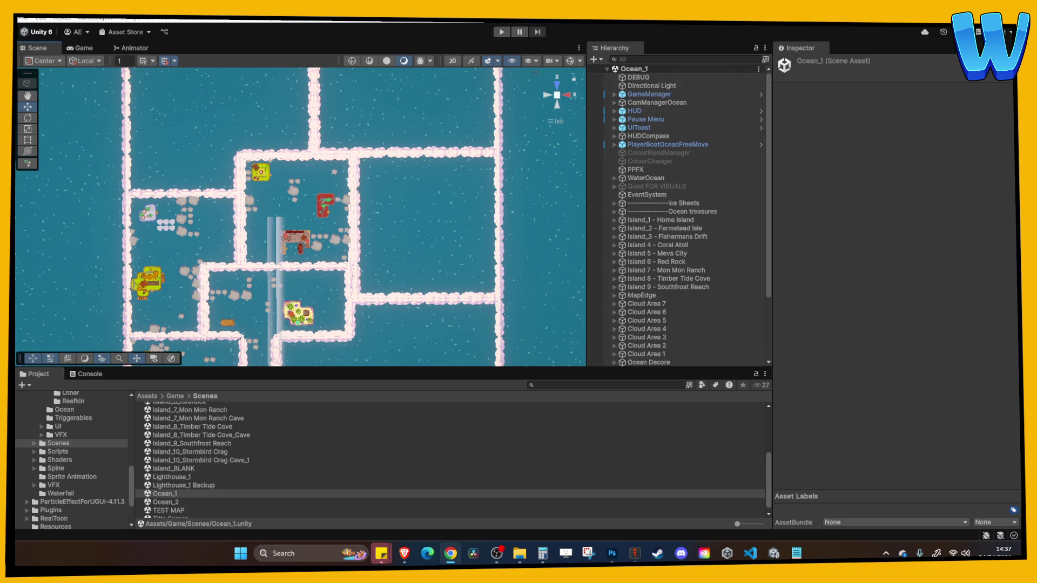
pyautogui.scroll(2, 329, 309)
pyautogui.moveTo(329, 309)
pyautogui.mouseDown()
pyautogui.moveTo(344, 167)
pyautogui.moveTo(346, 202)
pyautogui.mouseUp()
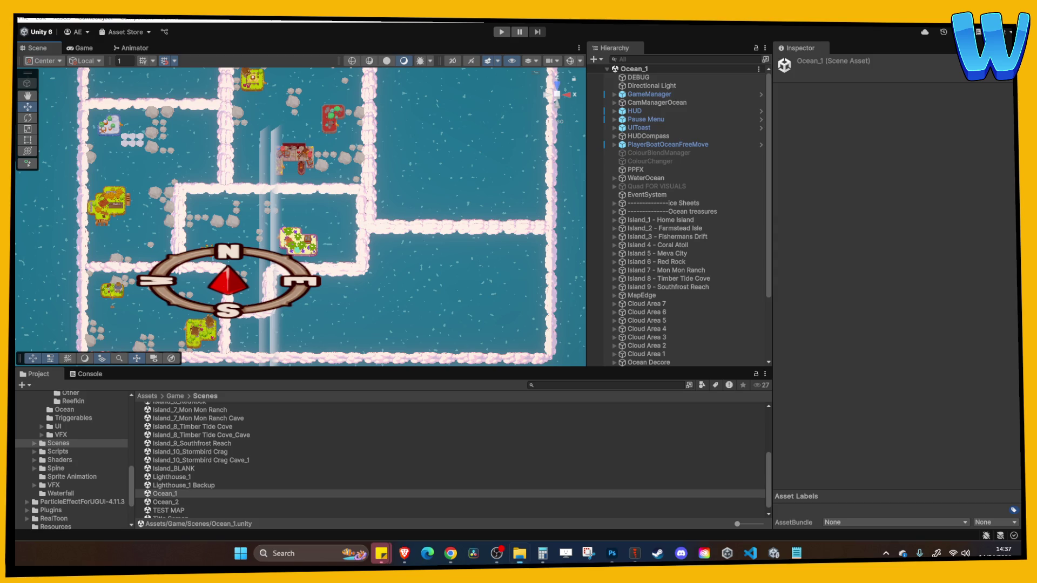
pyautogui.click(796, 552)
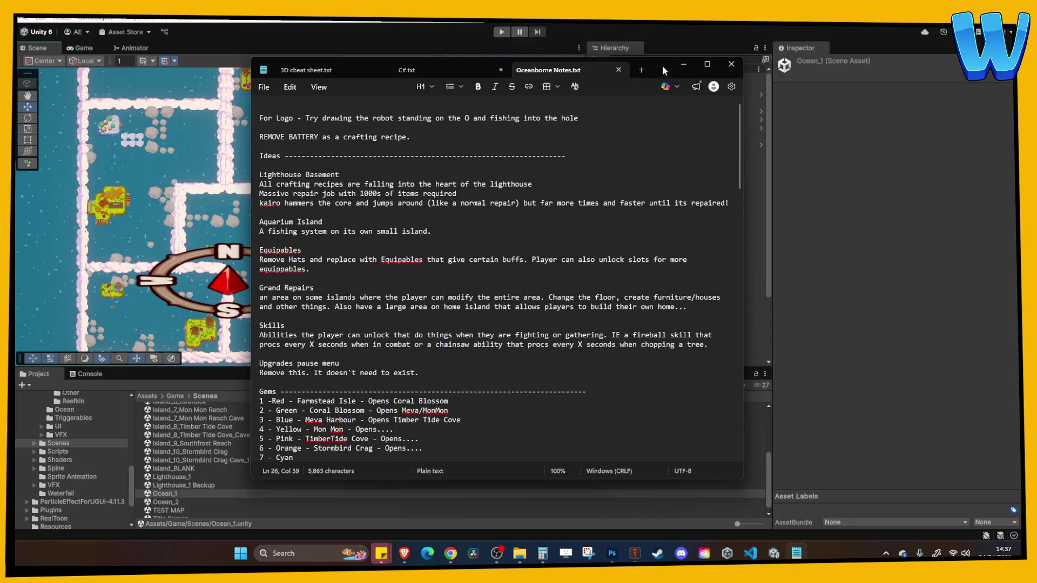
pyautogui.click(683, 64)
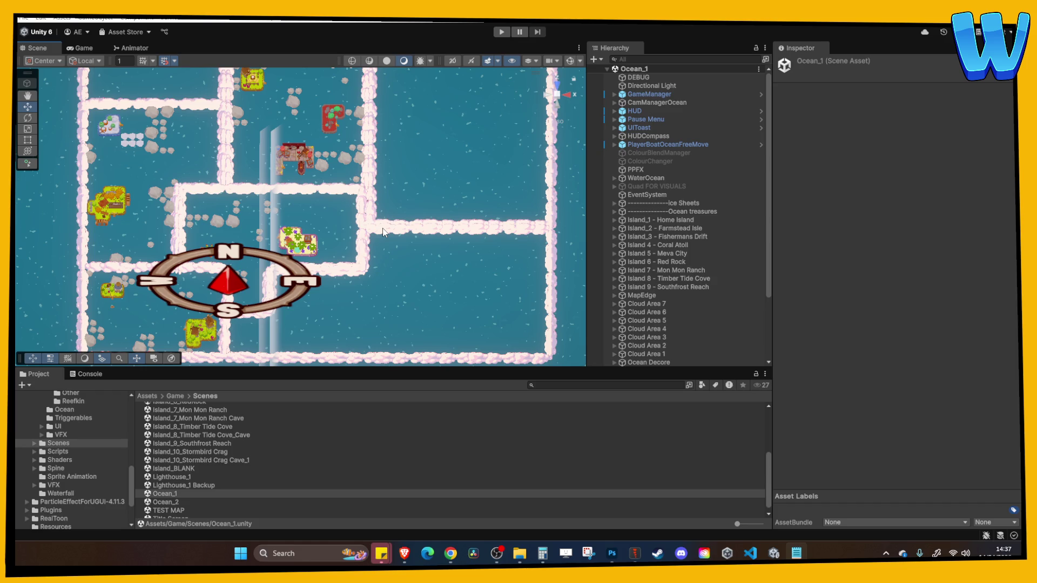
# Tilt the ocean map into perspective and zoom to frame the islands from above
pyautogui.moveTo(281, 270)
pyautogui.keyDown('alt'); pyautogui.mouseDown()
pyautogui.moveTo(251, 266)
pyautogui.moveTo(268, 235)
pyautogui.moveTo(443, 298)
pyautogui.moveTo(443, 274)
pyautogui.moveTo(270, 221)
pyautogui.moveTo(286, 184)
pyautogui.moveTo(275, 231)
pyautogui.mouseUp(); pyautogui.keyUp('alt')
pyautogui.scroll(-6, 276, 231)
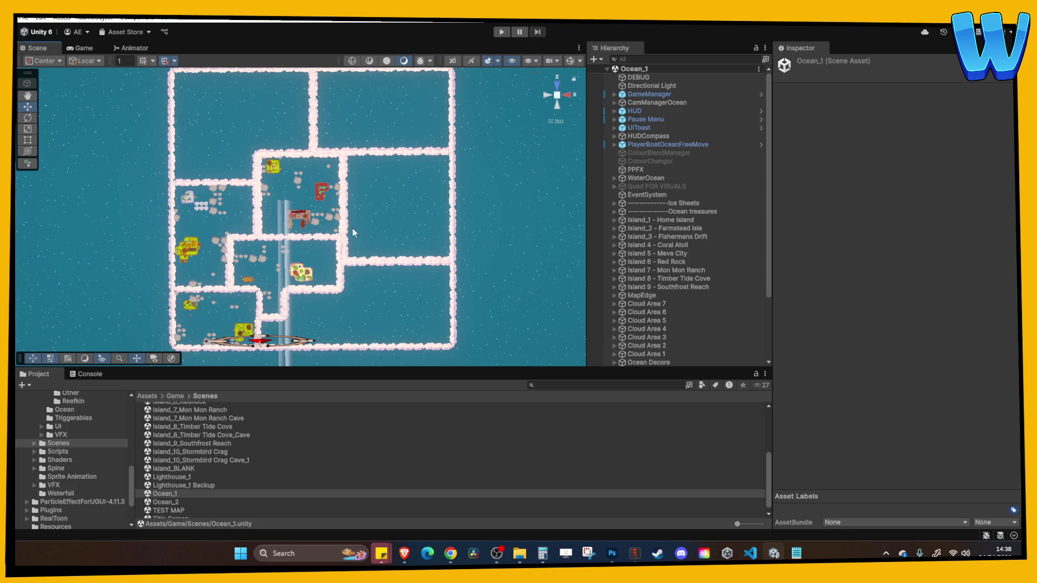
pyautogui.scroll(2, 378, 210)
pyautogui.moveTo(363, 190); pyautogui.dragTo(366, 149)
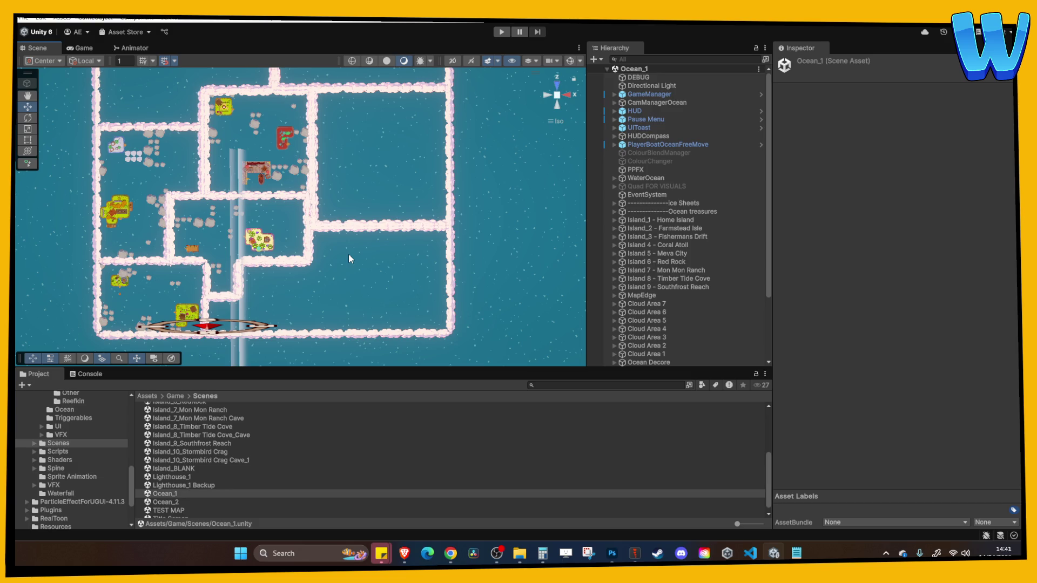
# Orbit the ocean map to an isometric angle over the islands and compass, then switch to Photoshop
pyautogui.moveTo(348, 253)
pyautogui.mouseDown()
pyautogui.moveTo(399, 283)
pyautogui.moveTo(336, 196)
pyautogui.moveTo(390, 274)
pyautogui.moveTo(358, 309)
pyautogui.mouseUp()
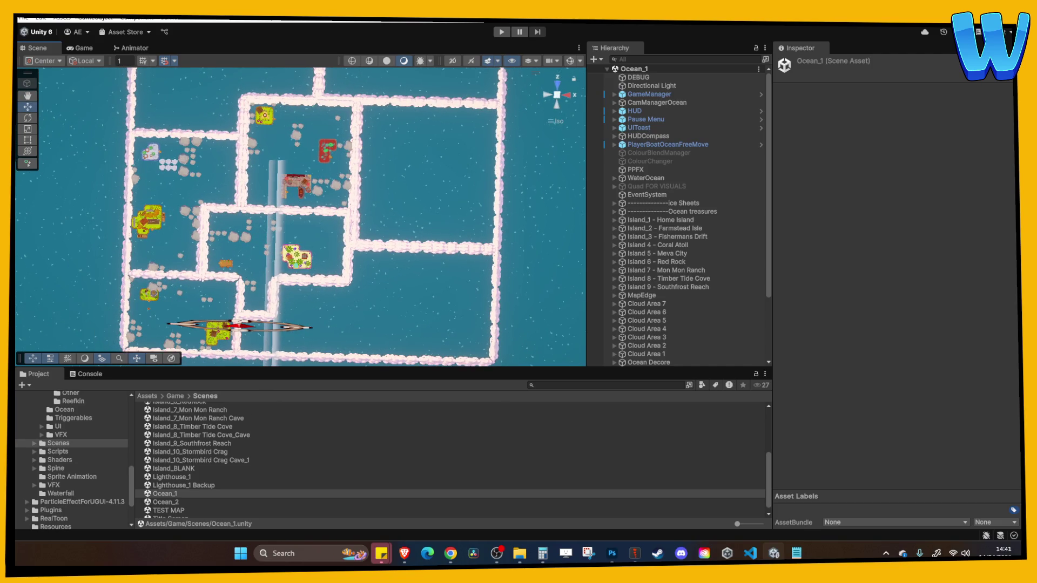
pyautogui.keyDown('alt'); pyautogui.moveTo(358, 308); pyautogui.dragTo(264, 226); pyautogui.keyUp('alt')
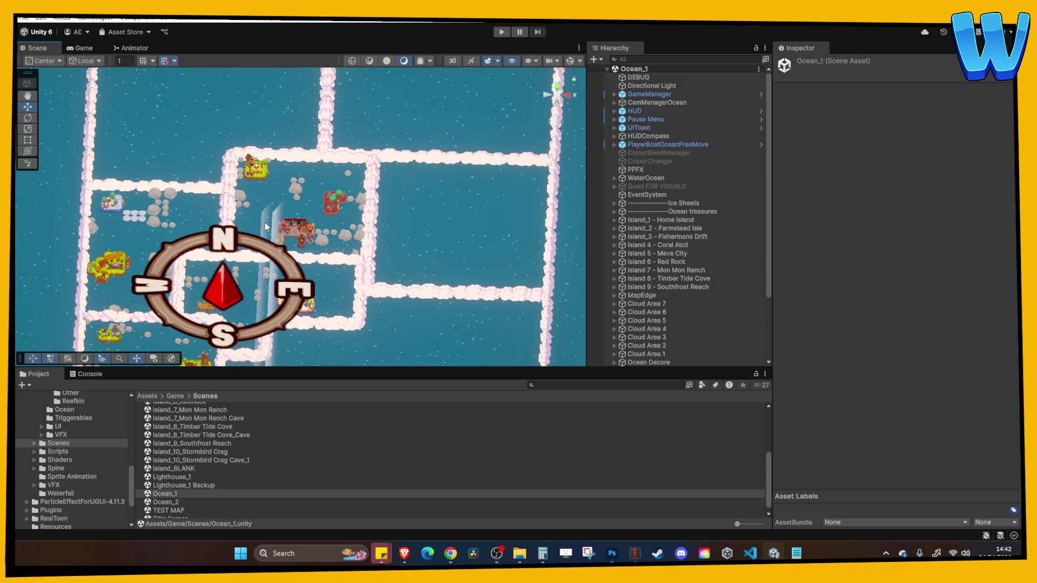
pyautogui.moveTo(264, 222)
pyautogui.mouseDown()
pyautogui.moveTo(353, 174)
pyautogui.moveTo(356, 233)
pyautogui.mouseUp()
pyautogui.scroll(5, 357, 236)
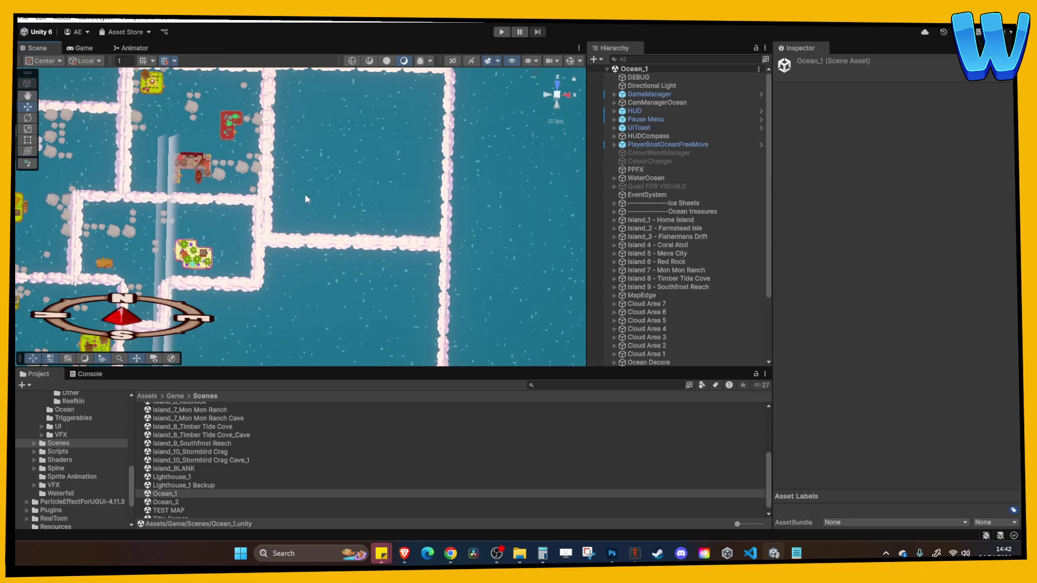
pyautogui.click(612, 555)
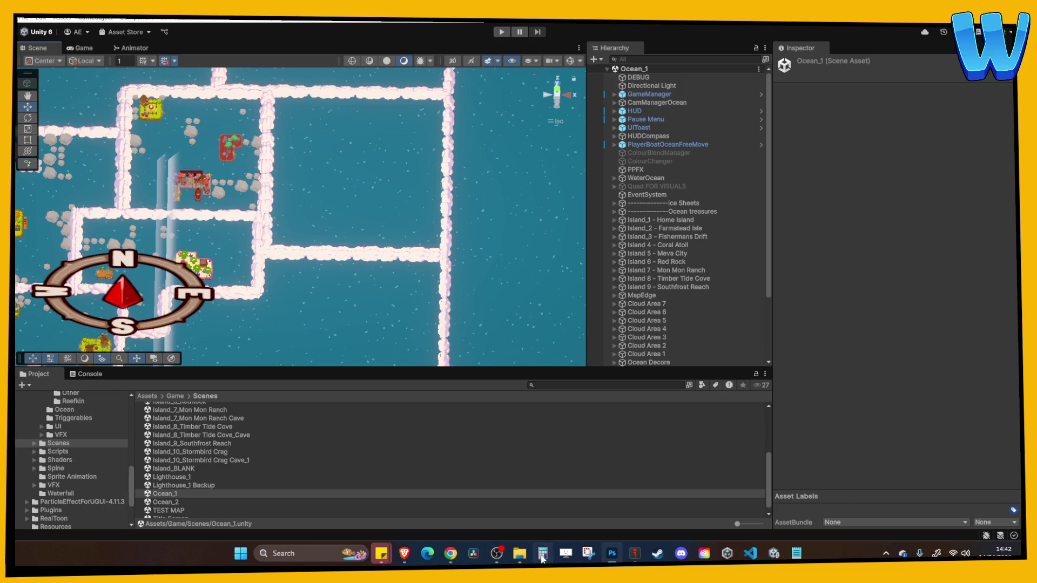
pyautogui.moveTo(543, 558)
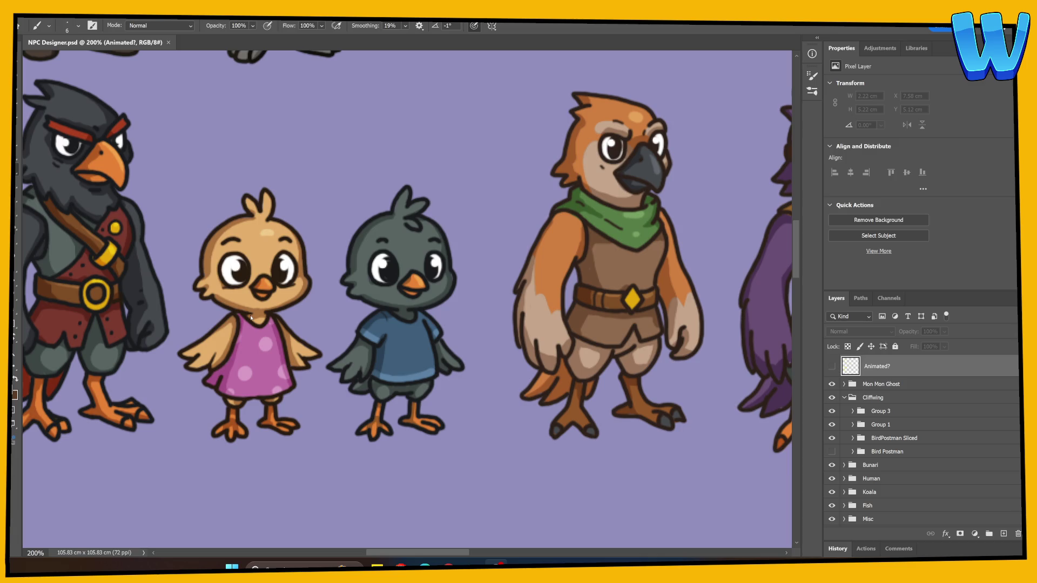
# Flatten the Cliffwing image and lasso a loose selection around the pink chick
pyautogui.rightClick(864, 398)
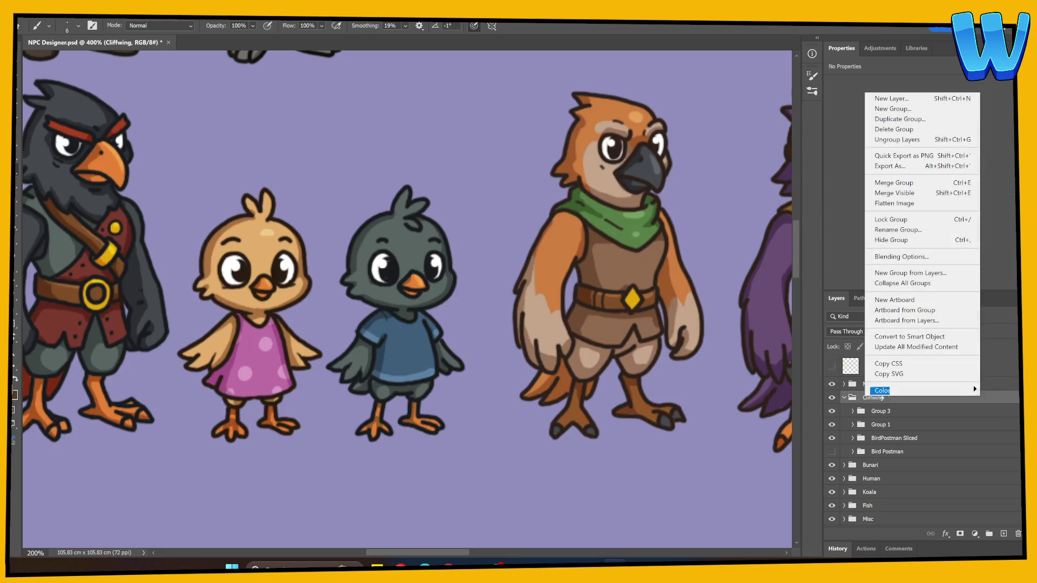
pyautogui.click(907, 192)
pyautogui.press('l')
pyautogui.moveTo(229, 159)
pyautogui.mouseDown()
pyautogui.moveTo(184, 240)
pyautogui.moveTo(164, 361)
pyautogui.moveTo(322, 459)
pyautogui.moveTo(331, 297)
pyautogui.moveTo(308, 170)
pyautogui.mouseUp()
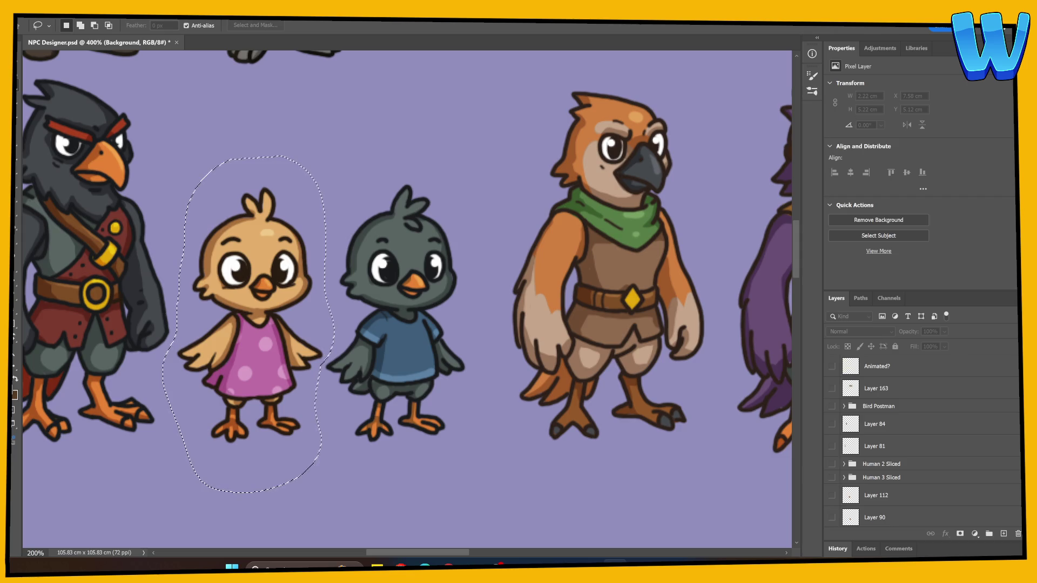
# Copy the chick into a new Untitled-1 document, then undo the paste
pyautogui.hotkey('ctrl', 'c')
pyautogui.hotkey('ctrl', 'n')
pyautogui.press('Return')
pyautogui.hotkey('ctrl', 'v')
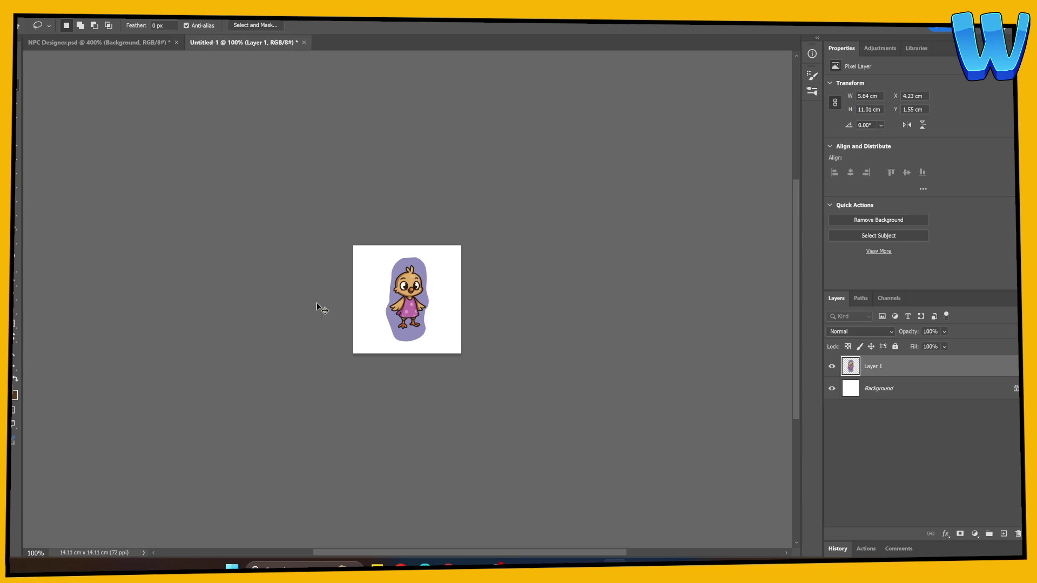
pyautogui.hotkey('ctrl', 'z')
# Merge the Cliffwing group in NPC Designer, lasso the pink-dress chick and paste it into Untitled-1
pyautogui.click(97, 42)
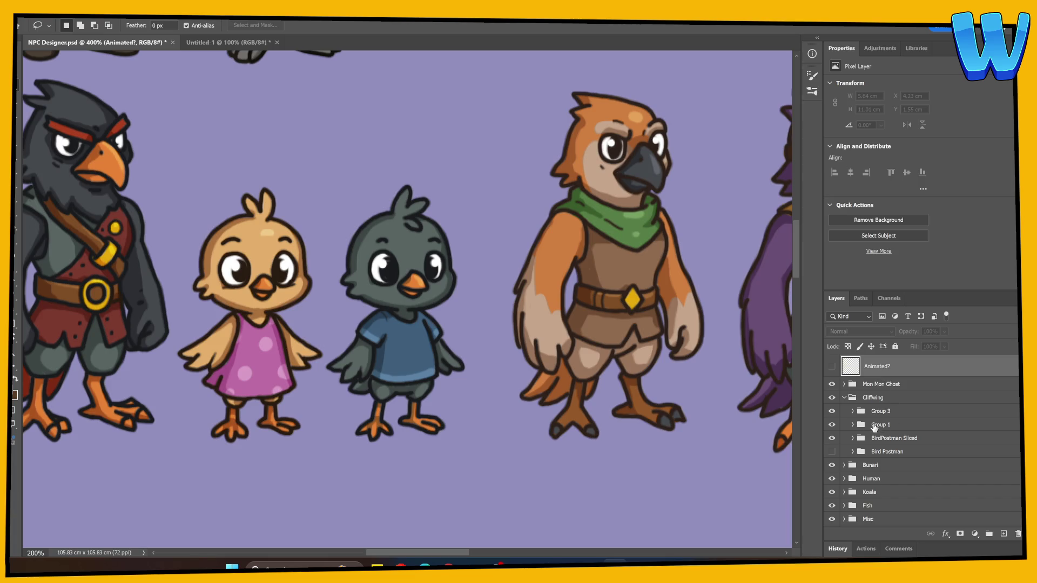
pyautogui.rightClick(876, 398)
pyautogui.click(912, 183)
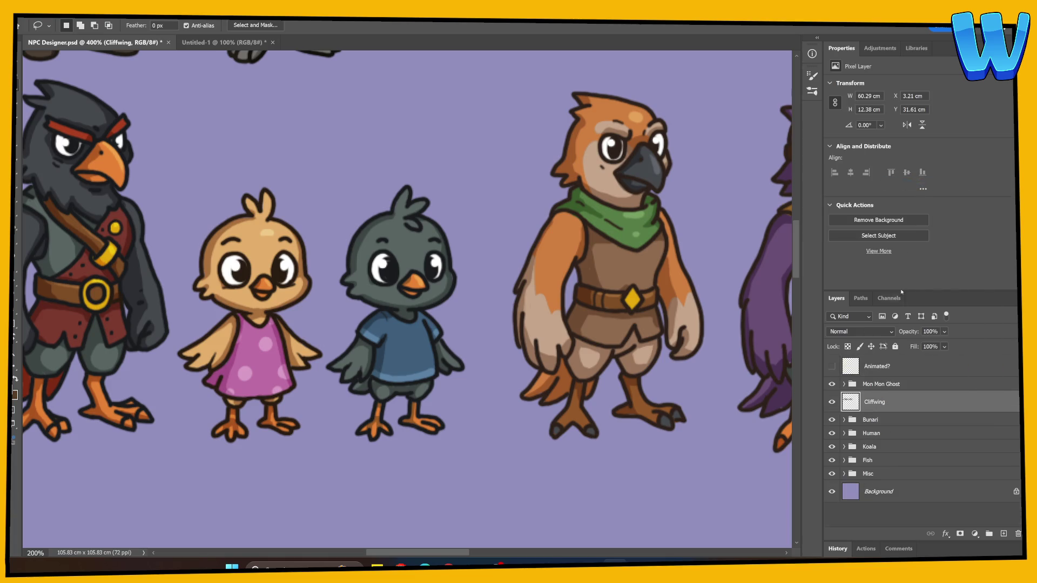
pyautogui.moveTo(228, 185)
pyautogui.mouseDown()
pyautogui.moveTo(187, 208)
pyautogui.moveTo(167, 357)
pyautogui.moveTo(315, 437)
pyautogui.moveTo(331, 211)
pyautogui.moveTo(230, 185)
pyautogui.mouseUp()
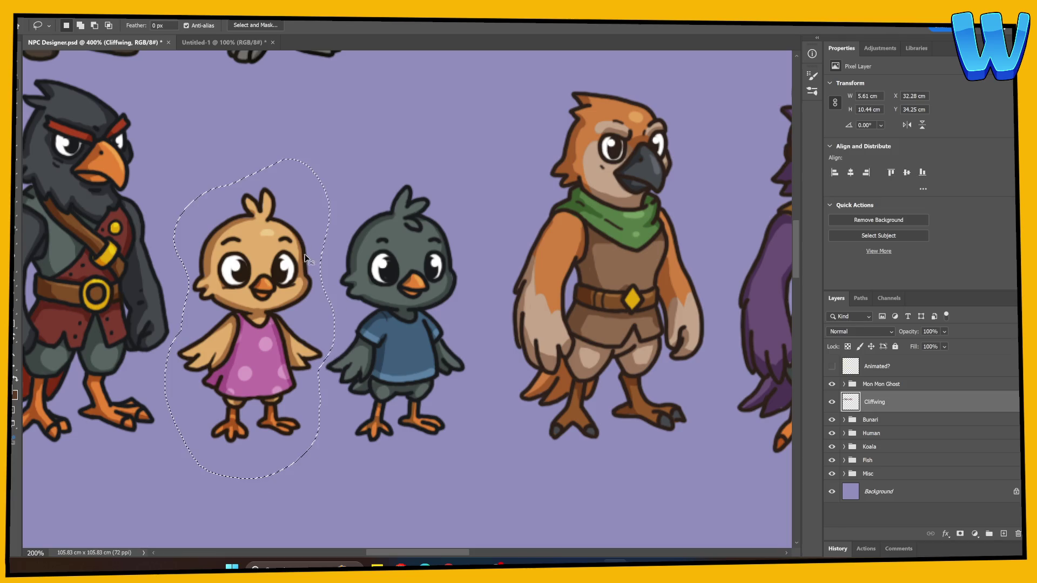
pyautogui.hotkey('ctrl', 'c')
pyautogui.click(203, 43)
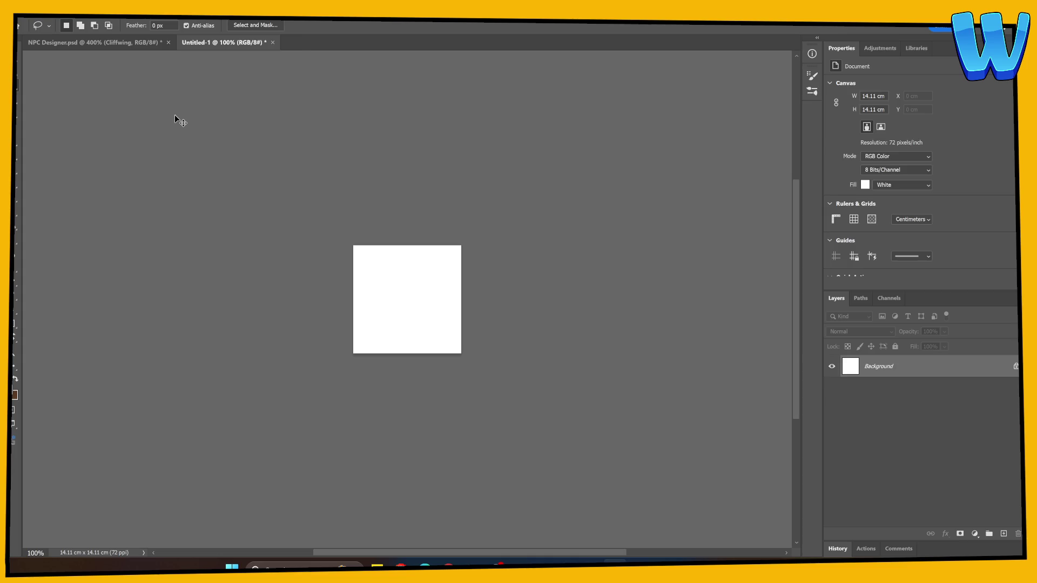
pyautogui.hotkey('ctrl', 'v')
pyautogui.hotkey('ctrl', 'b')
pyautogui.press('Escape')
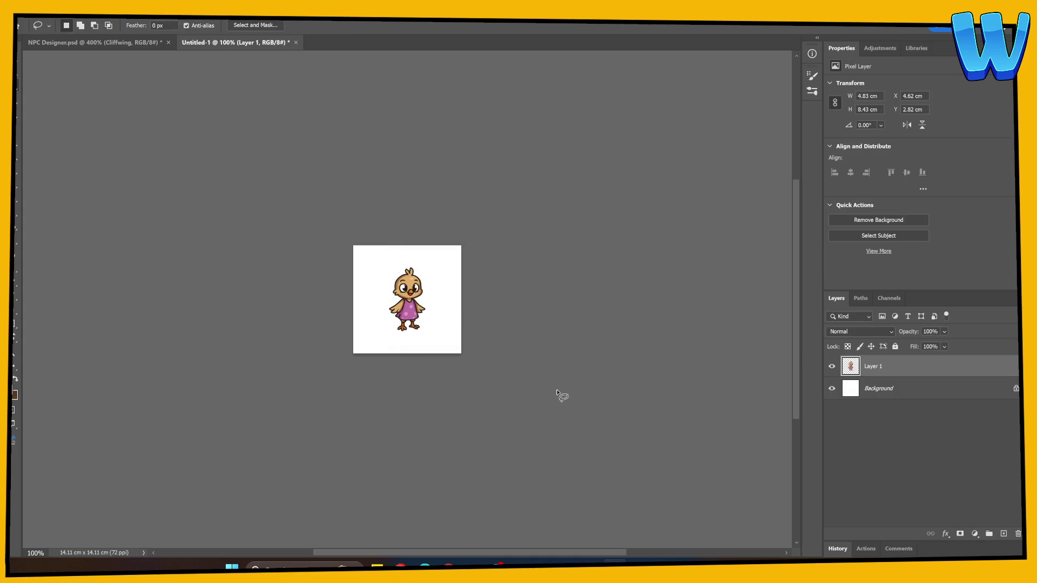
pyautogui.hotkey('ctrl', '+')
pyautogui.hotkey('ctrl', '+')
pyautogui.hotkey('ctrl', '+')
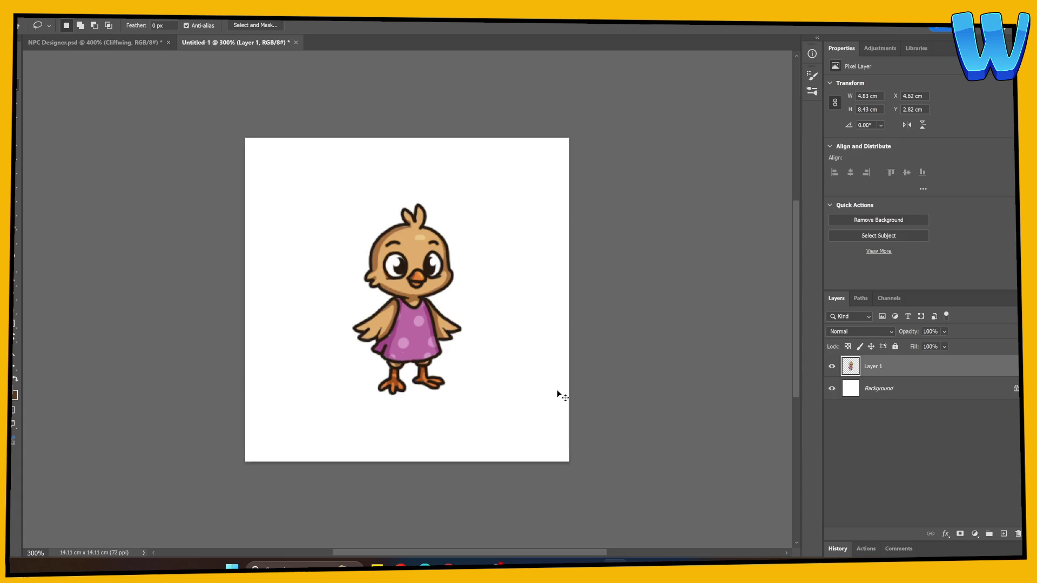
# Cut the chick's head onto its own layer and hide the Background and body layers
pyautogui.moveTo(388, 147)
pyautogui.mouseDown()
pyautogui.moveTo(368, 296)
pyautogui.moveTo(470, 292)
pyautogui.moveTo(392, 144)
pyautogui.mouseUp()
pyautogui.hotkey('shift', 'ctrl', 'j')
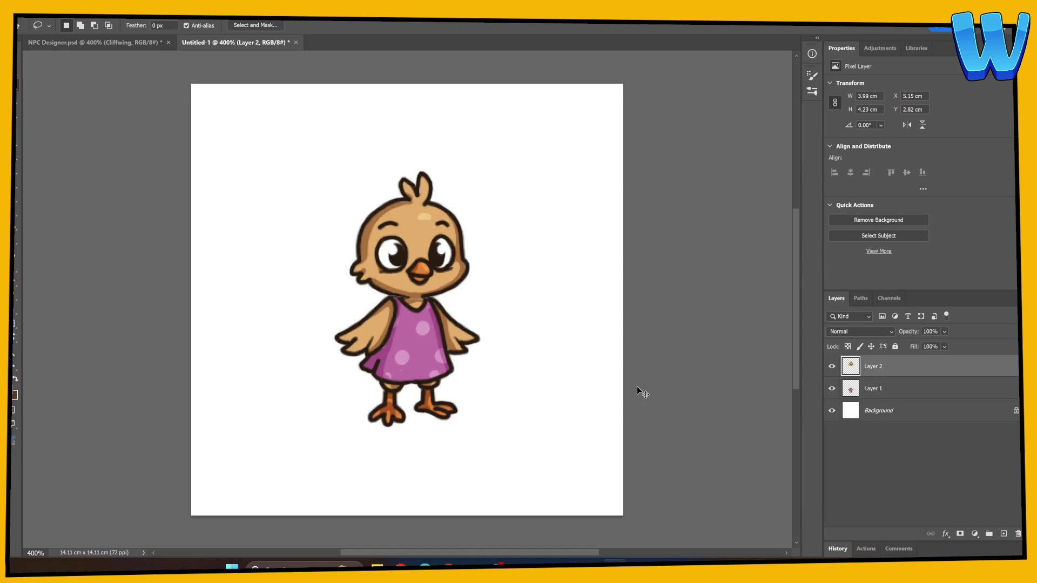
pyautogui.hotkey('ctrl', '+')
pyautogui.hotkey('ctrl', '+')
pyautogui.click(831, 410)
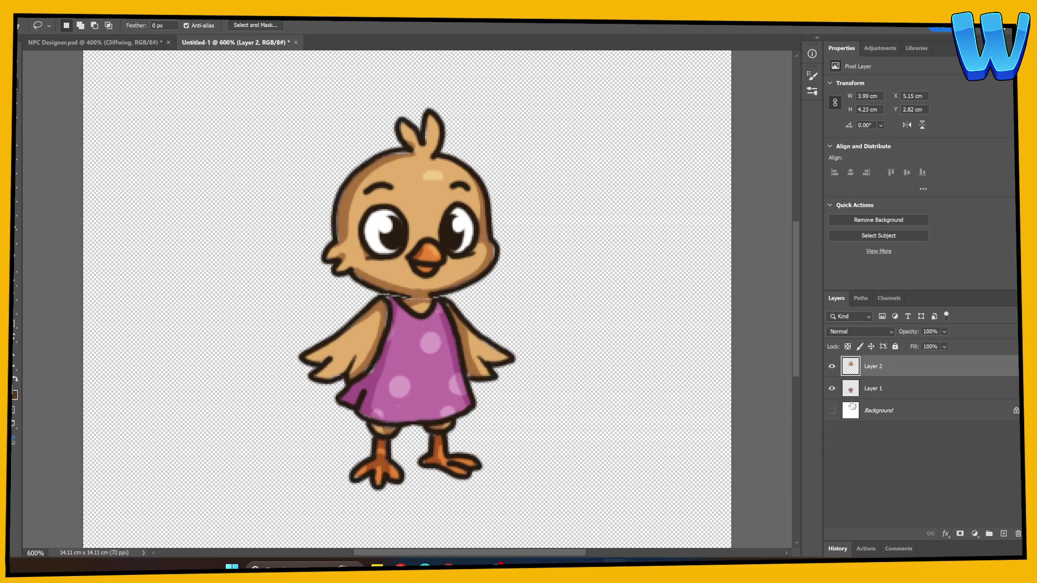
pyautogui.click(832, 389)
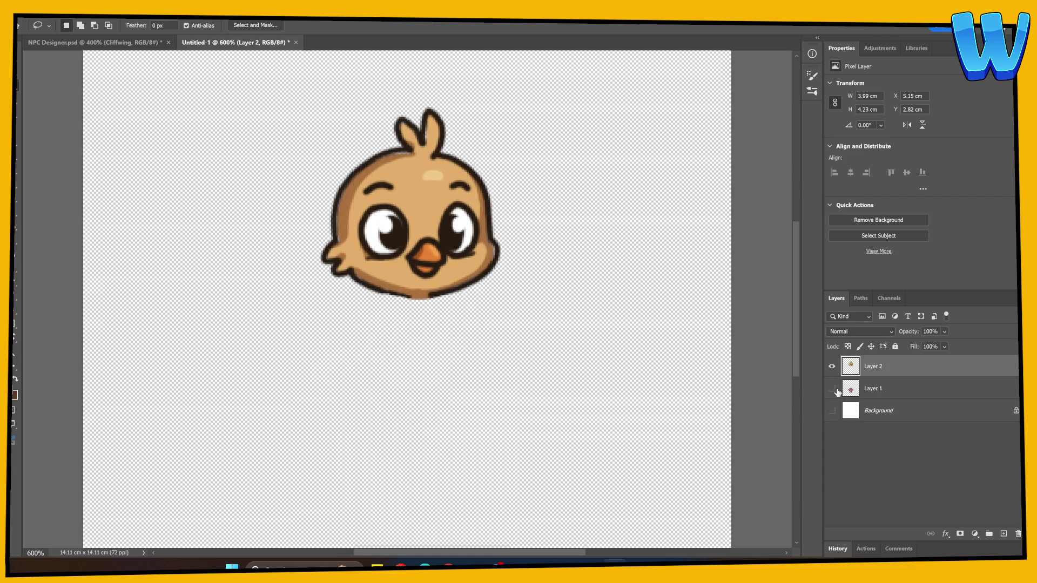